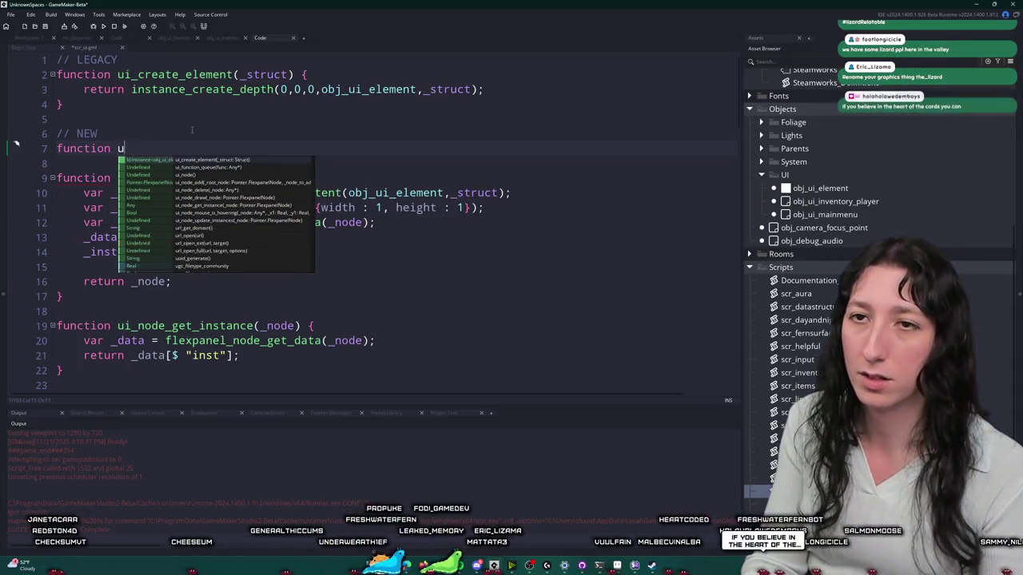
# Step: Write the UiNode() constructor header with its opening and closing braces under // NEW
pyautogui.hotkey('ctrl', 'BackSpace')
pyautogui.write('iNodek')
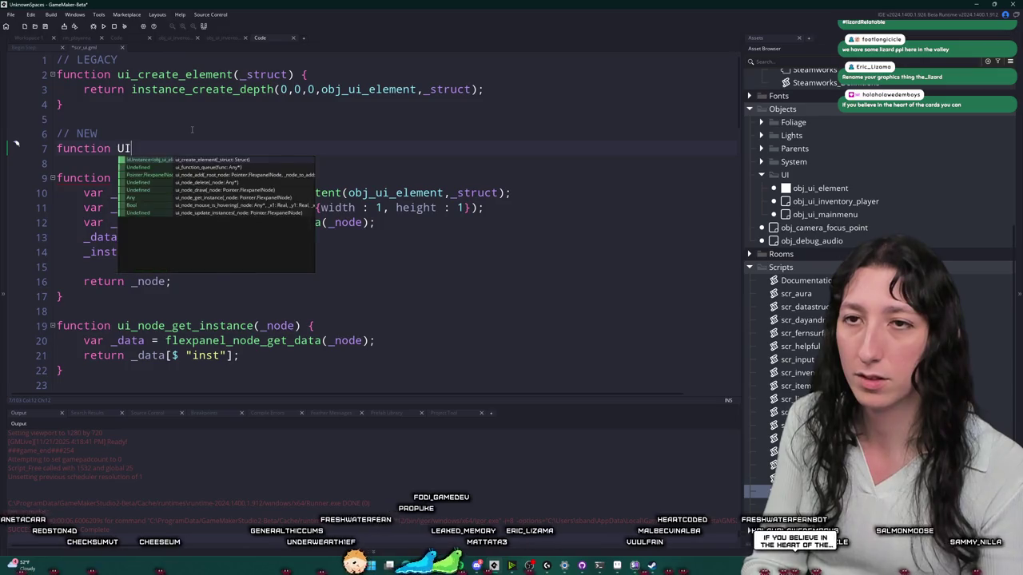
pyautogui.press('BackSpace')
pyautogui.press('BackSpace')
pyautogui.write('() constructor {')
pyautogui.press('Return')
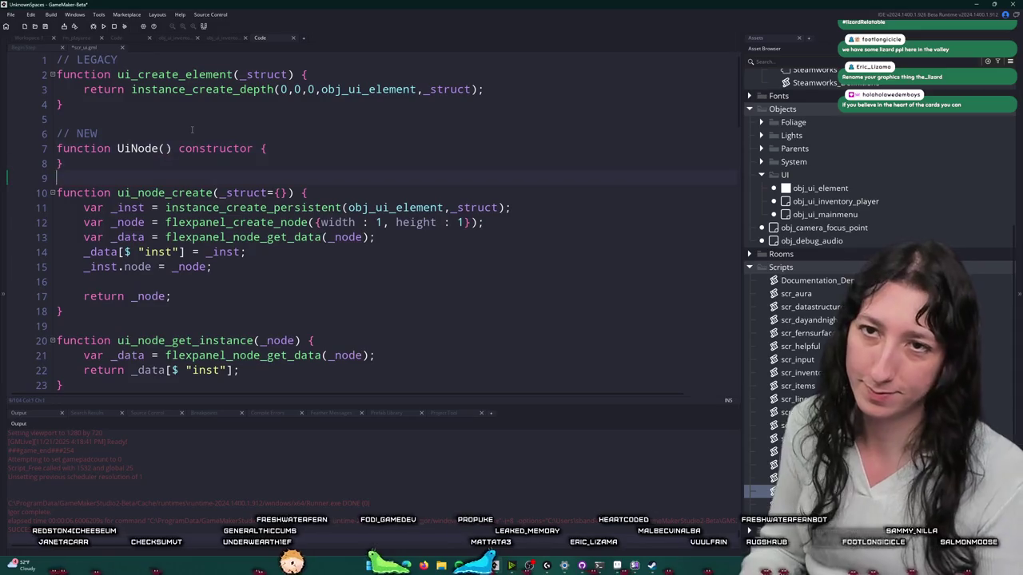
pyautogui.press('Return')
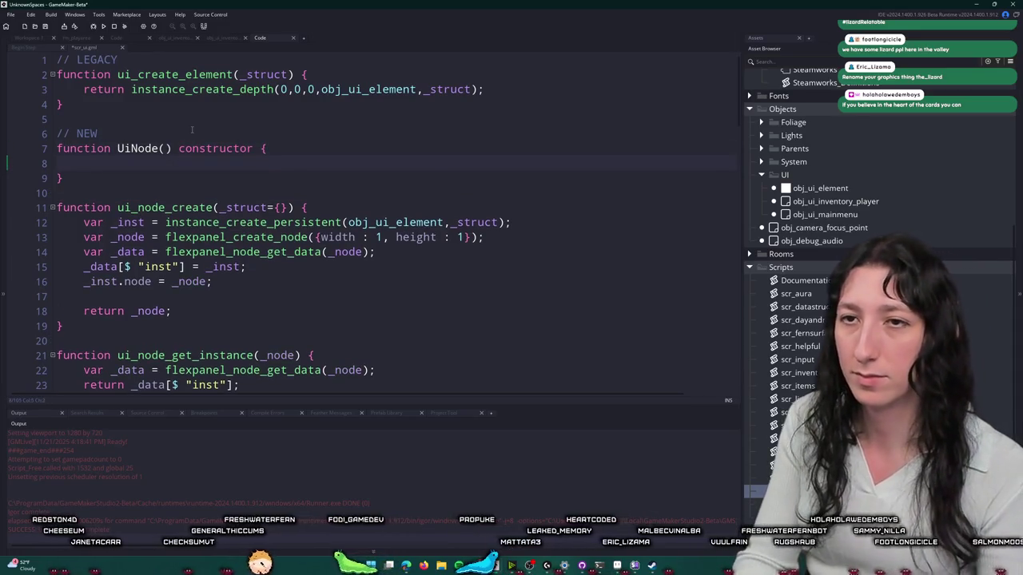
# Step: Declare left, top, right and bottom fields in UiNode, each set to 0
pyautogui.write('x')
pyautogui.press('BackSpace')
pyautogui.write('left')
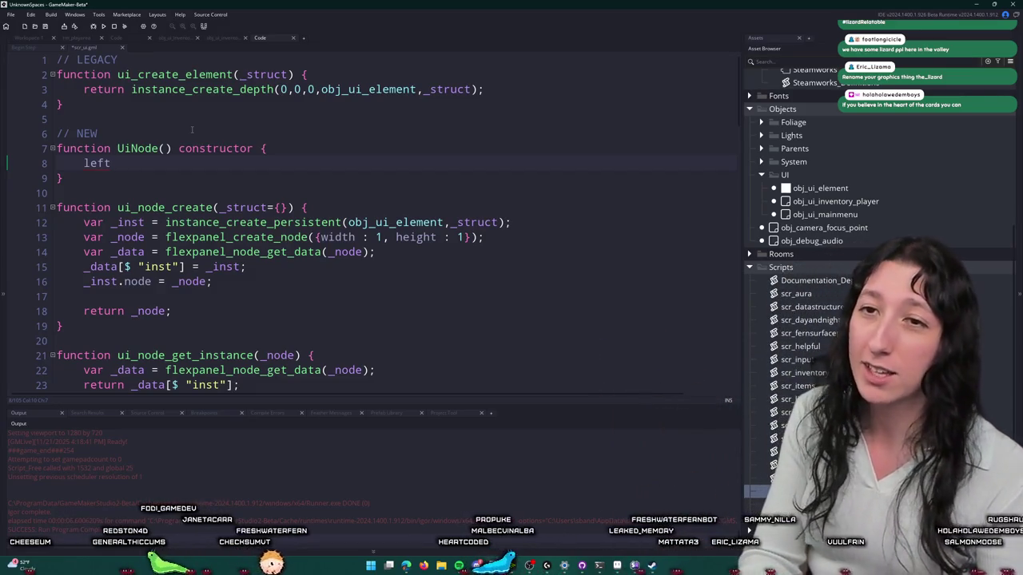
pyautogui.write(' = 0,')
pyautogui.hotkey('ctrl', 'd')
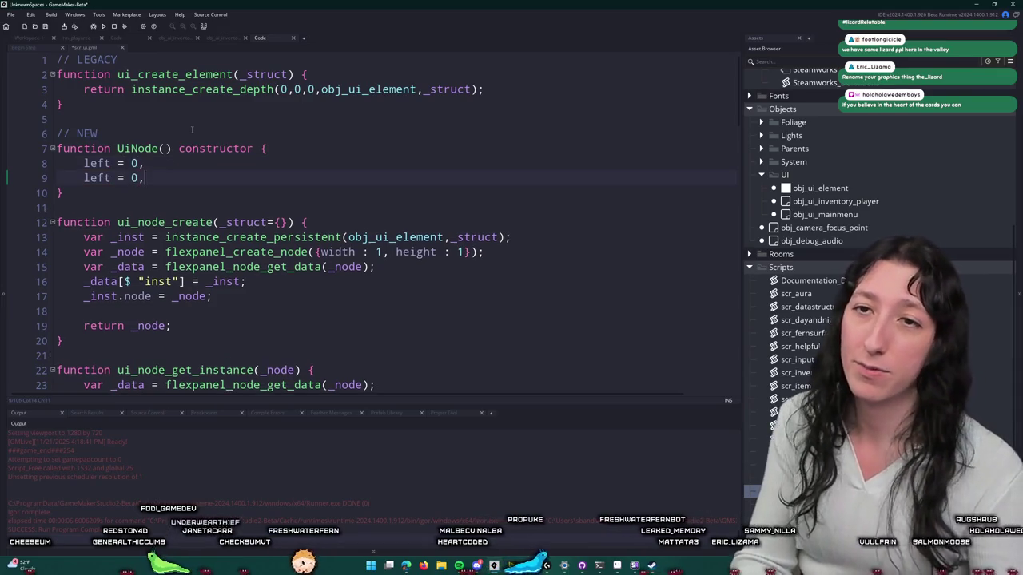
pyautogui.hotkey('ctrl', 'z')
pyautogui.hotkey('ctrl', 'z')
pyautogui.hotkey('ctrl', 'z')
pyautogui.write('= 0;')
pyautogui.hotkey('ctrl', 'd')
pyautogui.hotkey('ctrl', 'd')
pyautogui.hotkey('ctrl', 'd')
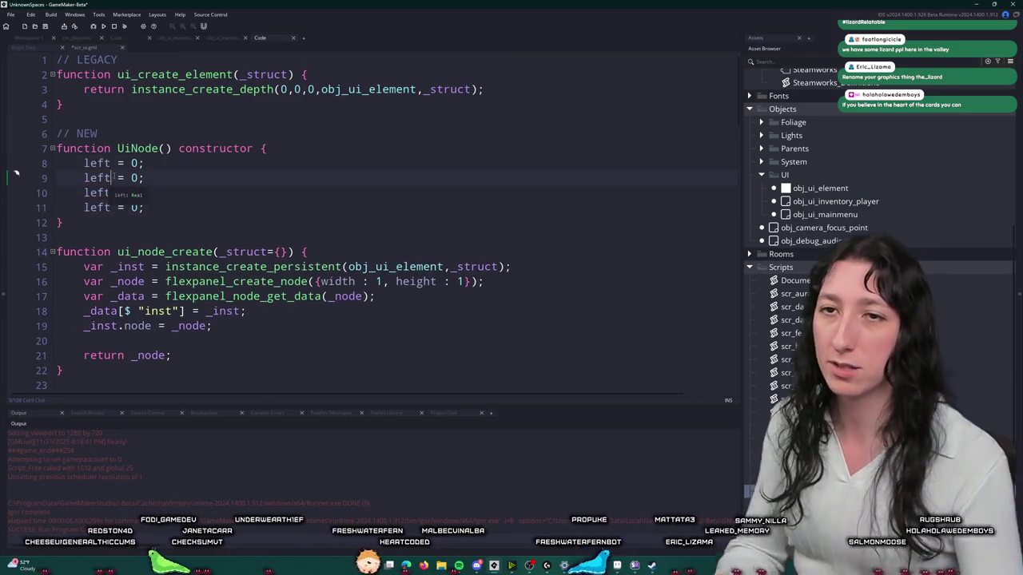
pyautogui.write('tj')
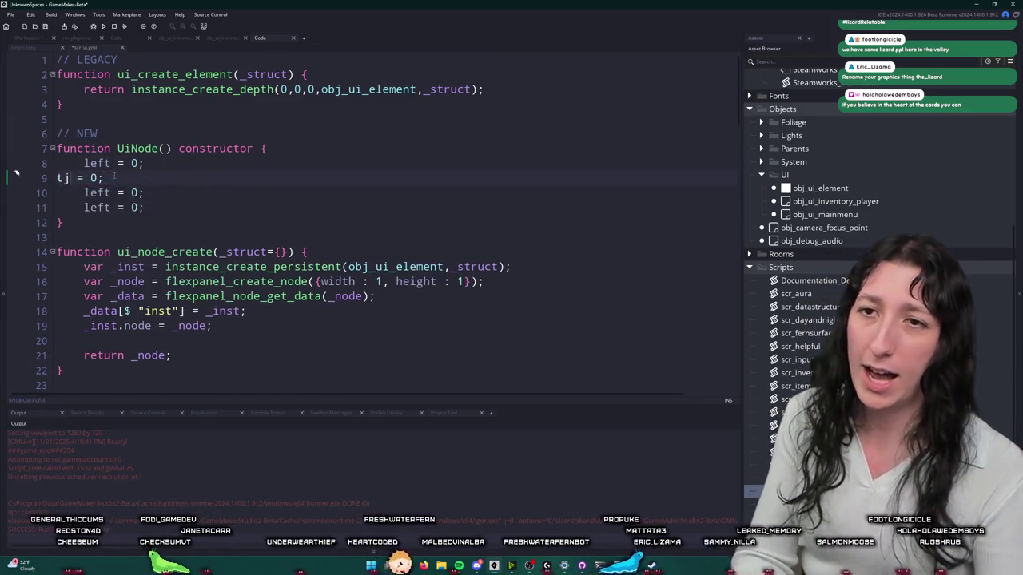
pyautogui.write('top')
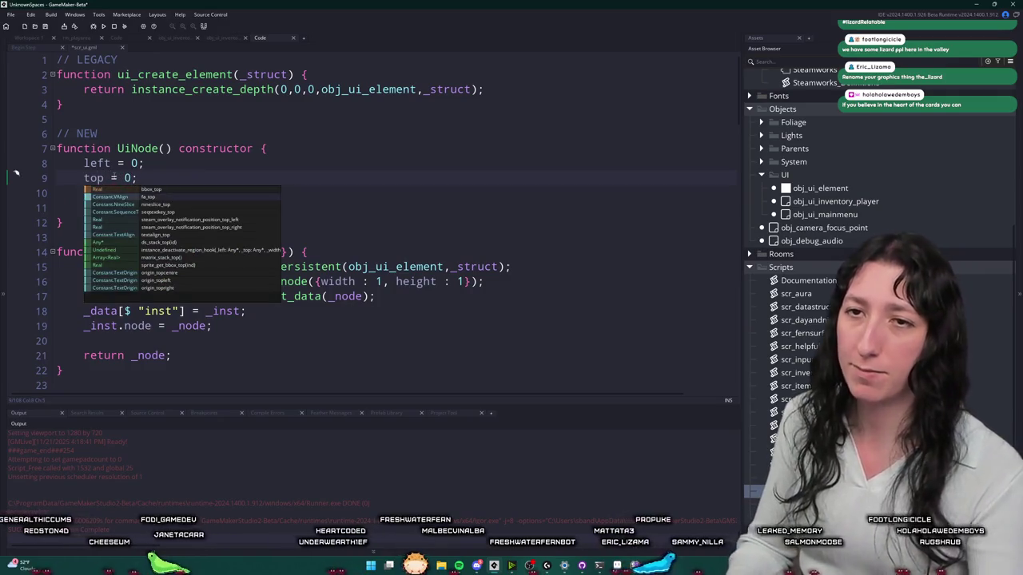
pyautogui.press('Escape')
pyautogui.press('Down')
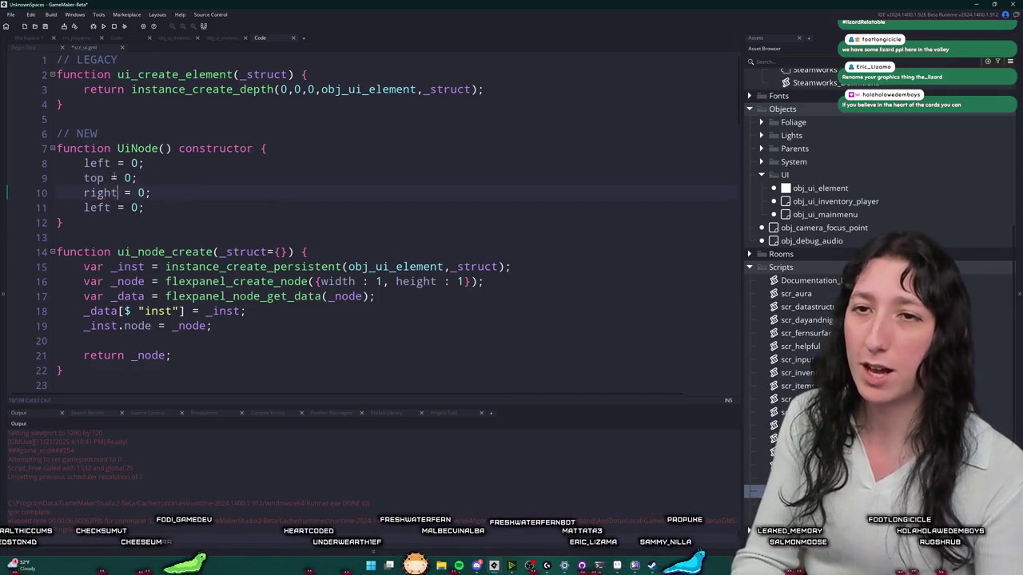
pyautogui.write('t')
pyautogui.press('Escape')
pyautogui.press('Down')
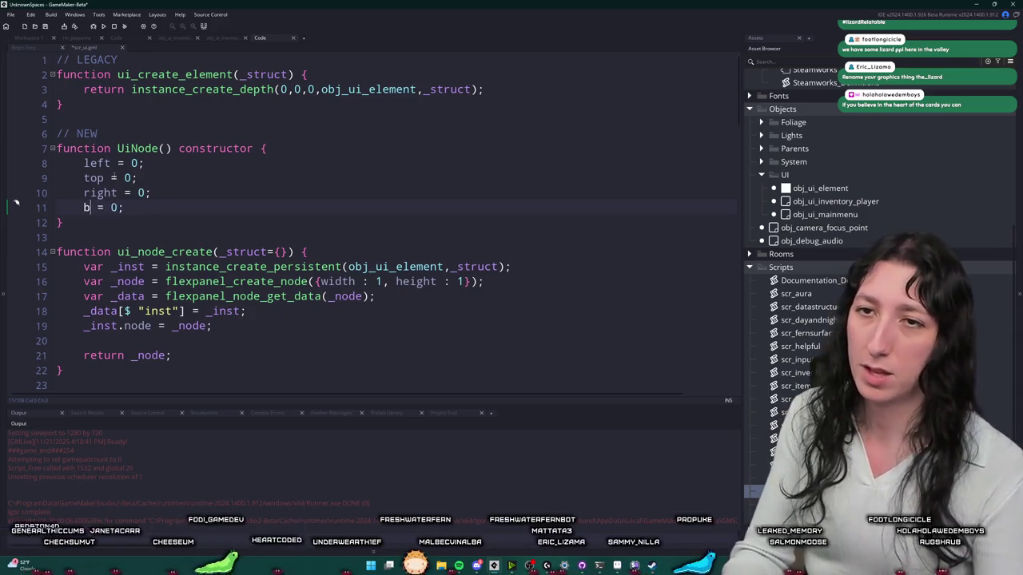
pyautogui.write('ottom')
pyautogui.click(170, 189)
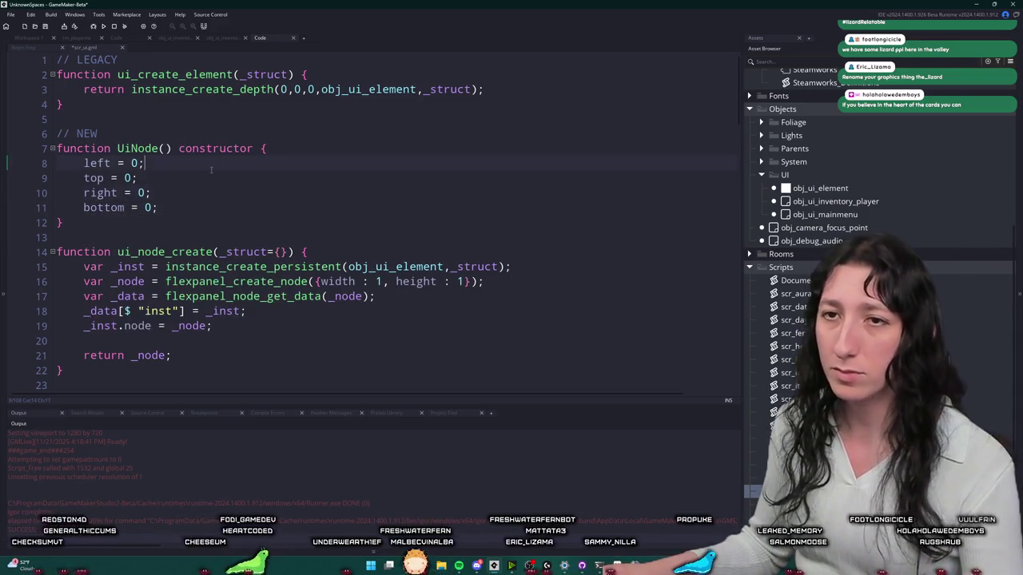
# Step: Add an empty data = {} struct field below the four position fields
pyautogui.press('Return')
pyautogui.press('Return')
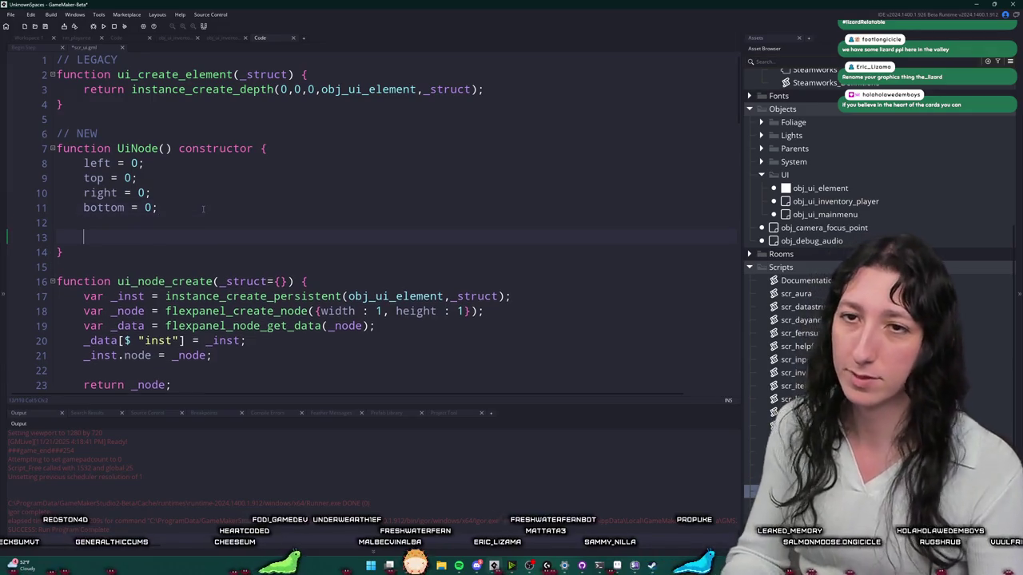
pyautogui.write('data = {};')
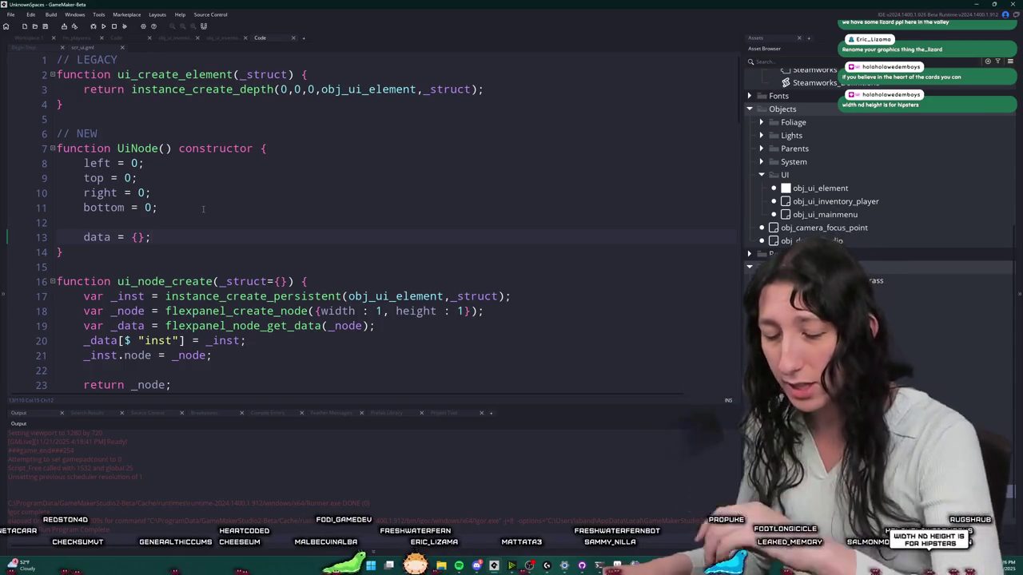
pyautogui.press('BackSpace')
pyautogui.press('BackSpace')
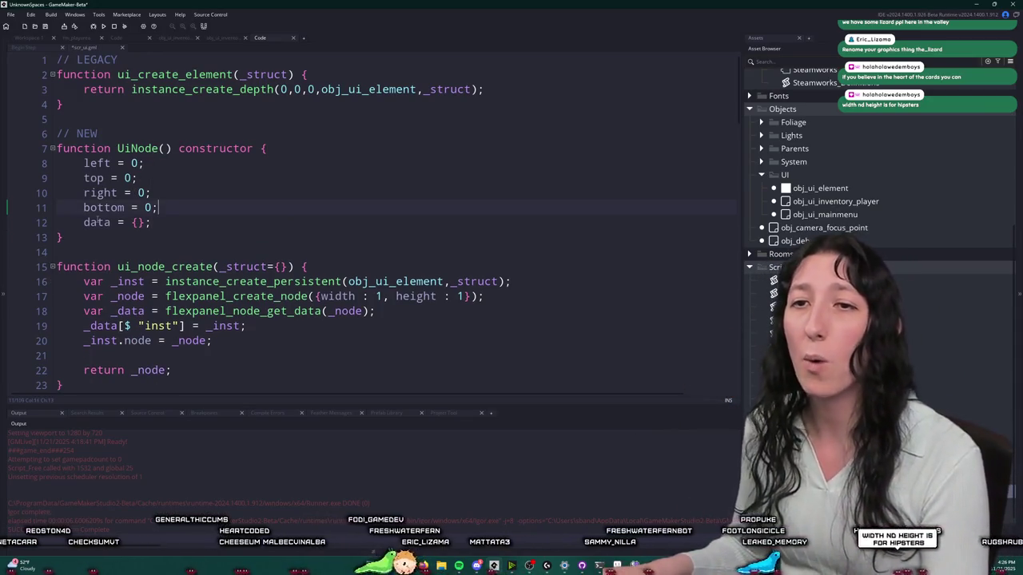
pyautogui.scroll(-2, 284, 248)
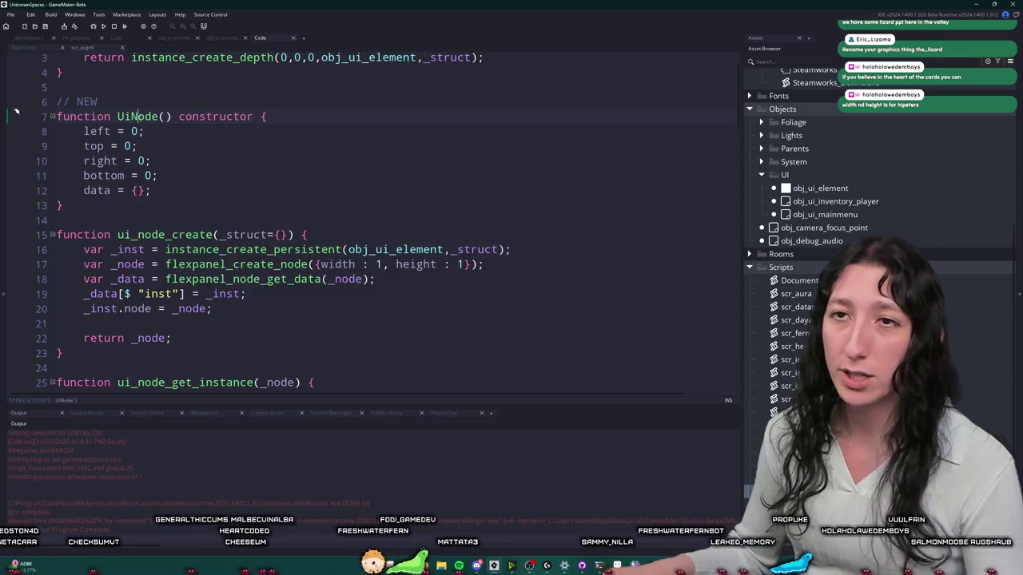
# Step: Replace the flexpanel_create_node and get_data lines with var _node = new UiNode()
pyautogui.scroll(2, 140, 130)
pyautogui.press('Right')
pyautogui.press('Right')
pyautogui.press('Right')
pyautogui.scroll(-2, 174, 118)
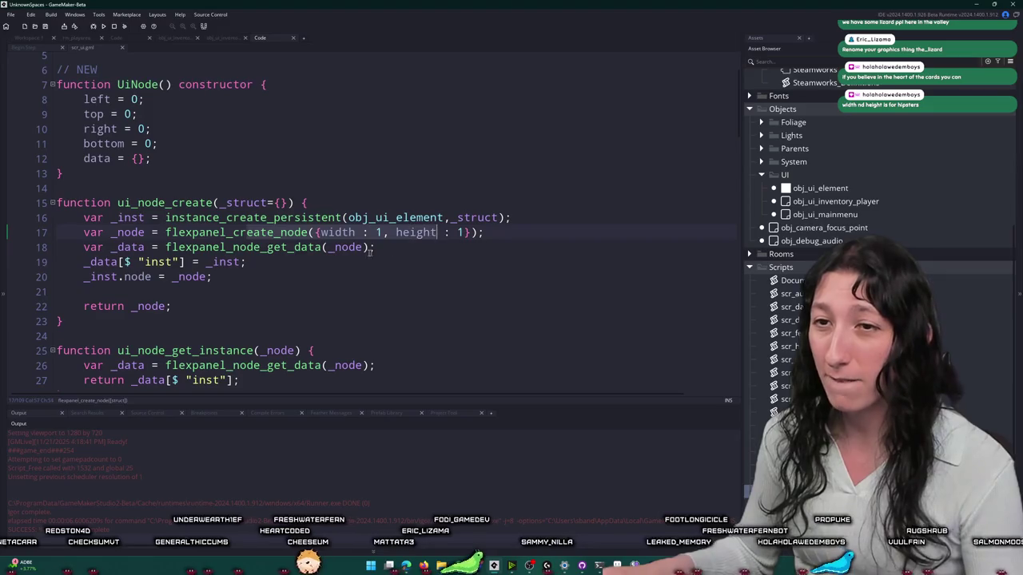
pyautogui.click(233, 247)
pyautogui.click(169, 232)
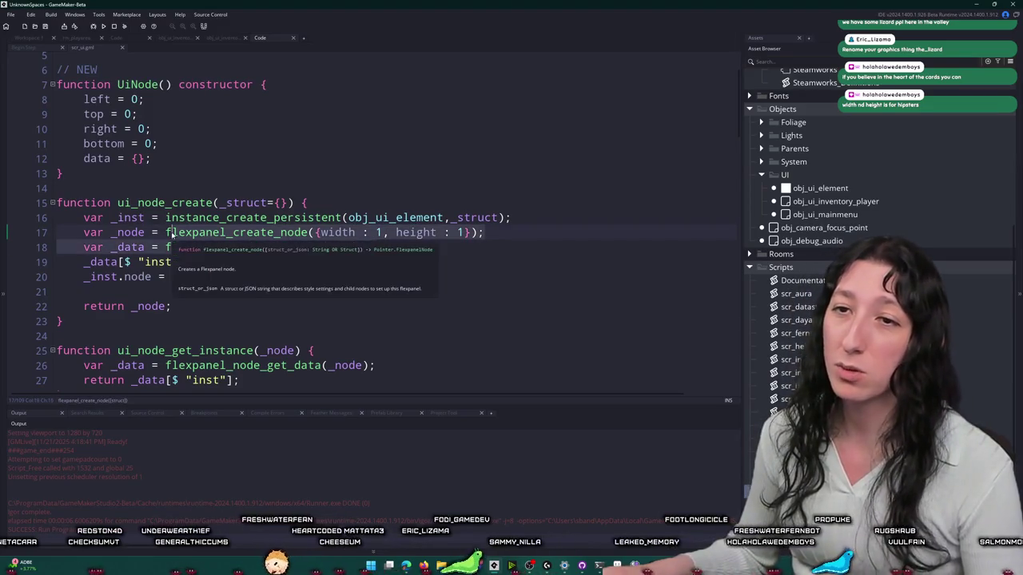
pyautogui.moveTo(167, 233); pyautogui.dragTo(448, 247)
pyautogui.write('new (')
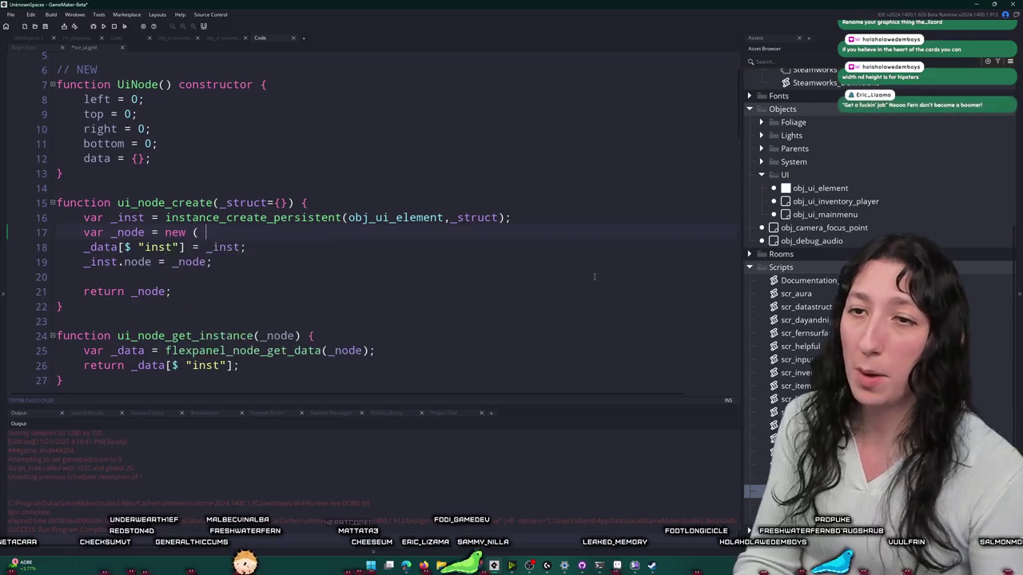
pyautogui.hotkey('ctrl', 'z')
pyautogui.write('new UiNode();')
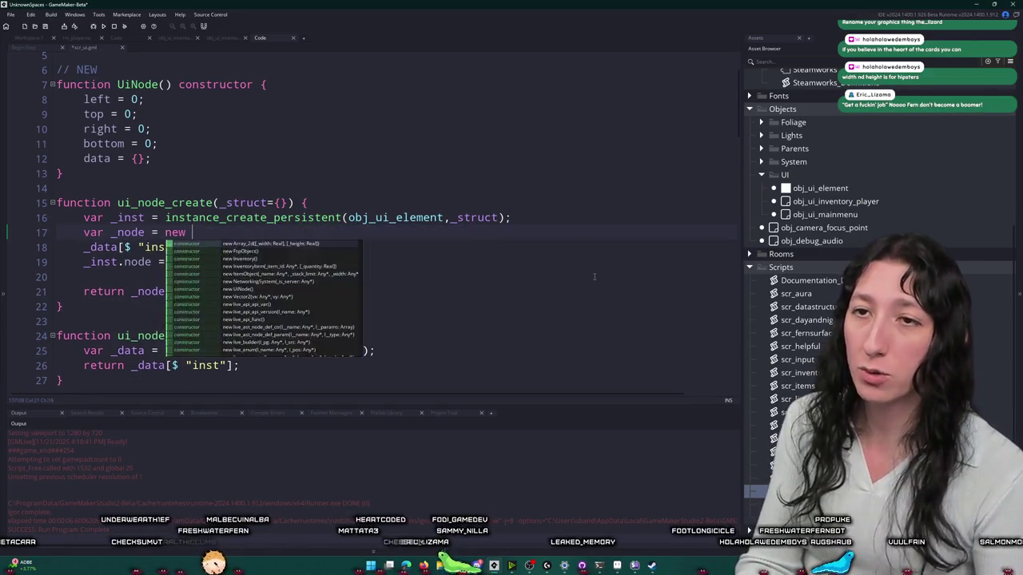
# Step: Change _data[$ "inst"] to _node._data[$ "inst"] in ui_node_create
pyautogui.doubleClick(128, 232)
pyautogui.hotkey('ctrl', 'c')
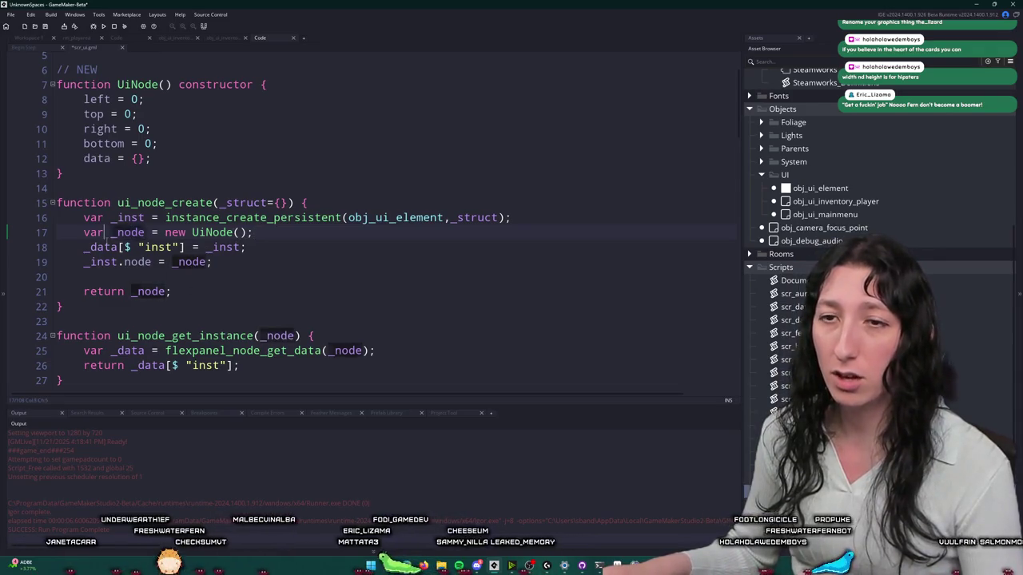
pyautogui.click(83, 247)
pyautogui.hotkey('ctrl', 'v')
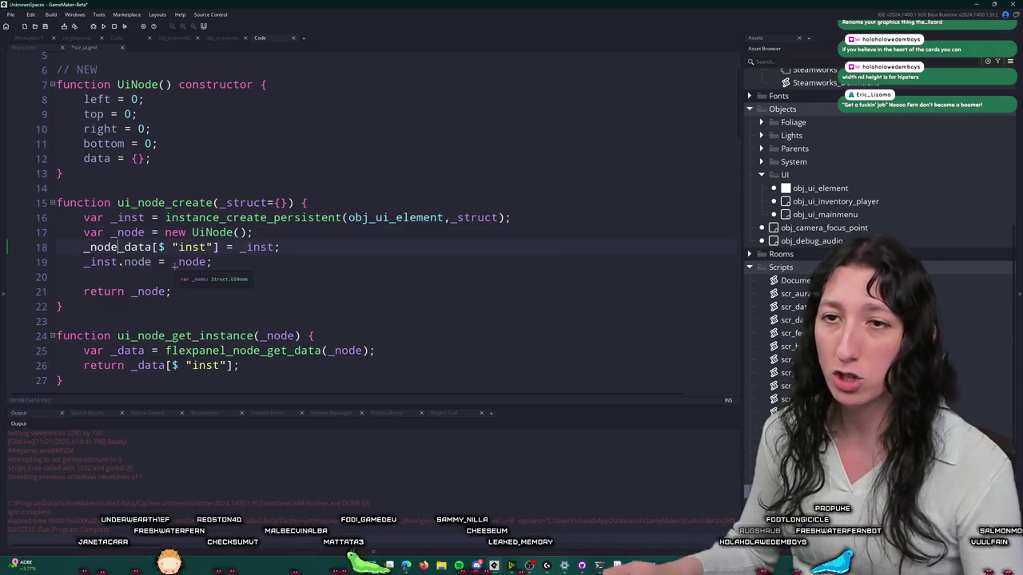
pyautogui.write('.')
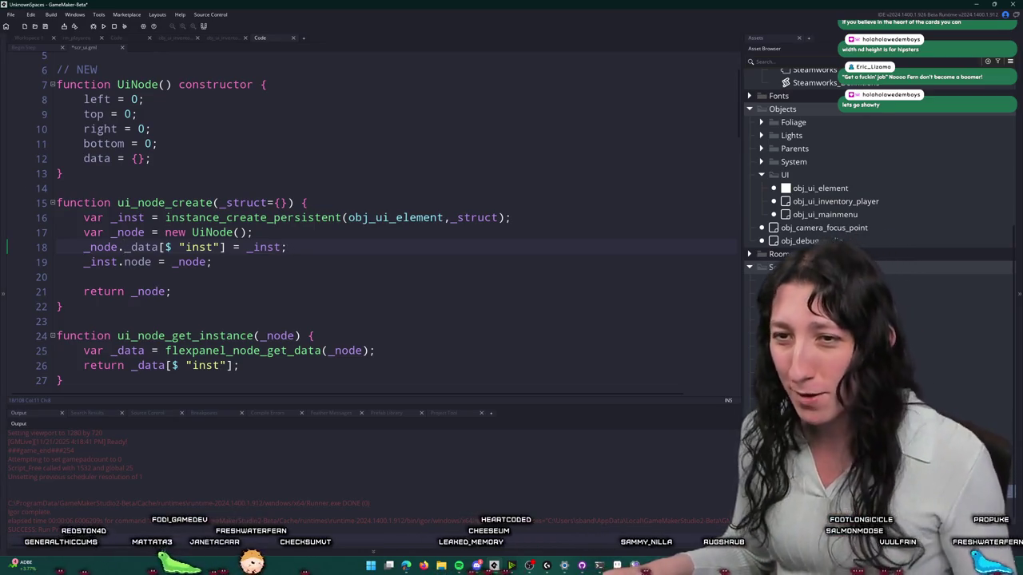
pyautogui.scroll(-2, 171, 175)
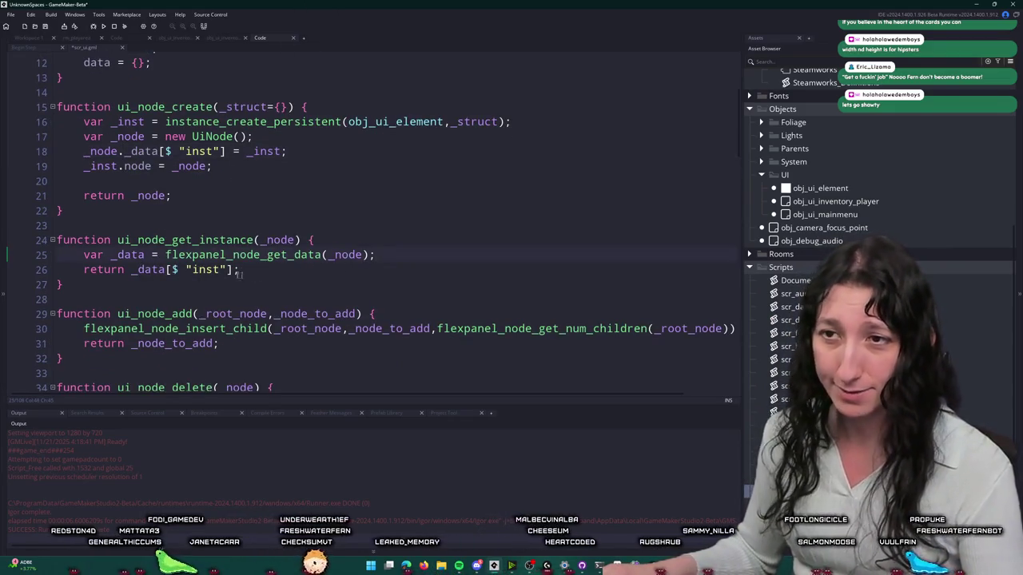
pyautogui.click(132, 269)
pyautogui.write('_node.')
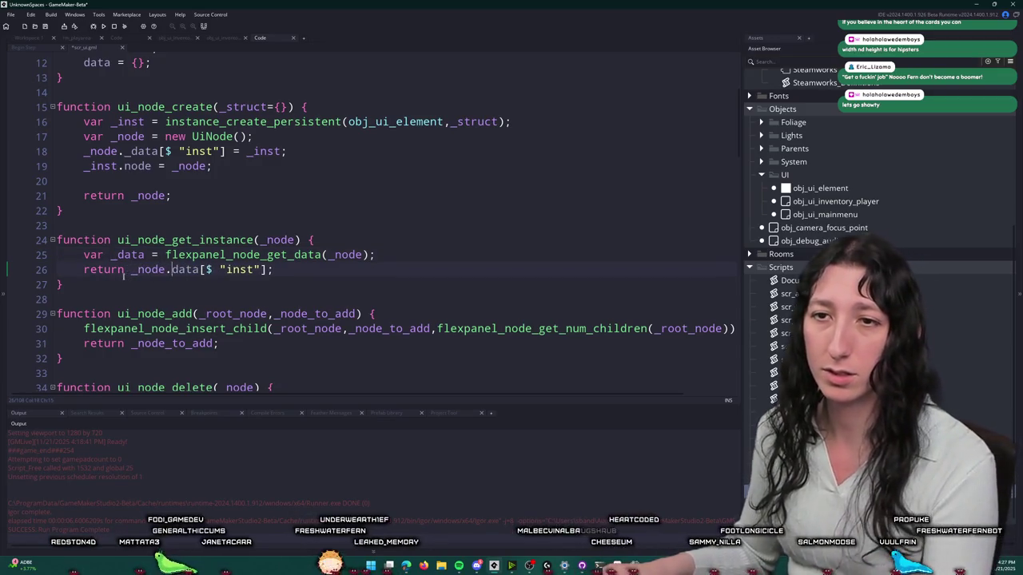
pyautogui.hotkey('shift', 'Up')
pyautogui.press('BackSpace')
pyautogui.click(130, 151)
pyautogui.press('BackSpace')
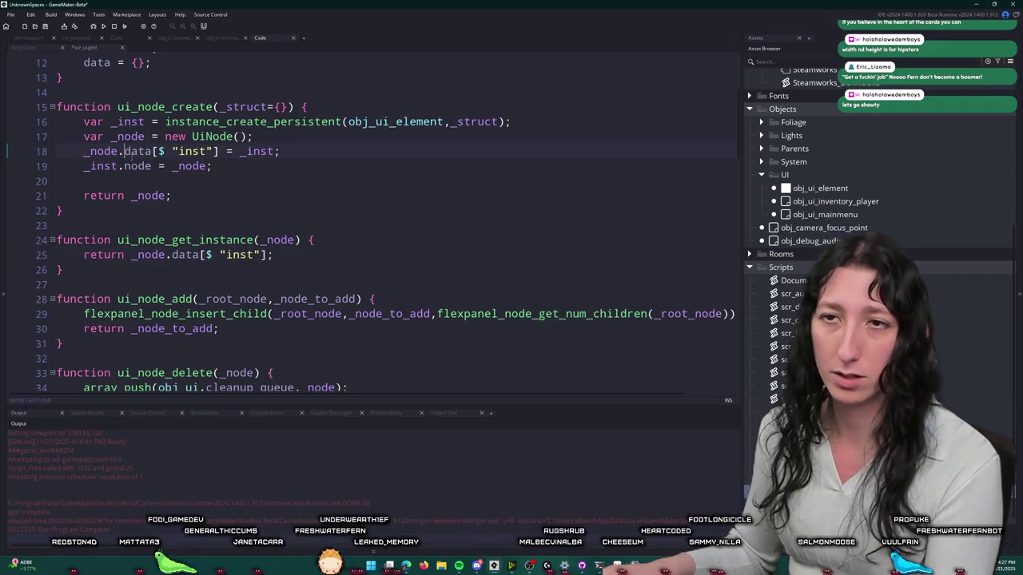
pyautogui.click(218, 151)
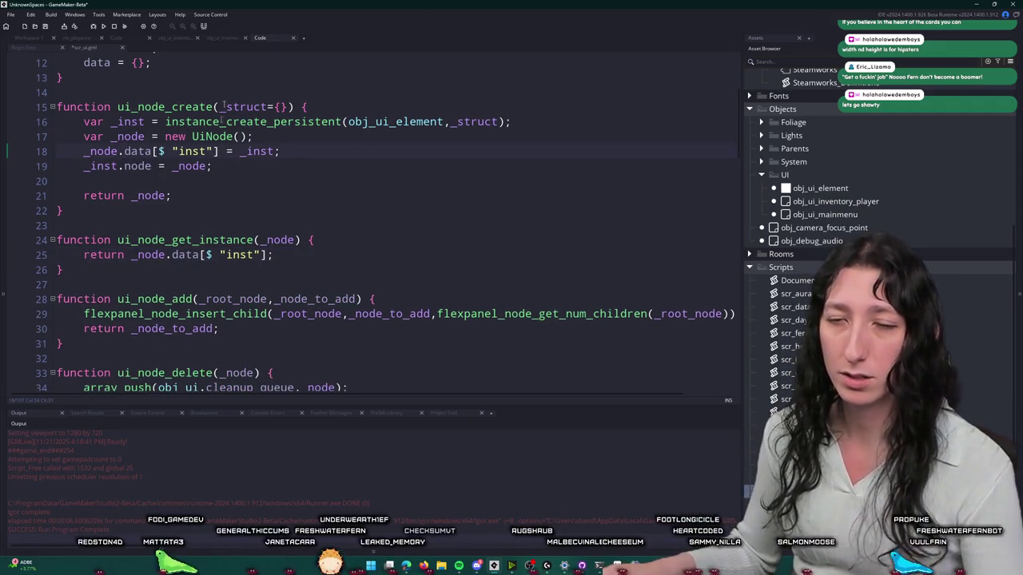
pyautogui.click(200, 254)
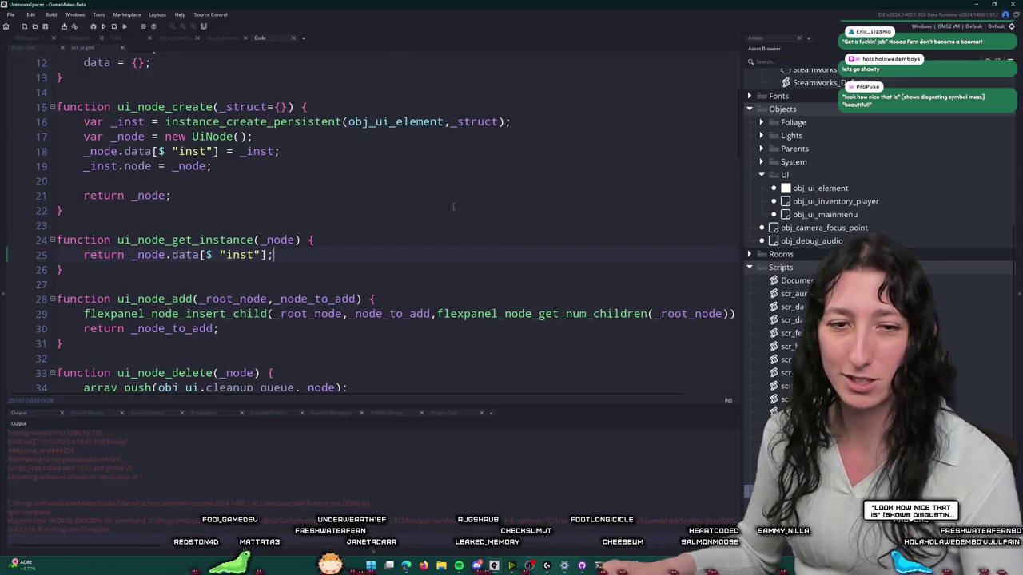
pyautogui.click(390, 237)
pyautogui.press('Down')
pyautogui.press('Down')
pyautogui.press('Down')
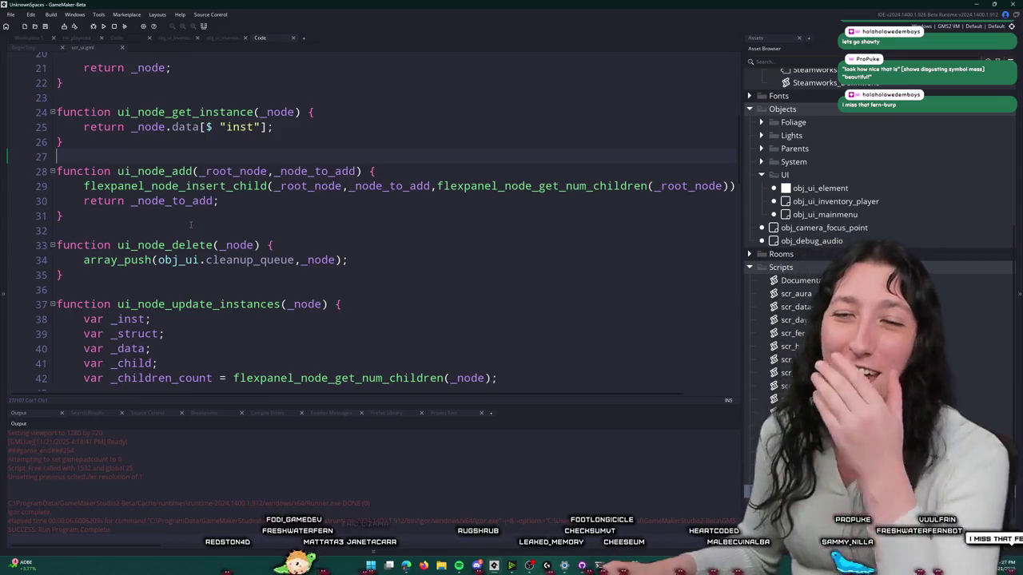
pyautogui.scroll(3, 191, 225)
pyautogui.click(314, 158)
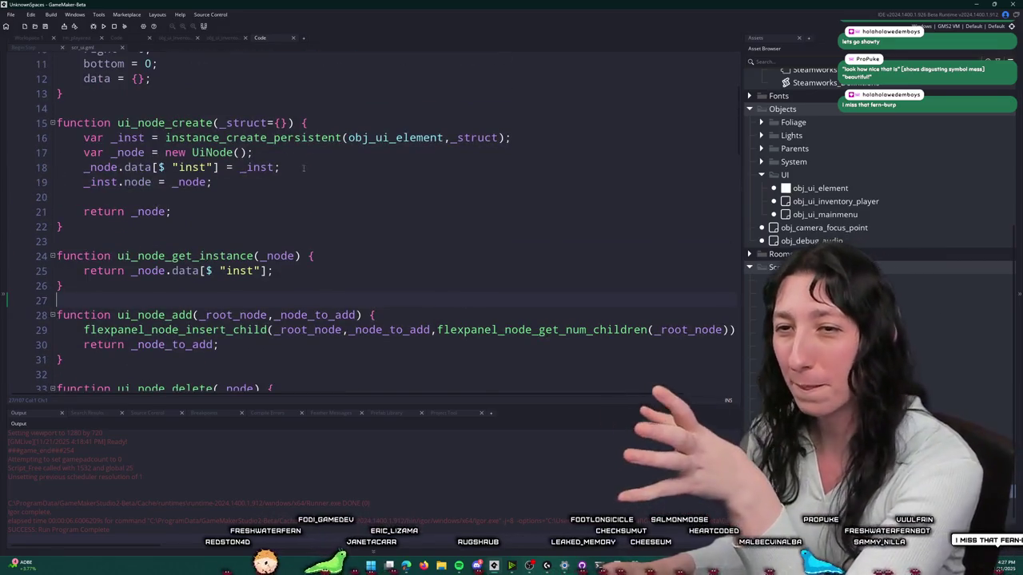
pyautogui.scroll(2, 314, 160)
# Step: Add a children = []; field to the UiNode constructor
pyautogui.click(285, 160)
pyautogui.press('Return')
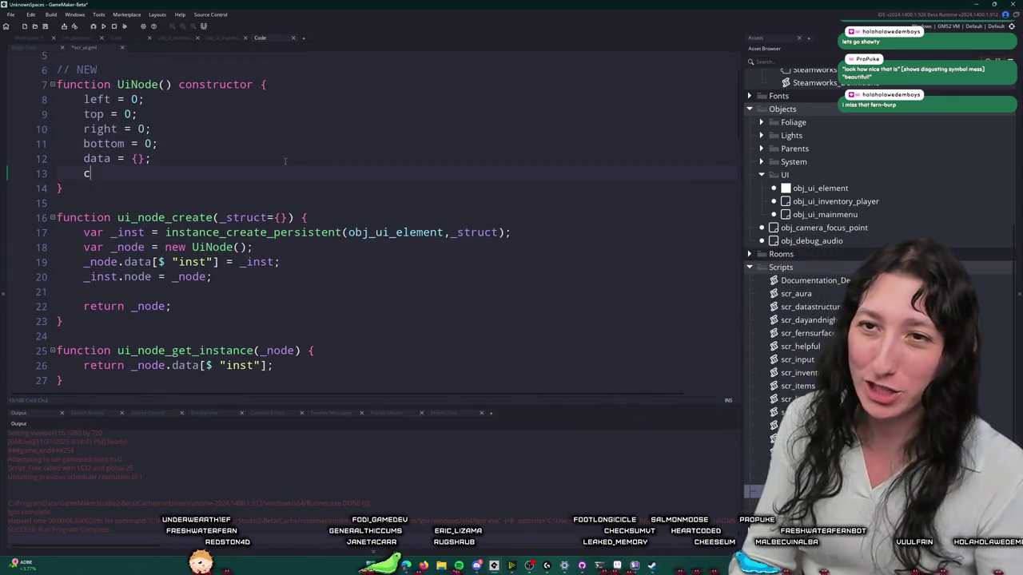
pyautogui.write('children = [];')
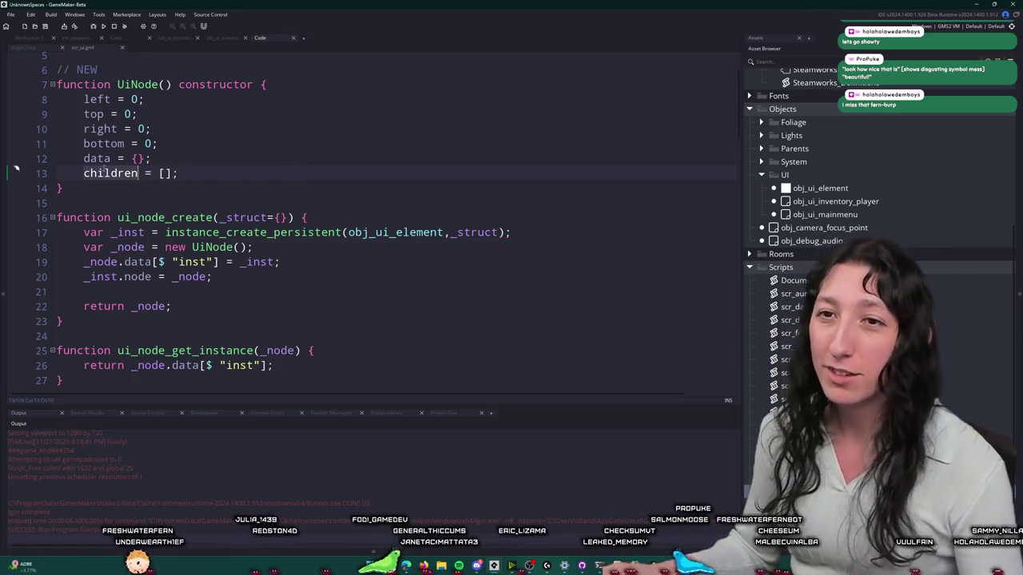
pyautogui.scroll(-4, 313, 189)
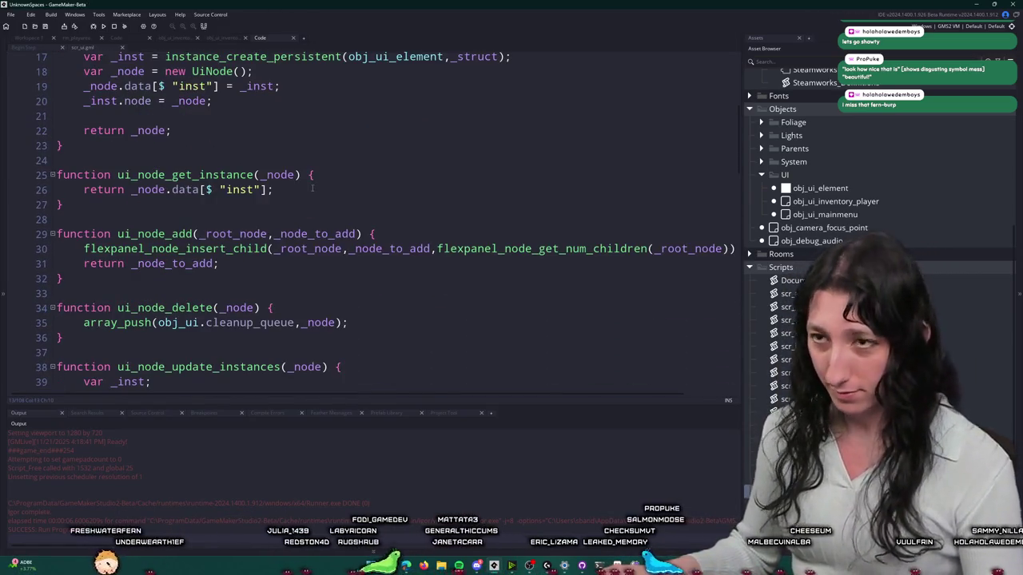
pyautogui.scroll(-1, 263, 183)
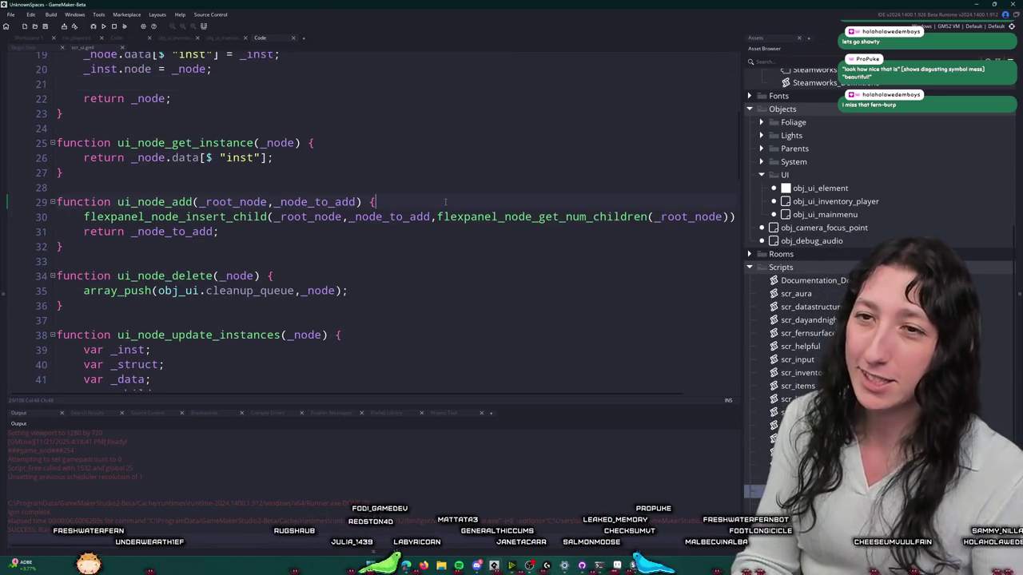
# Step: In ui_node_add, swap flexpanel_node_insert_child for array_push(_root_node.children, _node_to_add)
pyautogui.press('Return')
pyautogui.write('array_push(children')
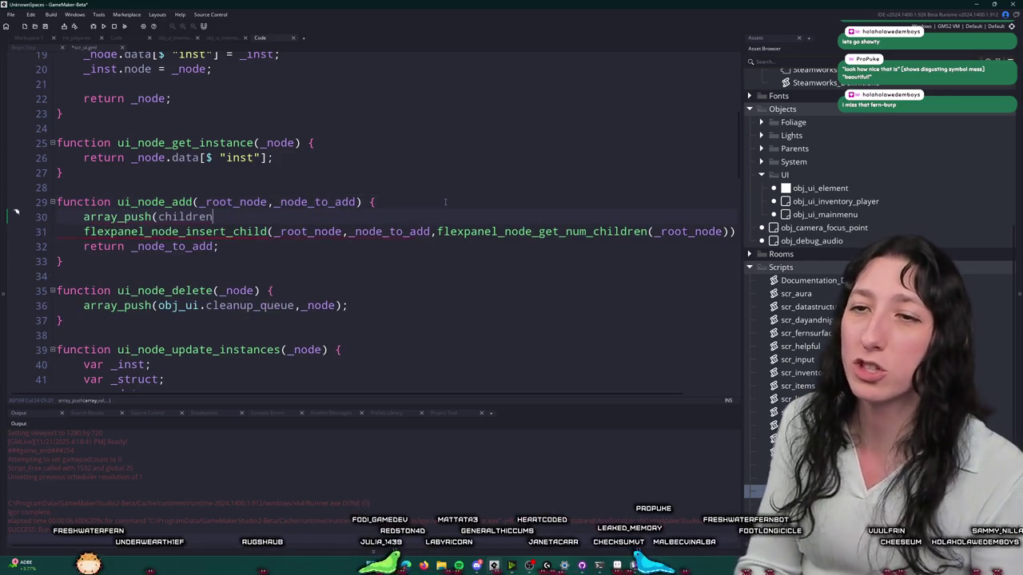
pyautogui.press('BackSpace')
pyautogui.press('BackSpace')
pyautogui.press('BackSpace')
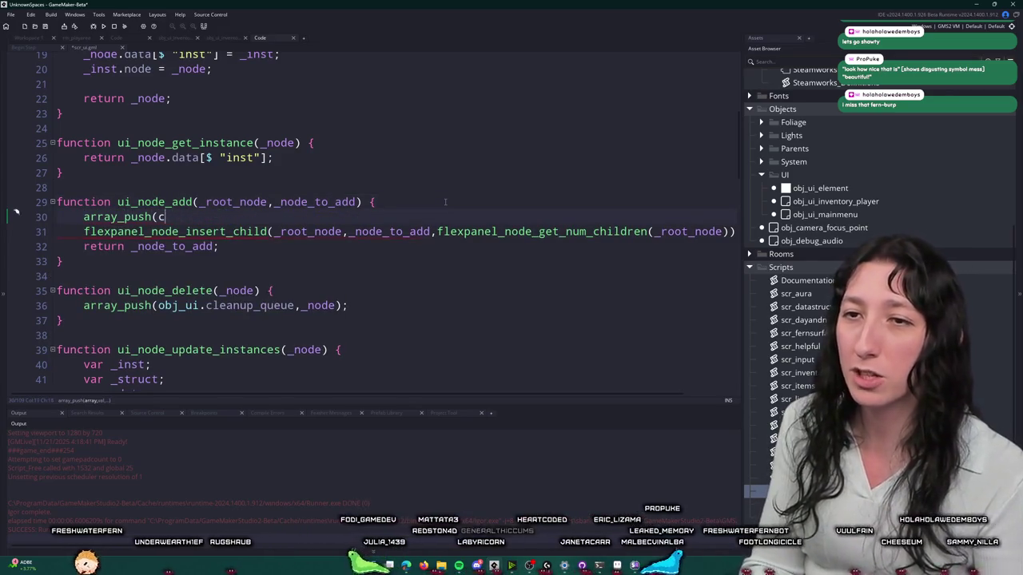
pyautogui.write('_root_node,children')
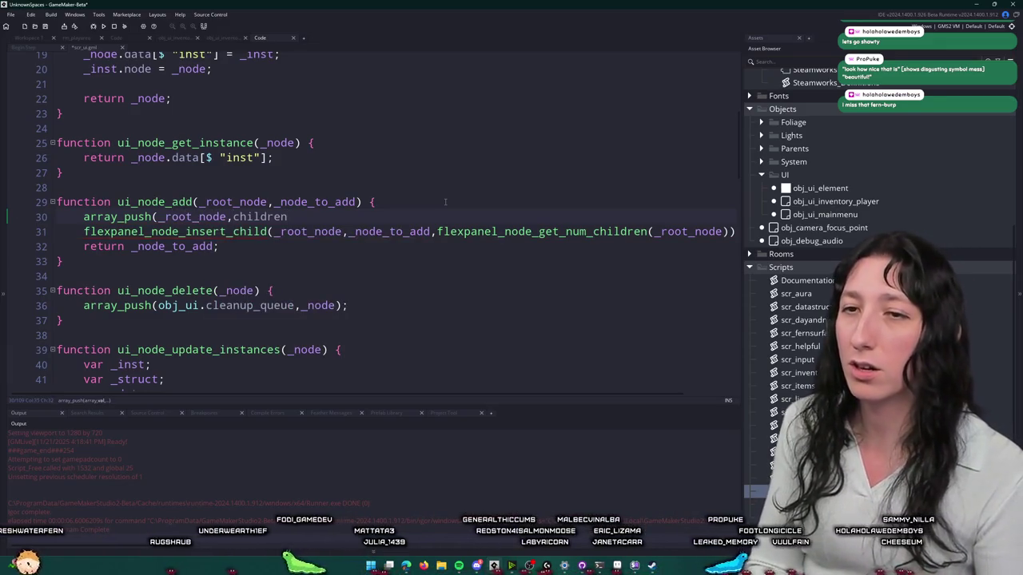
pyautogui.hotkey('ctrl', 'BackSpace')
pyautogui.hotkey('ctrl', 'BackSpace')
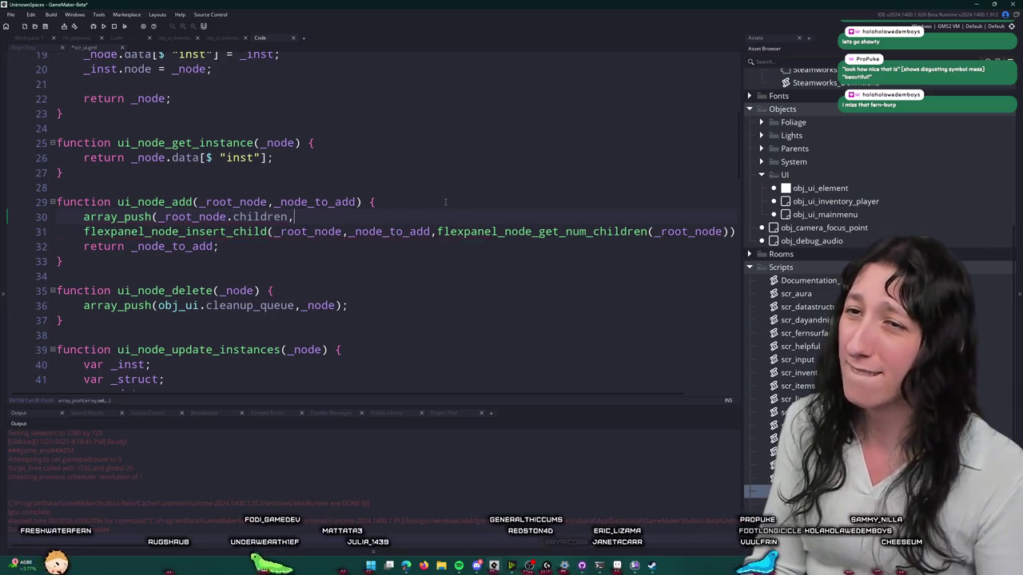
pyautogui.write('_node_to_')
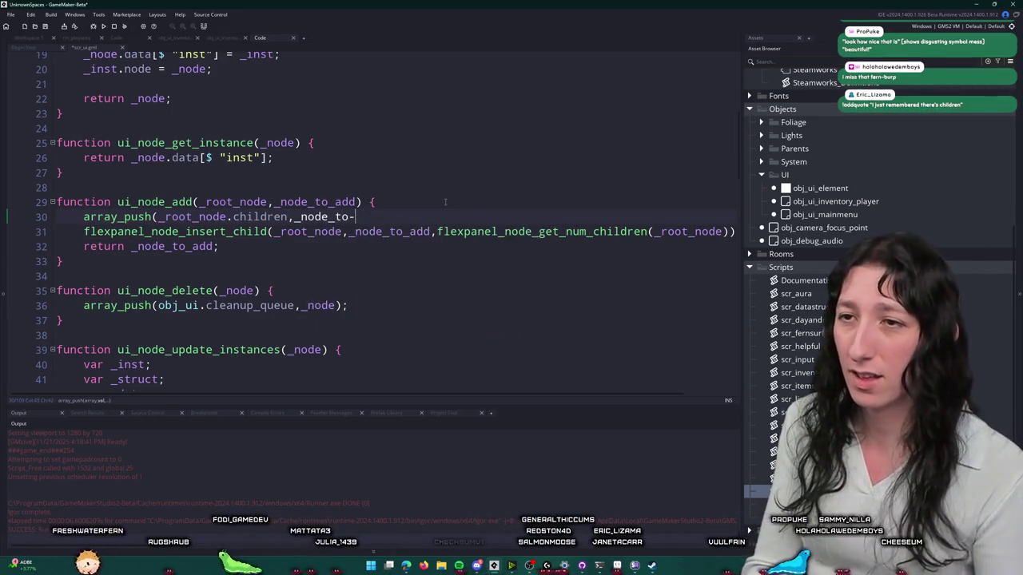
pyautogui.write('add);')
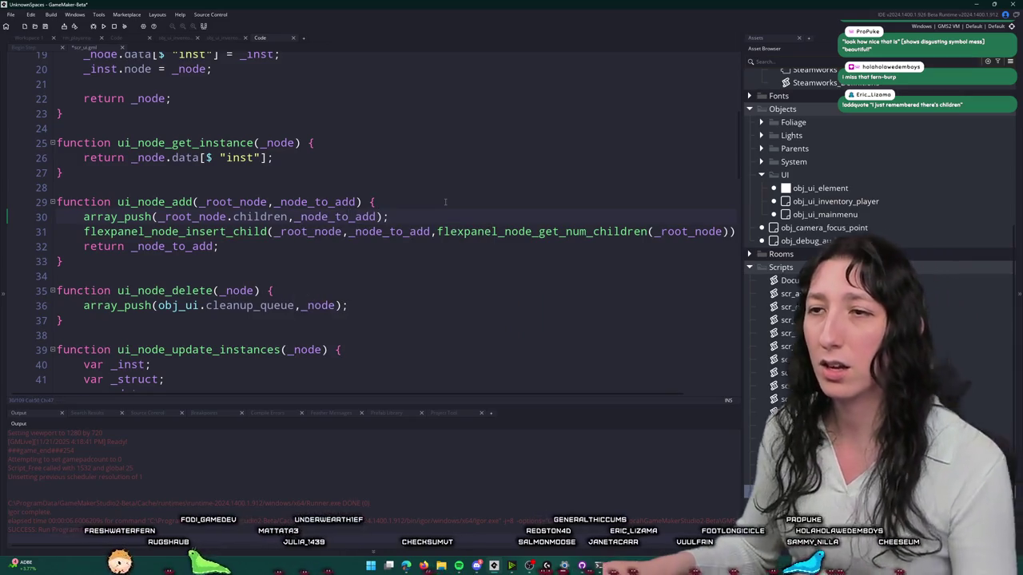
pyautogui.click(731, 231)
pyautogui.click(714, 222)
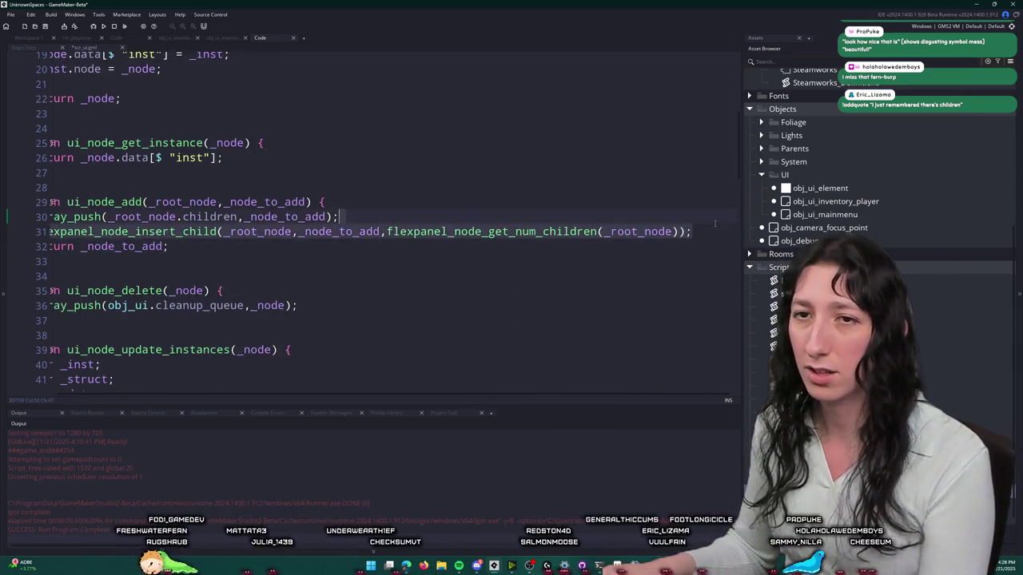
pyautogui.keyDown('shift'); pyautogui.click(715, 227); pyautogui.keyUp('shift')
pyautogui.press('Delete')
# Step: Review the cleanup queue push in ui_node_delete, then scroll down to ui_node_update_instances
pyautogui.scroll(-2, 234, 170)
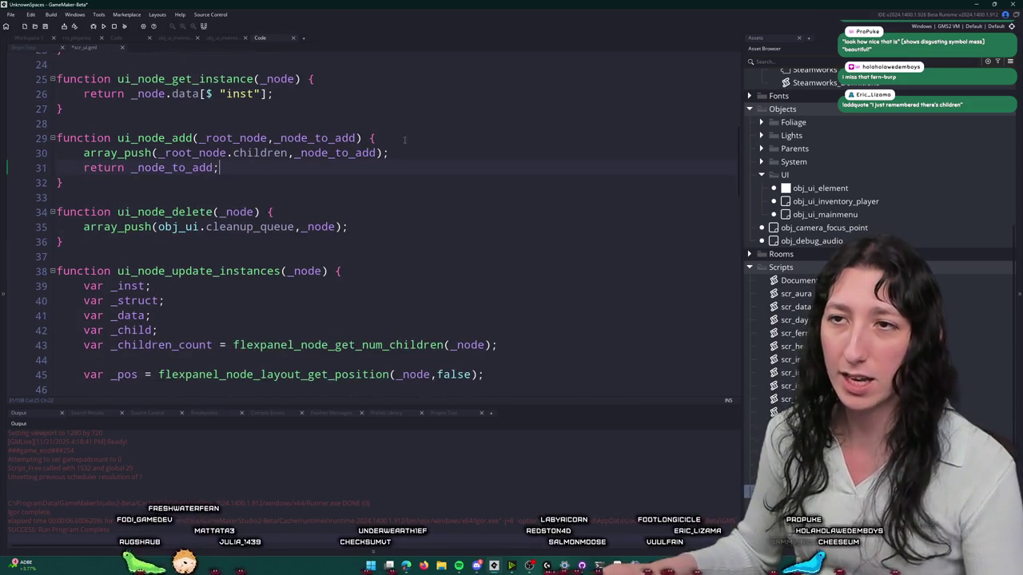
pyautogui.scroll(-1, 342, 181)
pyautogui.click(343, 182)
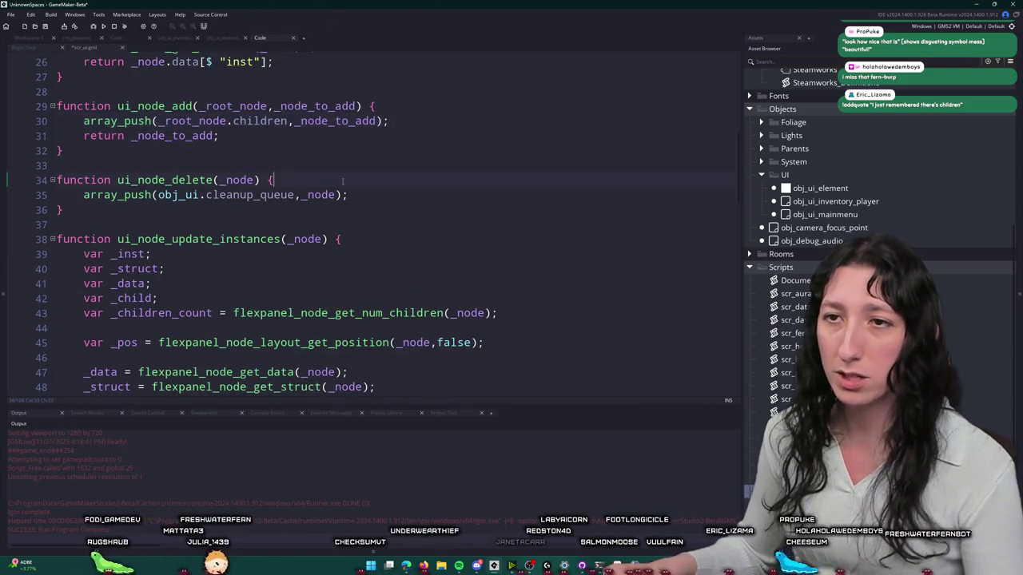
pyautogui.click(334, 194)
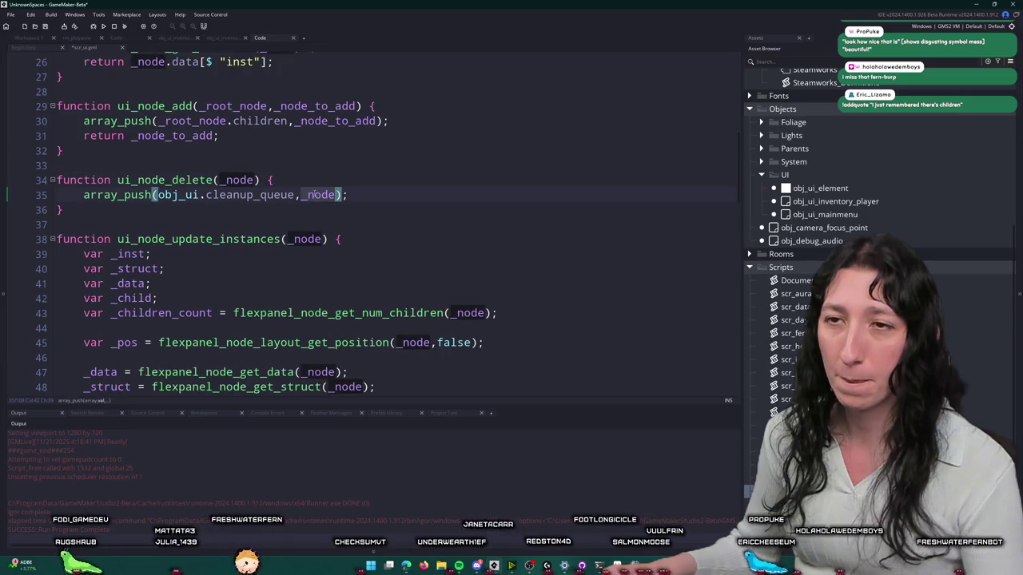
pyautogui.press('End')
pyautogui.scroll(-2, 406, 142)
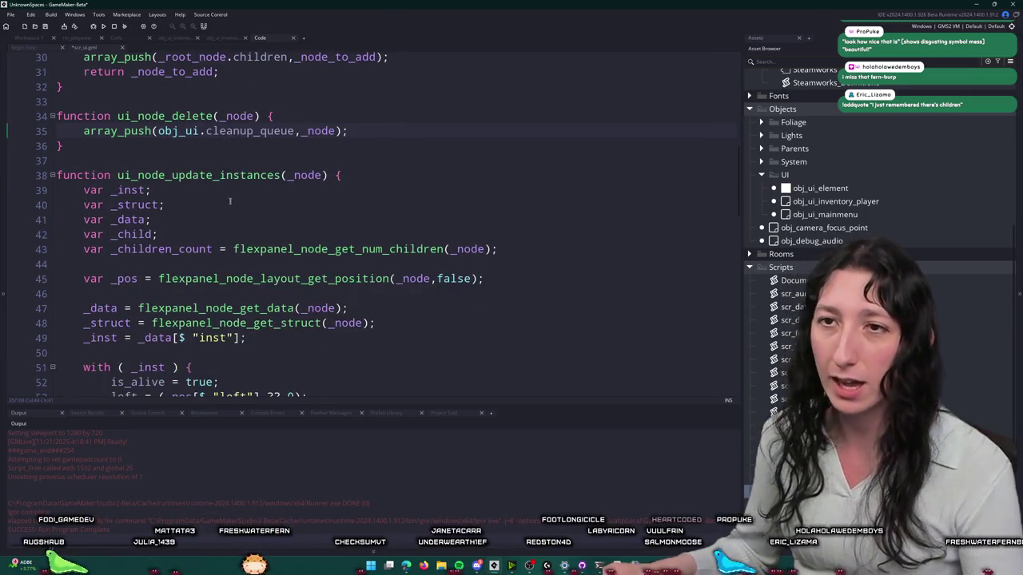
pyautogui.scroll(-1, 229, 195)
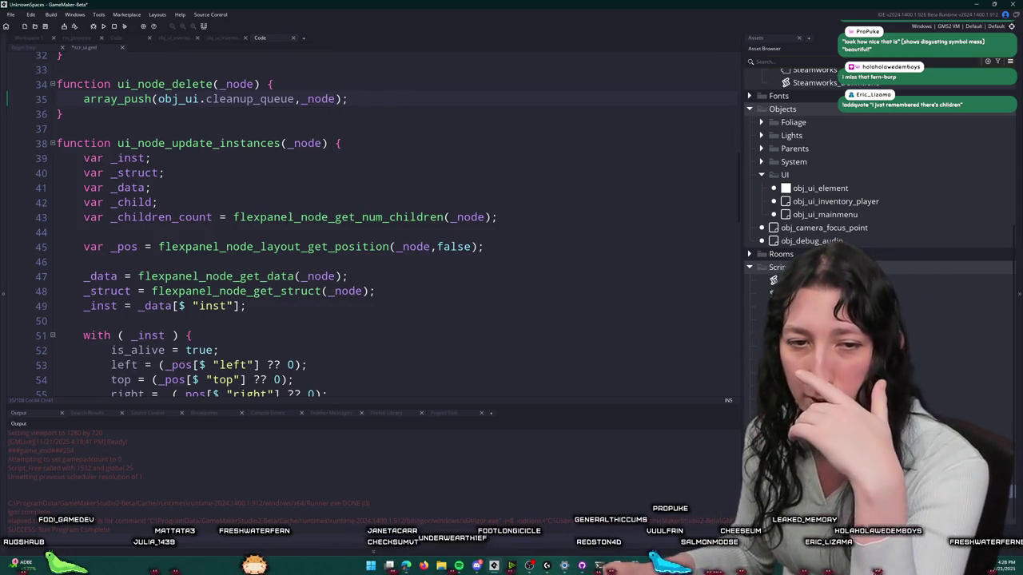
pyautogui.scroll(-4, 407, 169)
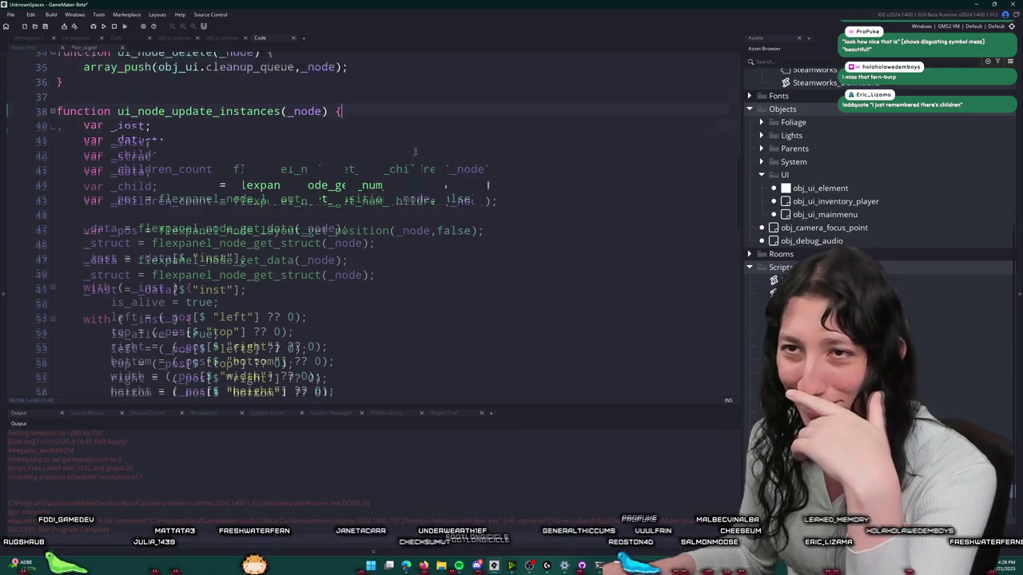
pyautogui.scroll(-4, 239, 97)
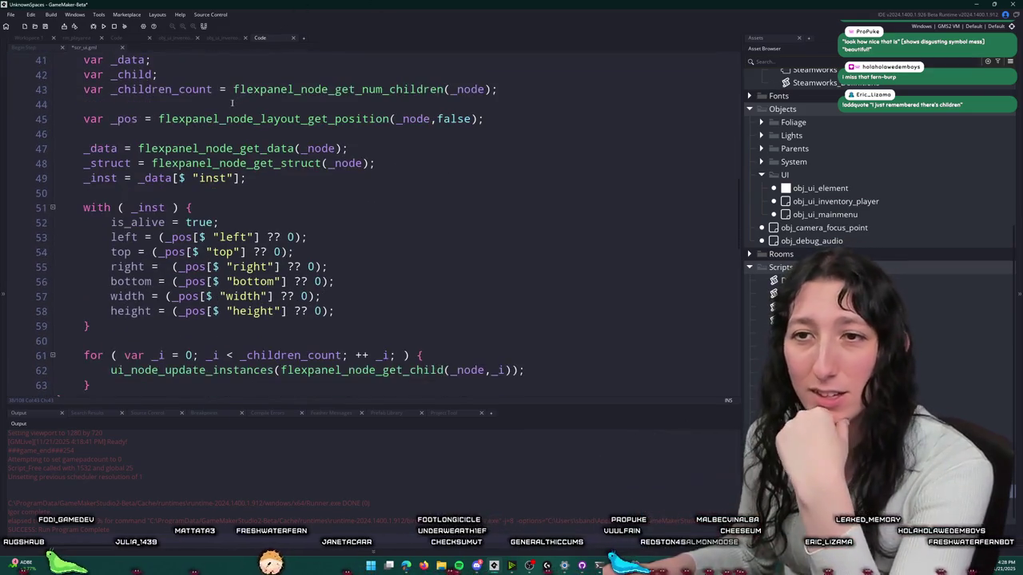
# Step: Count children with array_length(_node.children) and delete the flexpanel _pos lookup line
pyautogui.scroll(3, 139, 343)
pyautogui.scroll(3, 359, 216)
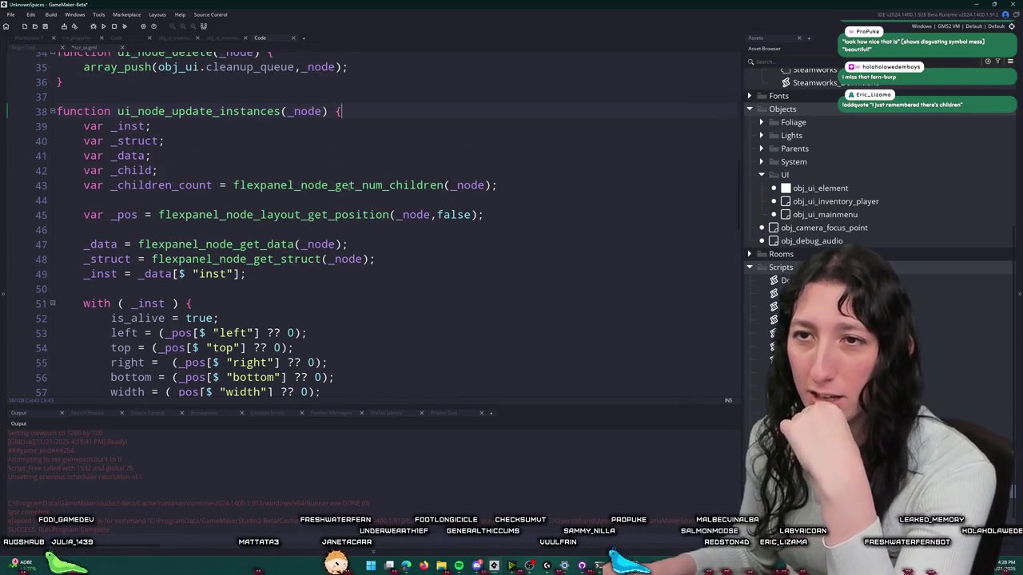
pyautogui.doubleClick(350, 185)
pyautogui.write('array_length(_node')
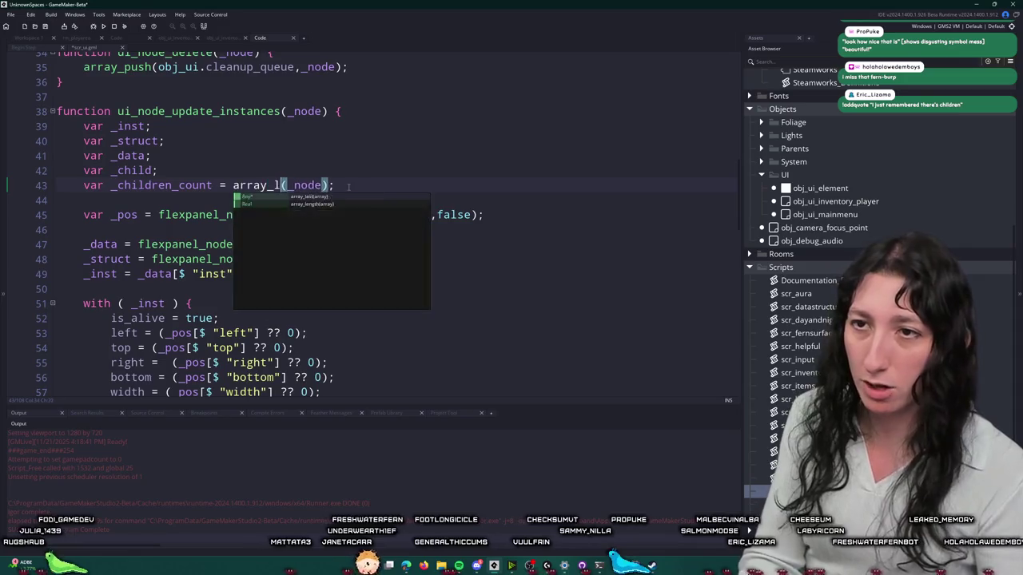
pyautogui.write('.children')
pyautogui.press('Escape')
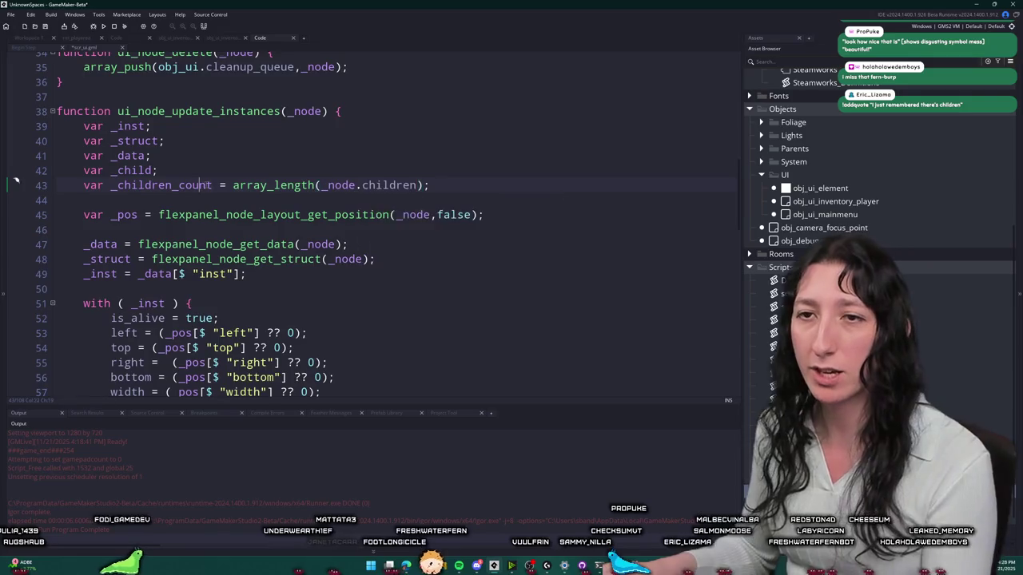
pyautogui.scroll(-1, 367, 224)
pyautogui.moveTo(520, 166); pyautogui.dragTo(520, 145)
pyautogui.press('BackSpace')
pyautogui.press('BackSpace')
pyautogui.click(361, 137)
pyautogui.doubleClick(323, 137)
# Step: Read _inst from _node.data[$ "inst"], remove the _data and _struct lines, and save
pyautogui.click(92, 166)
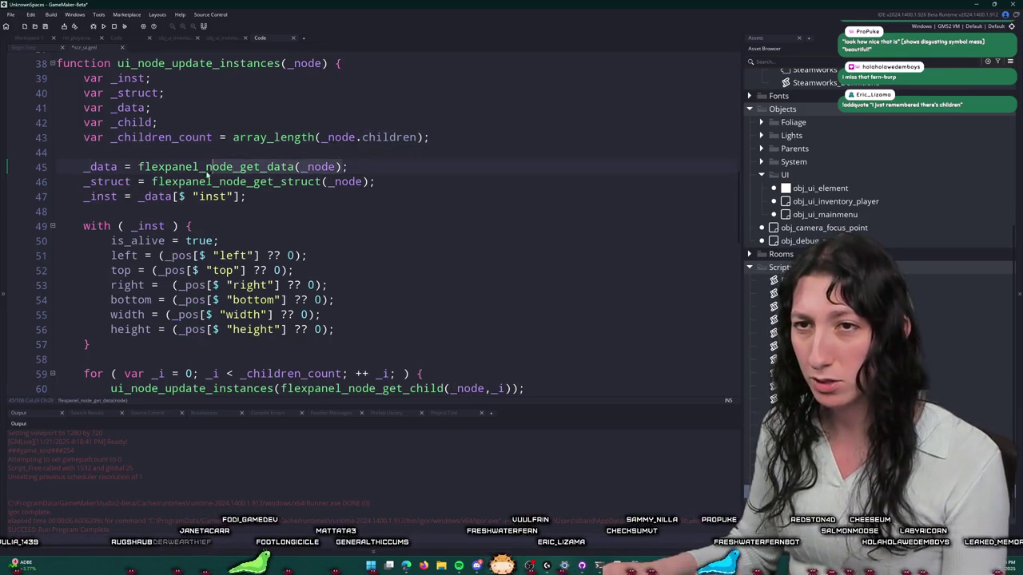
pyautogui.doubleClick(106, 181)
pyautogui.click(138, 198)
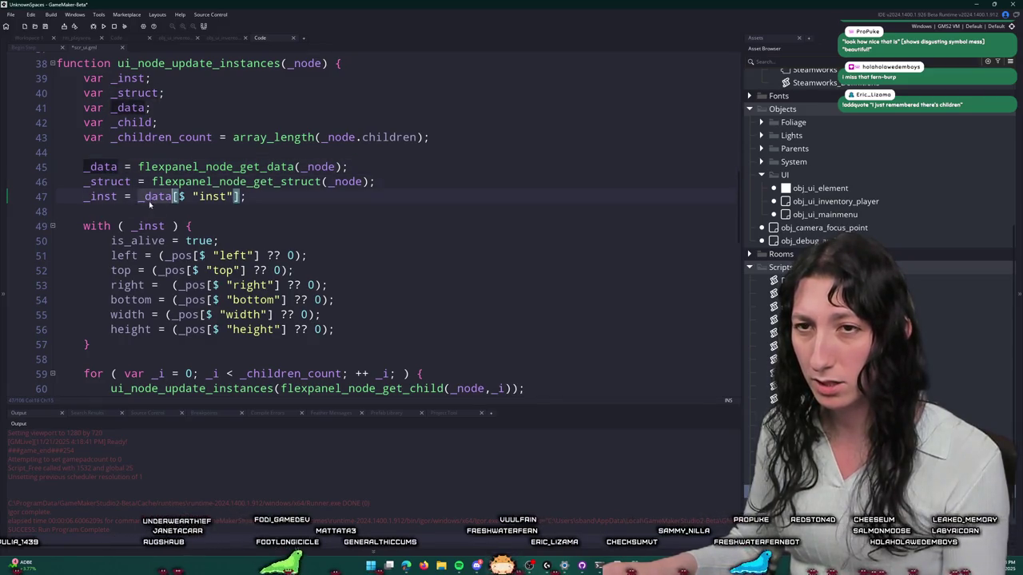
pyautogui.write('node.')
pyautogui.moveTo(85, 197)
pyautogui.mouseDown()
pyautogui.moveTo(84, 108)
pyautogui.moveTo(83, 164)
pyautogui.mouseUp()
pyautogui.press('BackSpace')
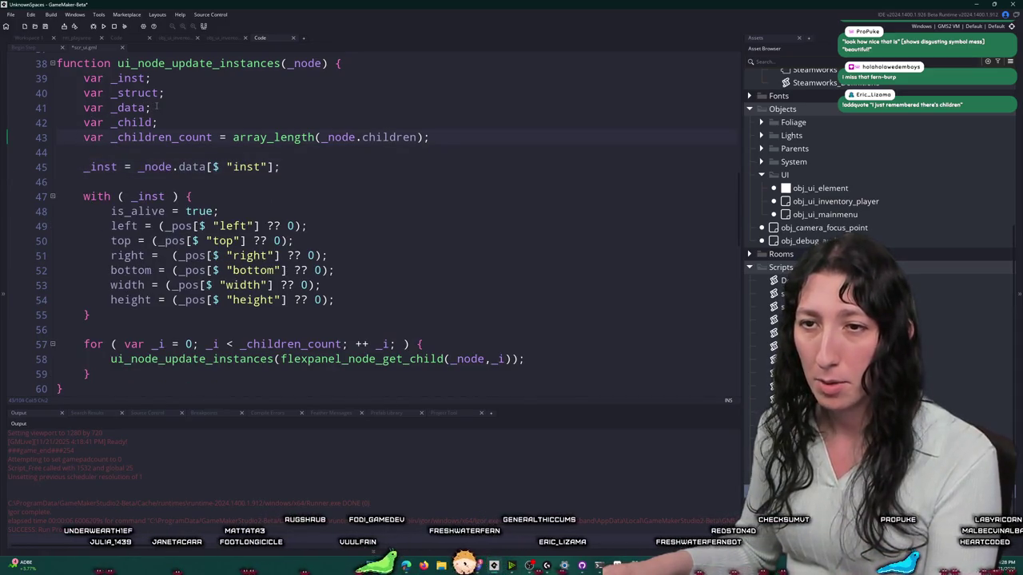
pyautogui.moveTo(151, 107); pyautogui.dragTo(25, 89)
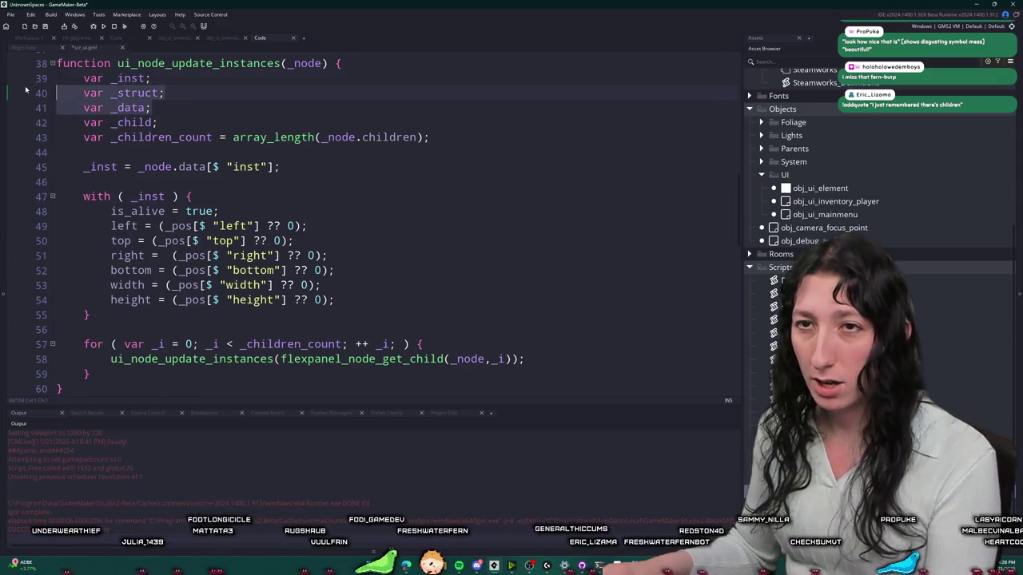
pyautogui.press('BackSpace')
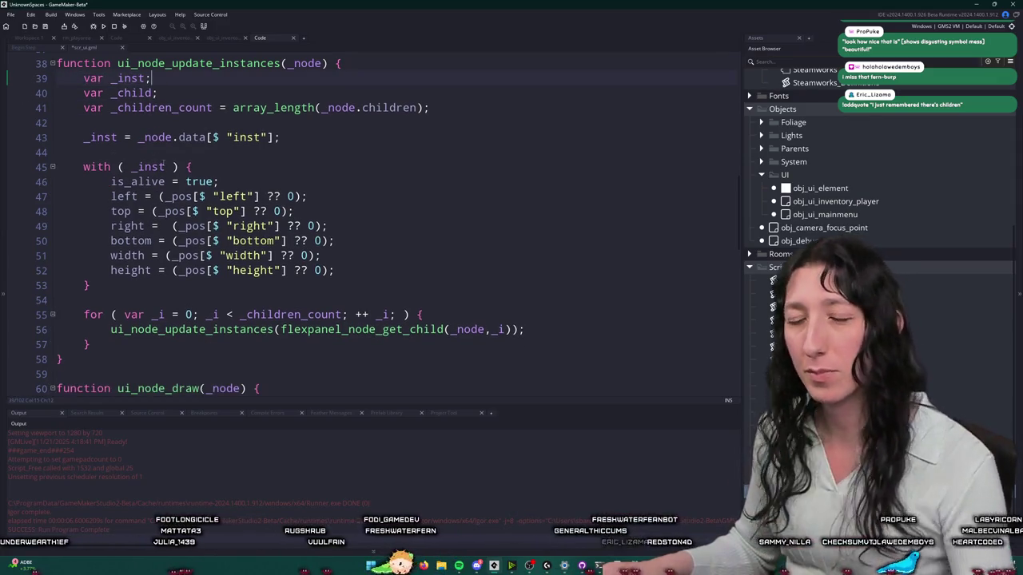
pyautogui.click(219, 181)
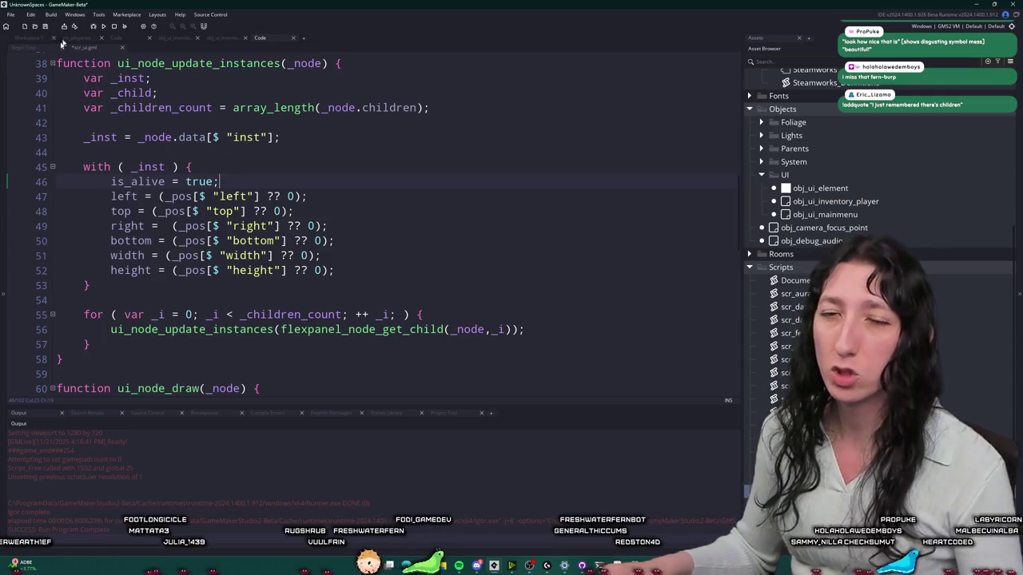
pyautogui.hotkey('ctrl', 's')
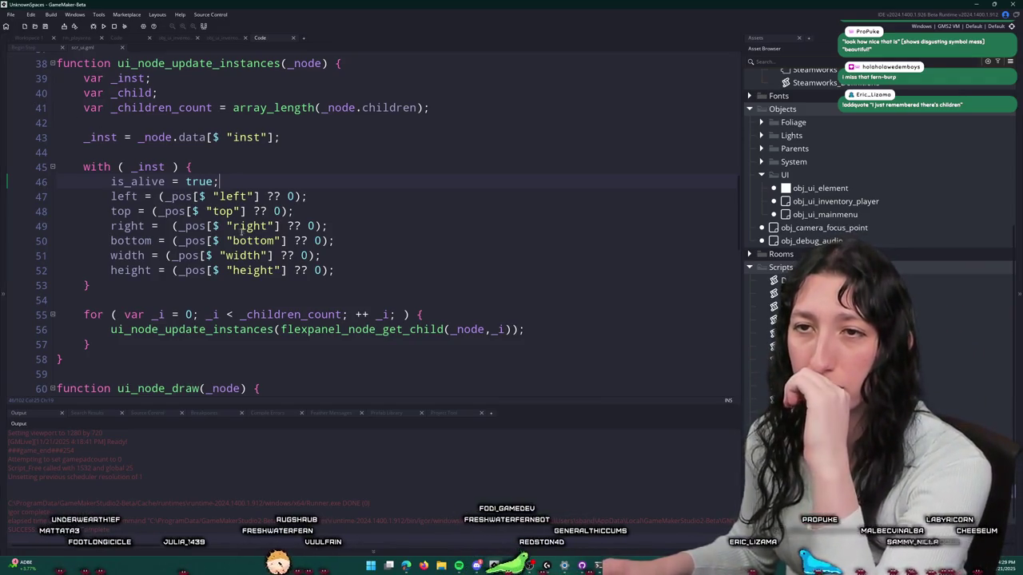
pyautogui.press('Down')
# Step: Replace (_pos[$ "left"] ?? 0) with _node.left on line 47
pyautogui.scroll(1, 256, 81)
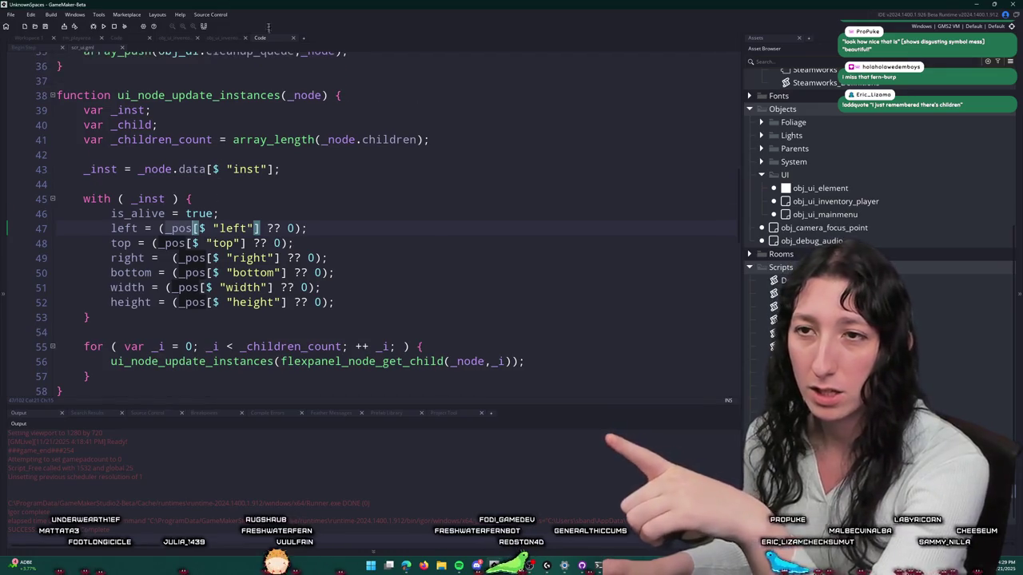
pyautogui.click(135, 229)
pyautogui.click(158, 229)
pyautogui.moveTo(158, 228); pyautogui.dragTo(300, 228)
pyautogui.write('left = left;')
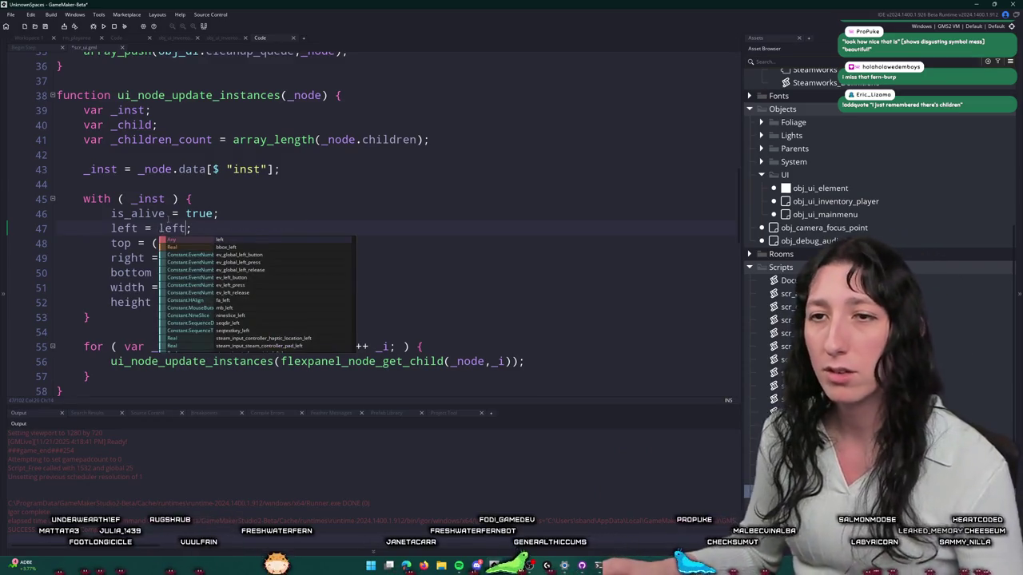
pyautogui.click(158, 228)
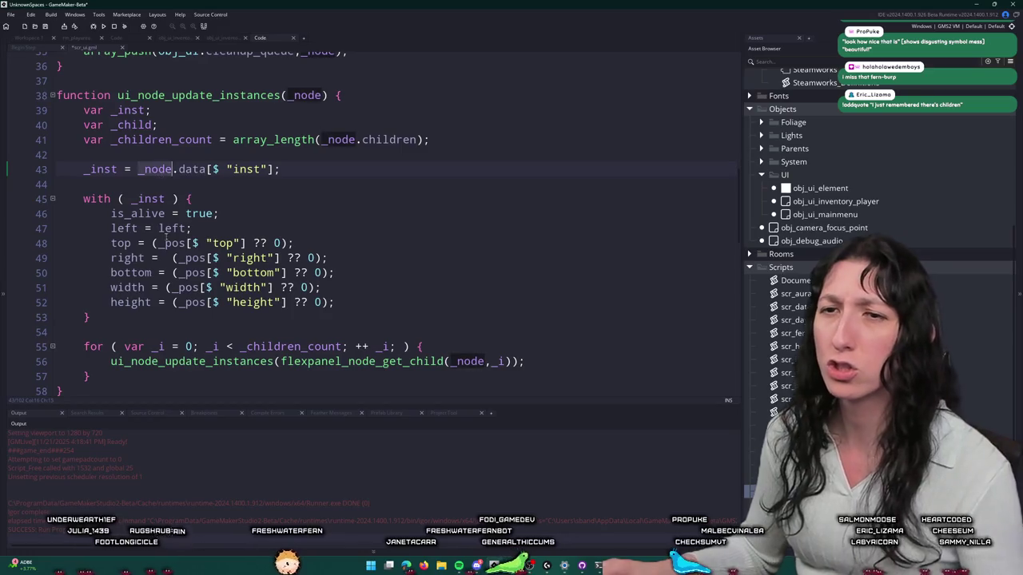
pyautogui.write('_node.')
pyautogui.moveTo(158, 228); pyautogui.dragTo(231, 227)
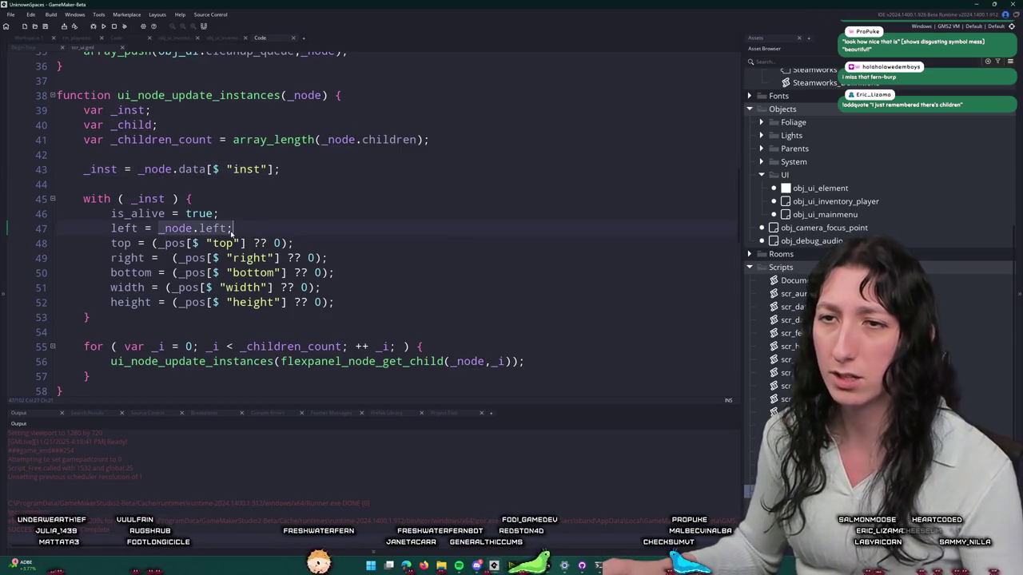
pyautogui.click(230, 227)
pyautogui.hotkey('ctrl', 'shift', 'Left')
pyautogui.hotkey('ctrl', 'shift', 'Left')
pyautogui.hotkey('ctrl', 'shift', 'Left')
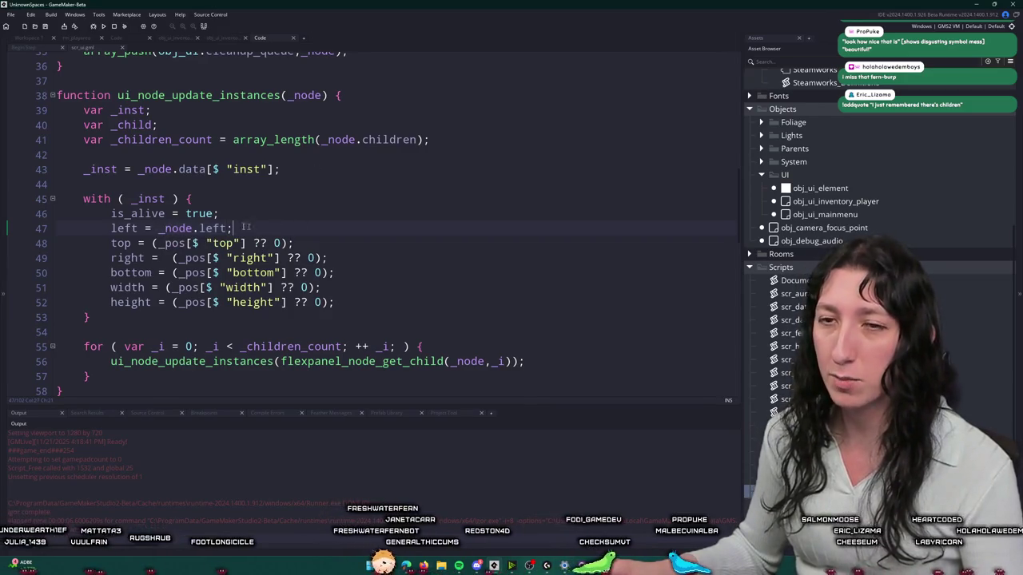
pyautogui.click(66, 228)
pyautogui.click(177, 231)
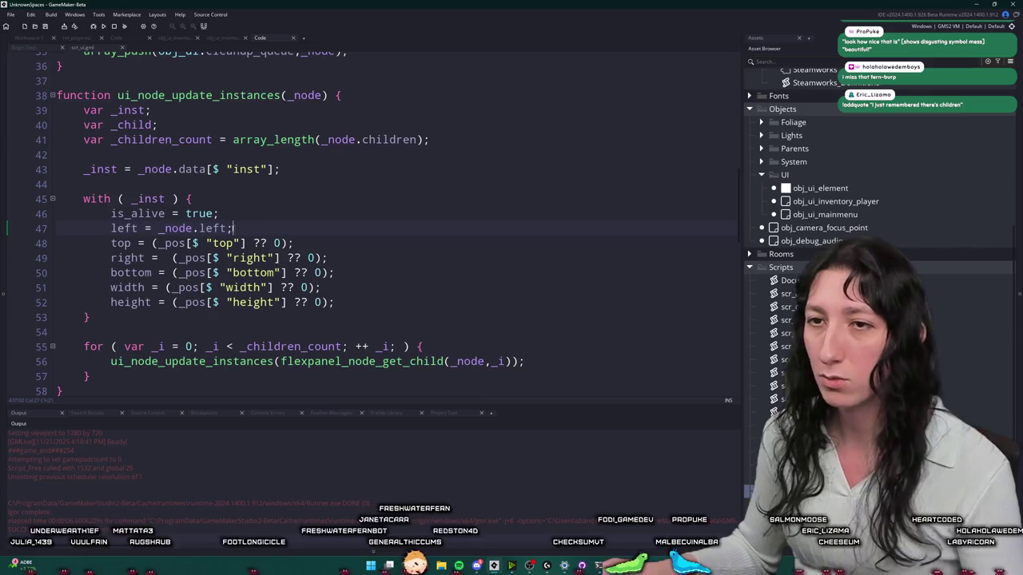
# Step: Replace (_pos[$ "top"] ?? 0) with _node.top on line 48
pyautogui.moveTo(152, 243); pyautogui.dragTo(285, 243)
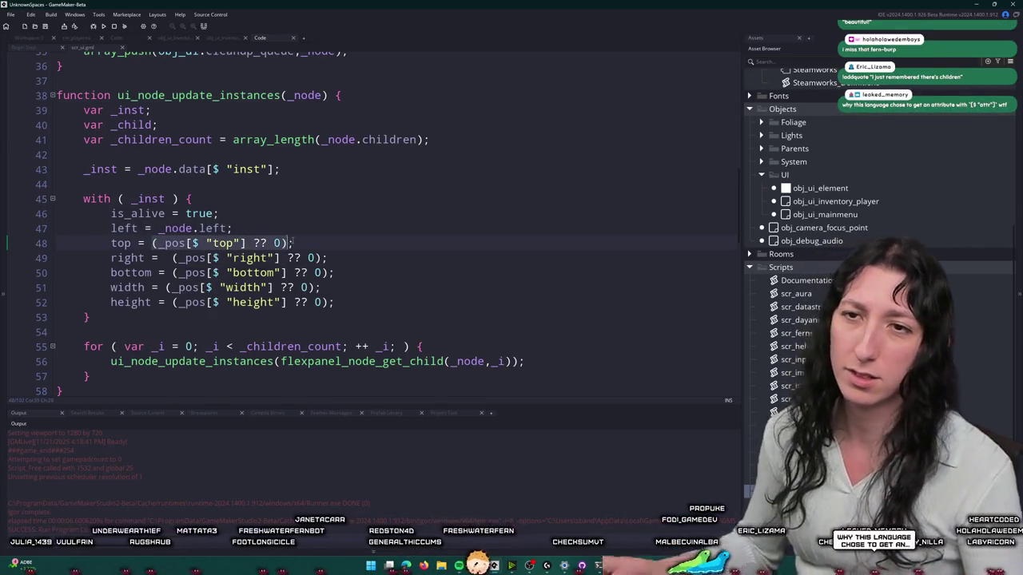
pyautogui.write('_node.top;')
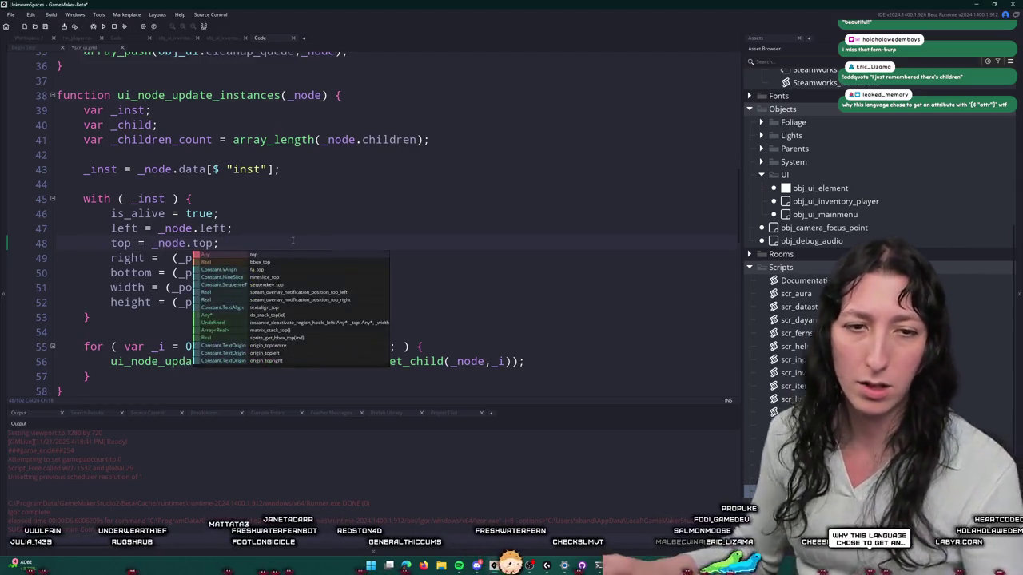
pyautogui.click(335, 218)
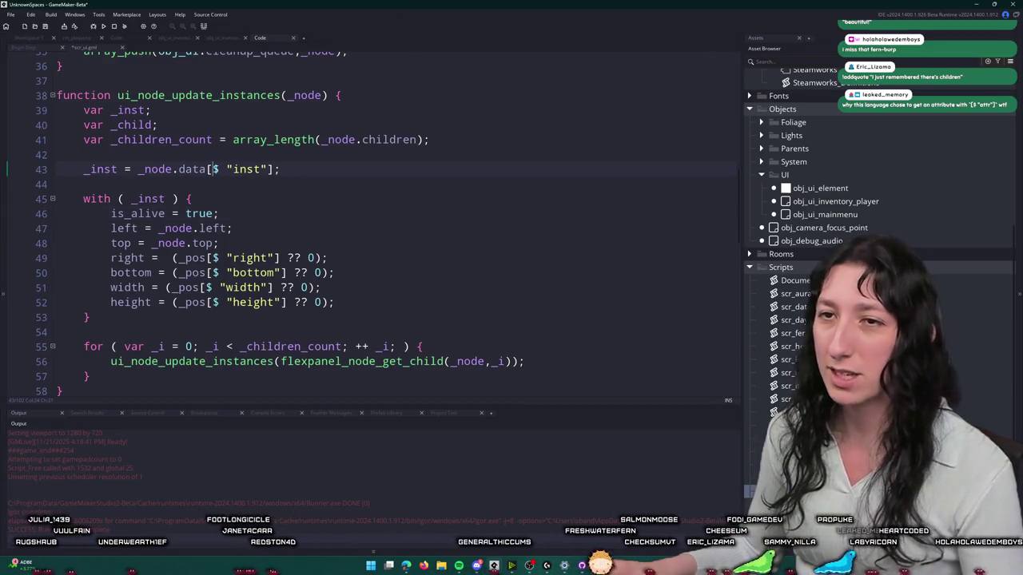
pyautogui.press('Return')
pyautogui.write('[? map]')
pyautogui.press('Return')
pyautogui.write('[')
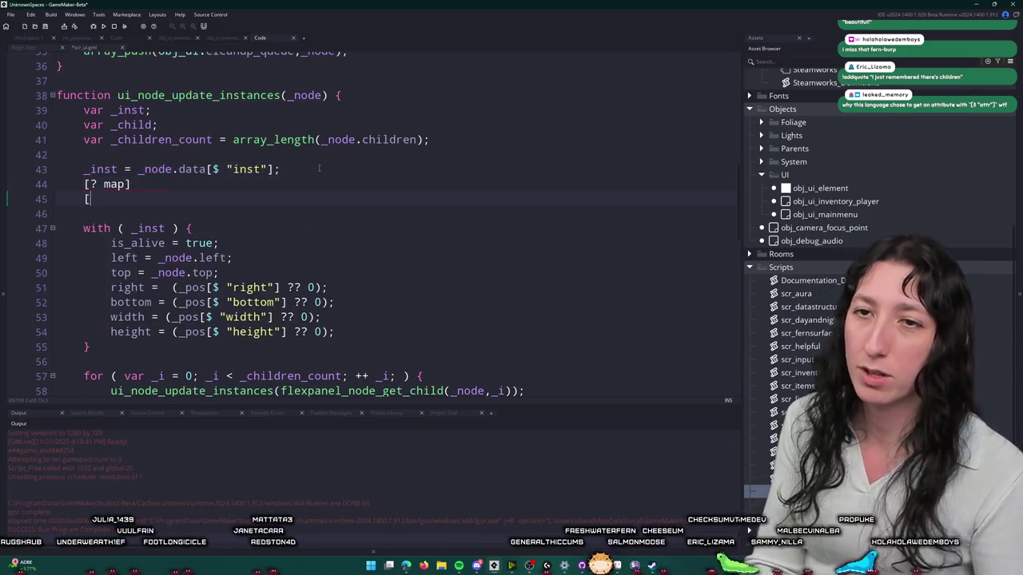
pyautogui.press('Return')
pyautogui.write('[| 0')
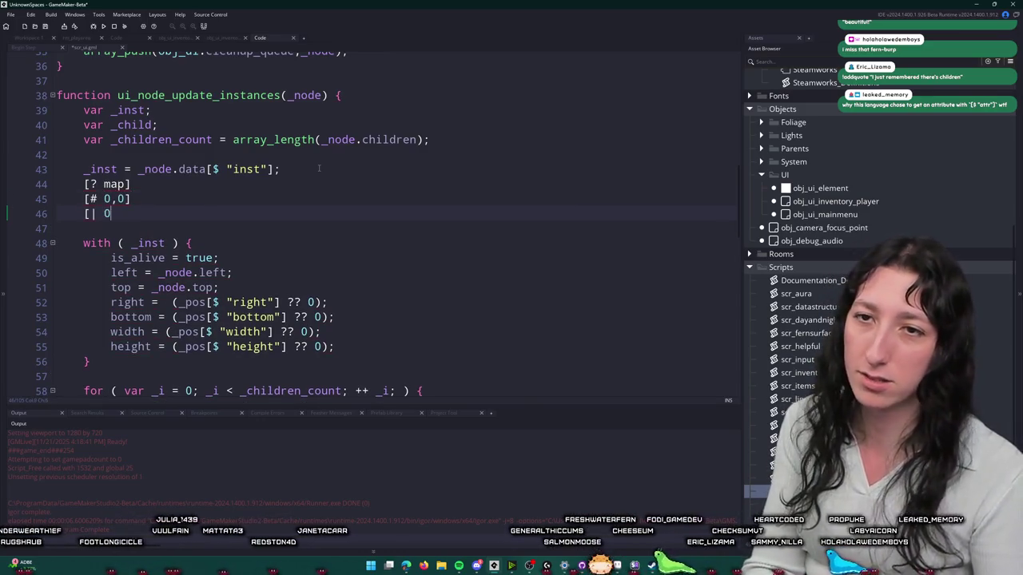
pyautogui.write(']')
pyautogui.press('Return')
pyautogui.press('Tab')
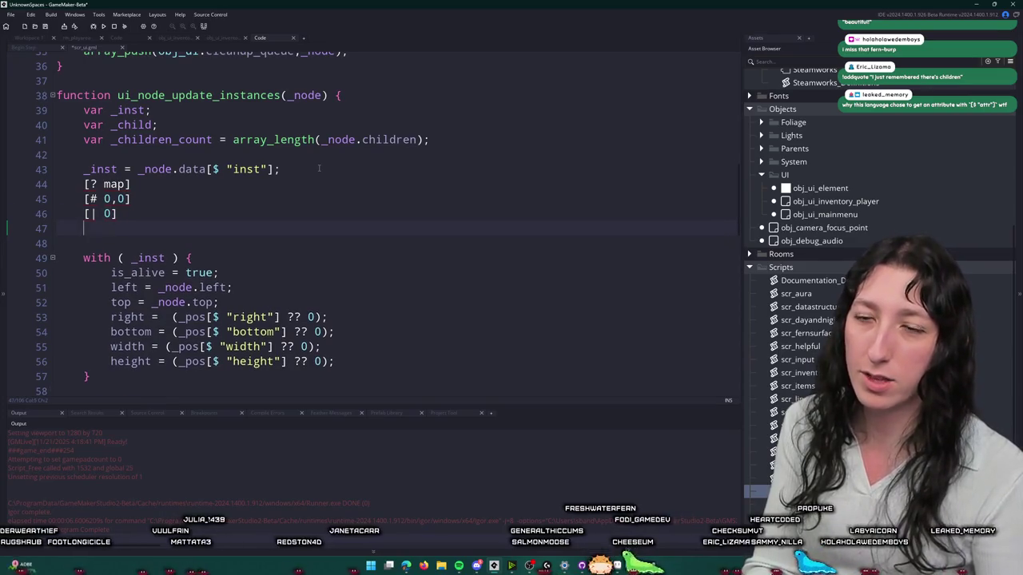
pyautogui.write('0]')
pyautogui.press('Return')
pyautogui.write('[')
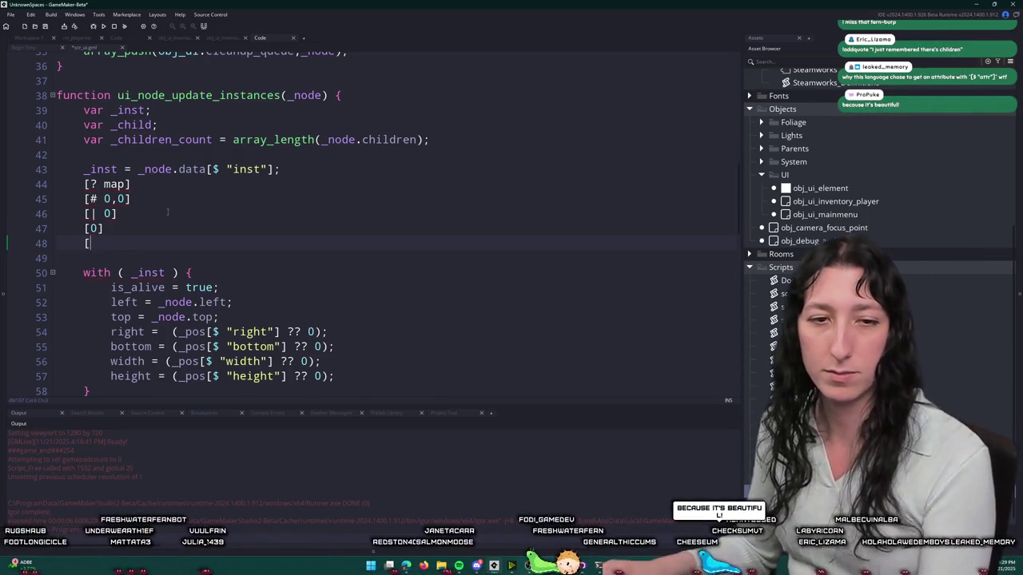
pyautogui.moveTo(137, 241); pyautogui.dragTo(49, 177)
pyautogui.press('BackSpace')
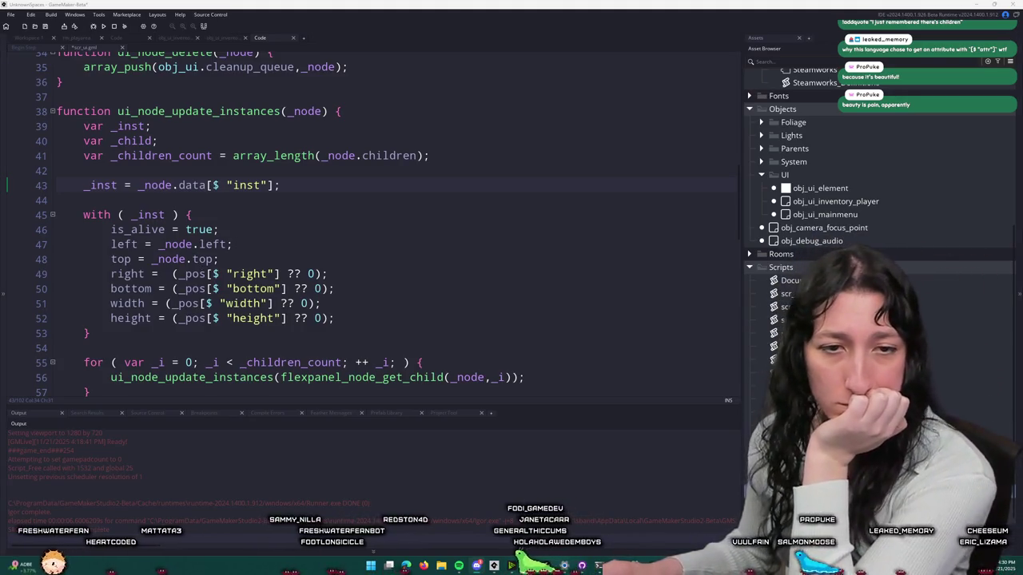
pyautogui.click(370, 289)
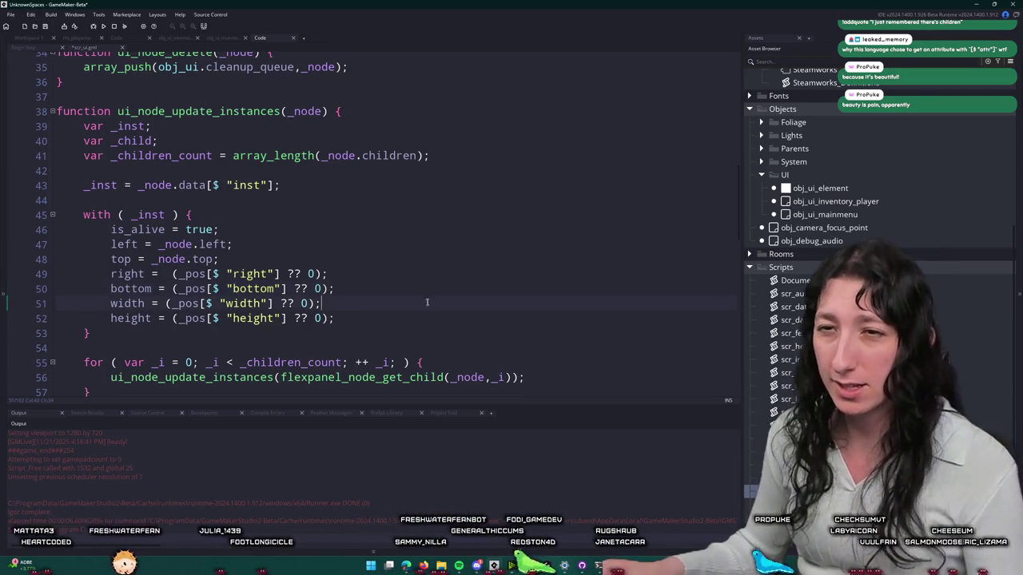
pyautogui.click(344, 330)
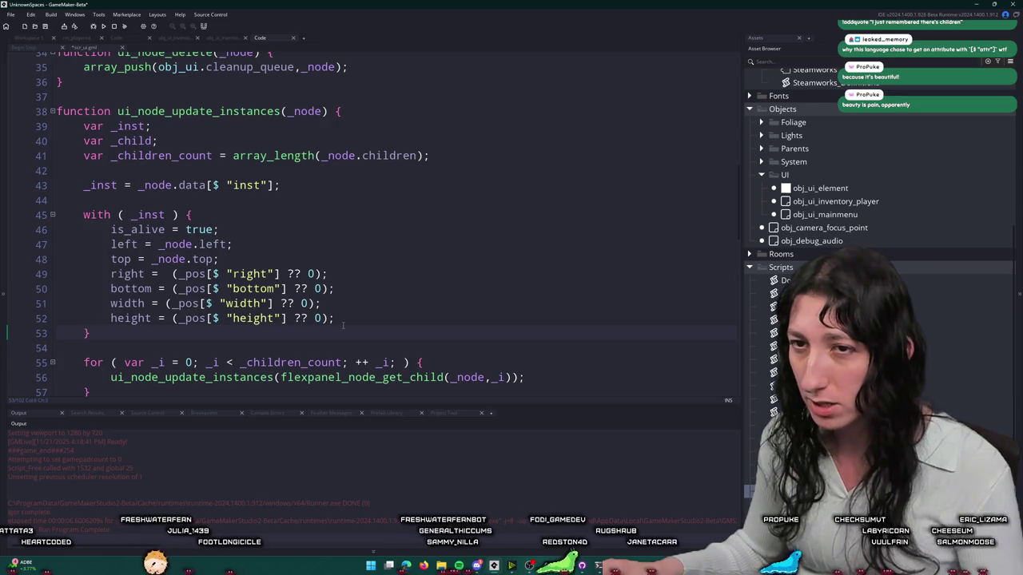
pyautogui.moveTo(339, 318)
pyautogui.mouseDown()
pyautogui.moveTo(56, 200)
pyautogui.moveTo(111, 230)
pyautogui.moveTo(111, 243)
pyautogui.moveTo(253, 318)
pyautogui.mouseUp()
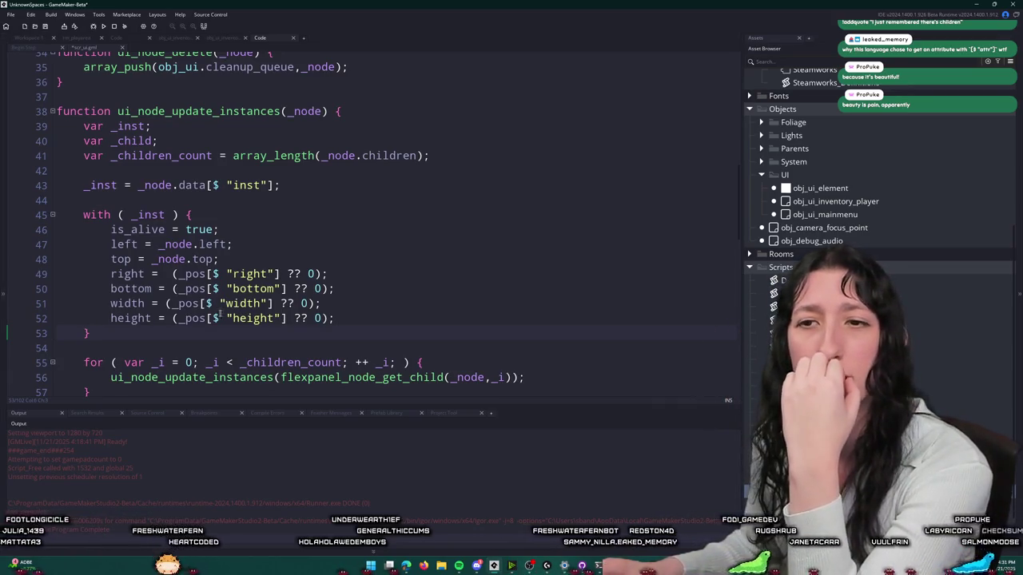
pyautogui.click(199, 229)
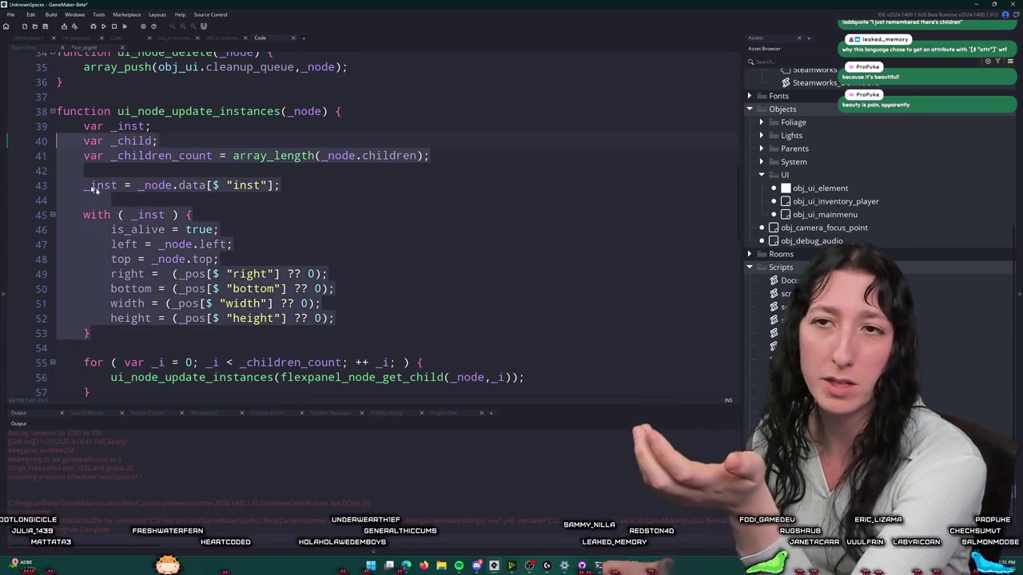
# Step: Revert ui_node_draw to its original code, abandoning a partial rewrite of the _data line
pyautogui.scroll(-3, 202, 253)
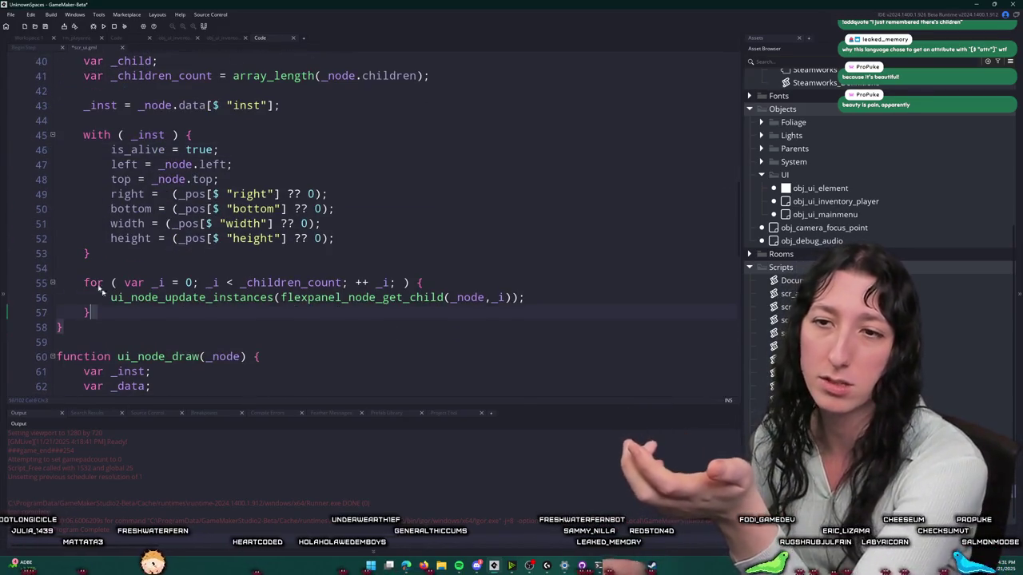
pyautogui.moveTo(64, 327); pyautogui.dragTo(70, 212)
pyautogui.hotkey('ctrl', 'z')
pyautogui.hotkey('ctrl', 'z')
pyautogui.hotkey('ctrl', 'z')
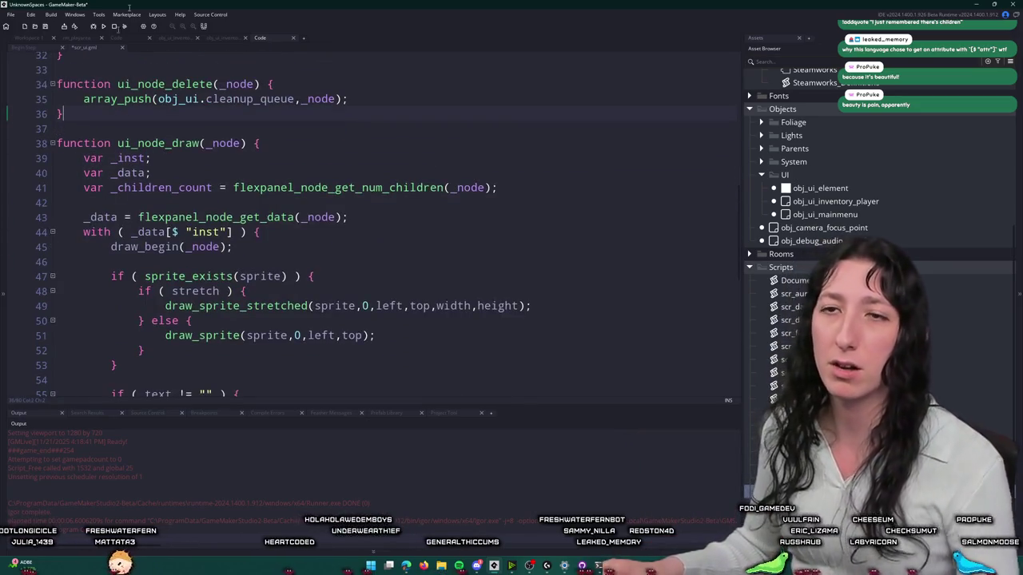
pyautogui.scroll(-1, 292, 194)
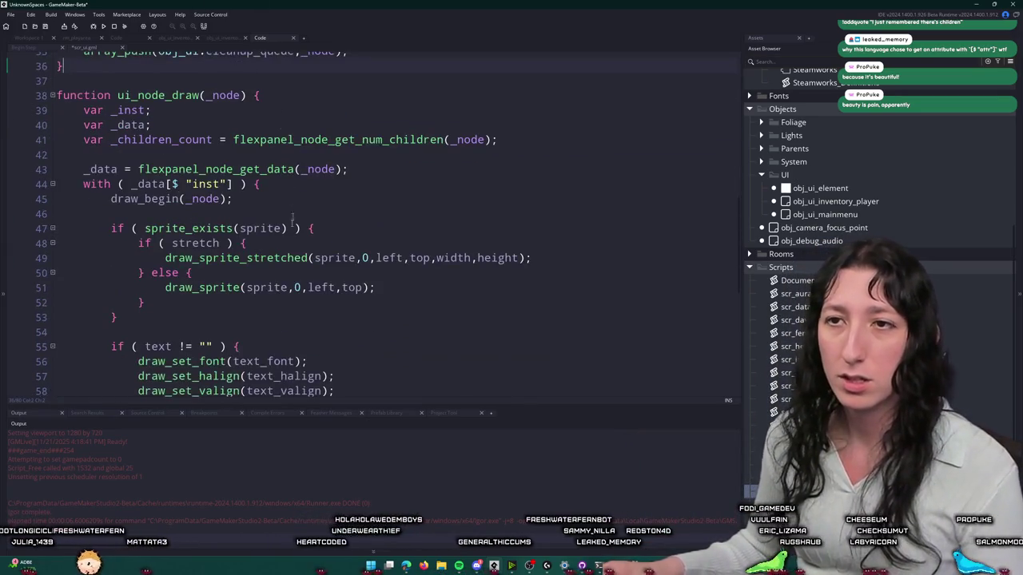
pyautogui.scroll(1, 263, 240)
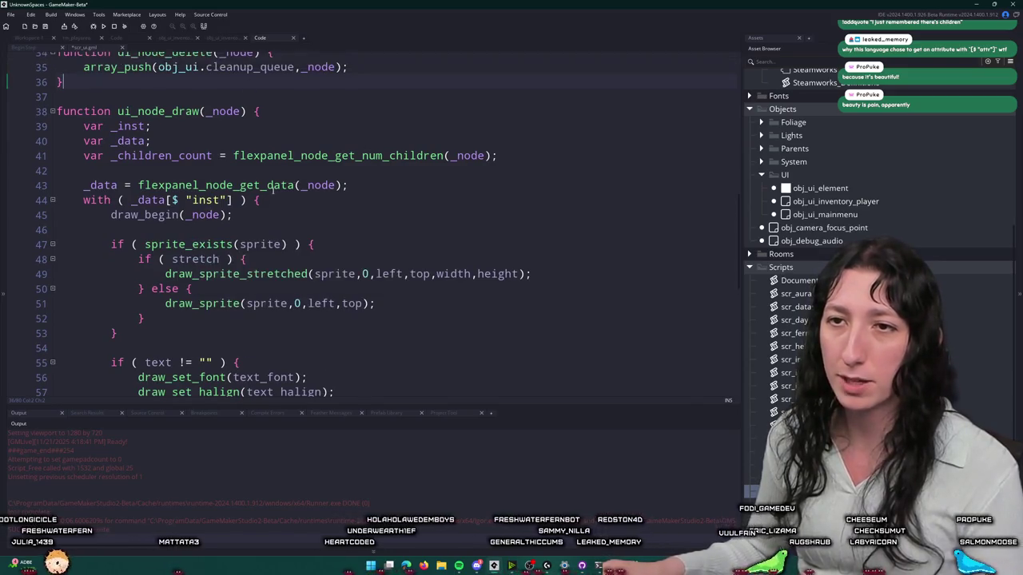
pyautogui.click(292, 185)
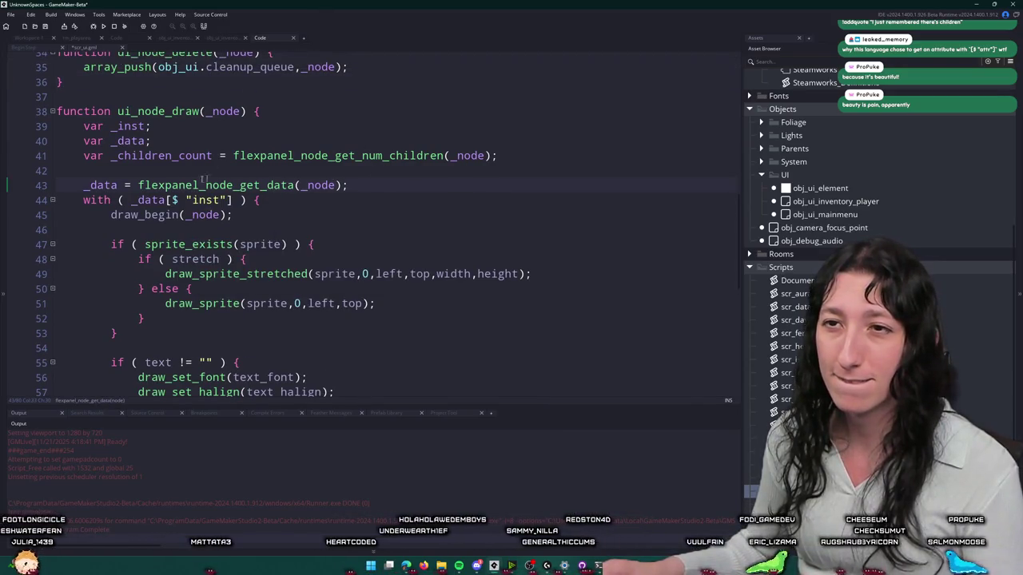
pyautogui.click(227, 126)
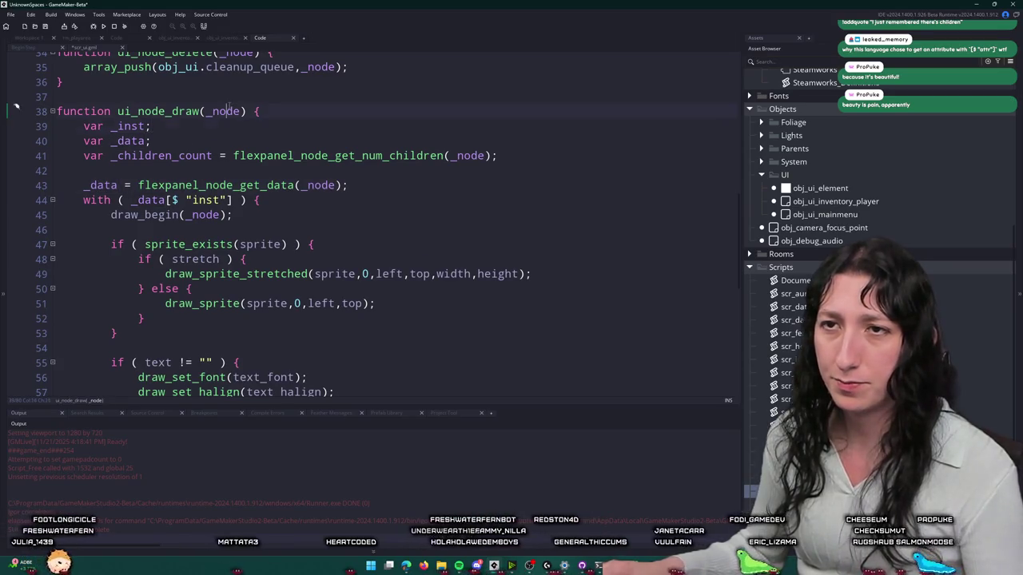
pyautogui.click(77, 185)
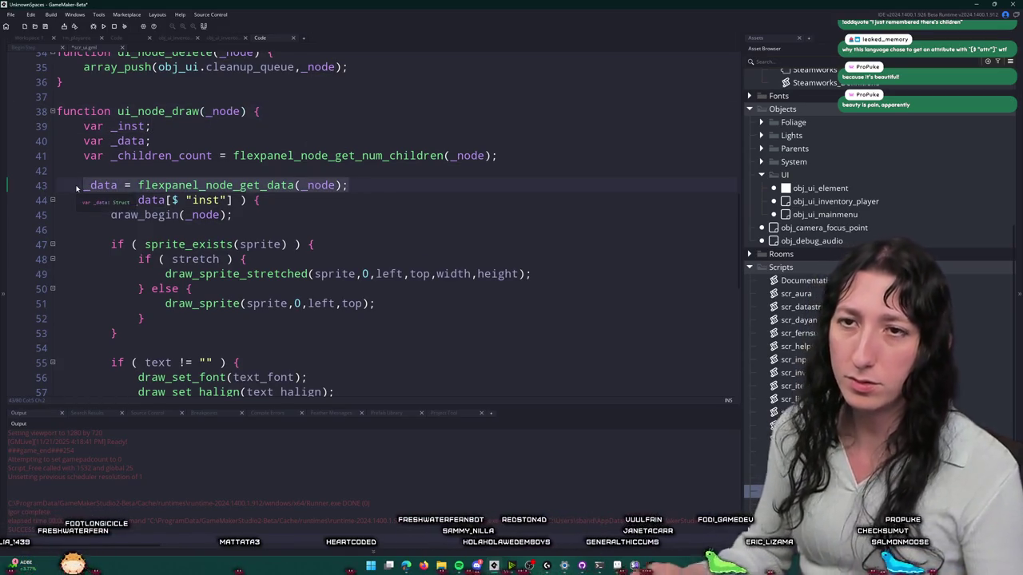
pyautogui.hotkey('shift', 'End')
pyautogui.write('_data =')
pyautogui.hotkey('ctrl', 'z')
# Step: Reference the node directly on the with line and delete the _data assignment line
pyautogui.scroll(-5, 124, 224)
pyautogui.scroll(3, 124, 223)
pyautogui.click(152, 152)
pyautogui.click(138, 152)
pyautogui.write('node.')
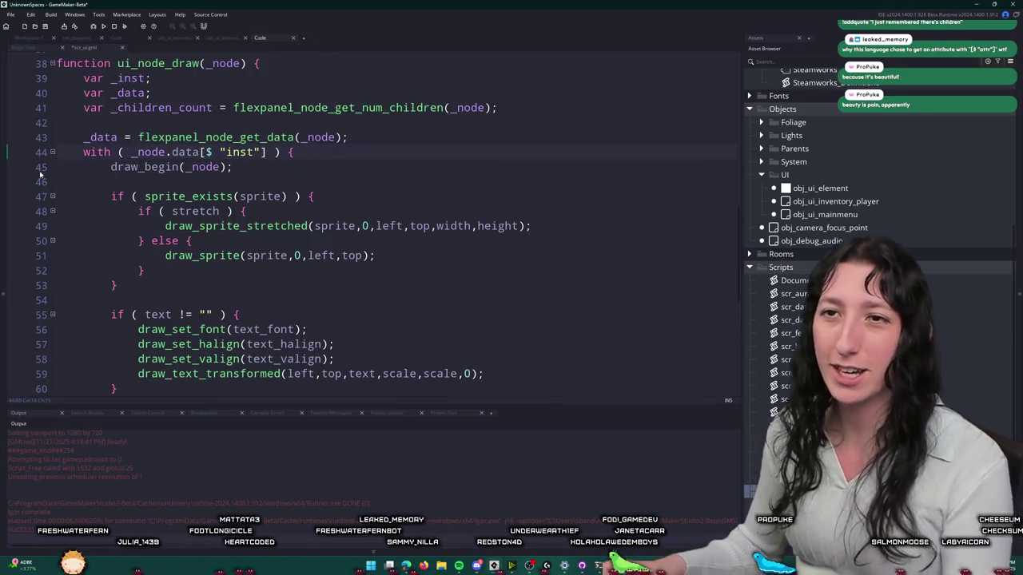
pyautogui.moveTo(84, 151); pyautogui.dragTo(83, 137)
pyautogui.press('BackSpace')
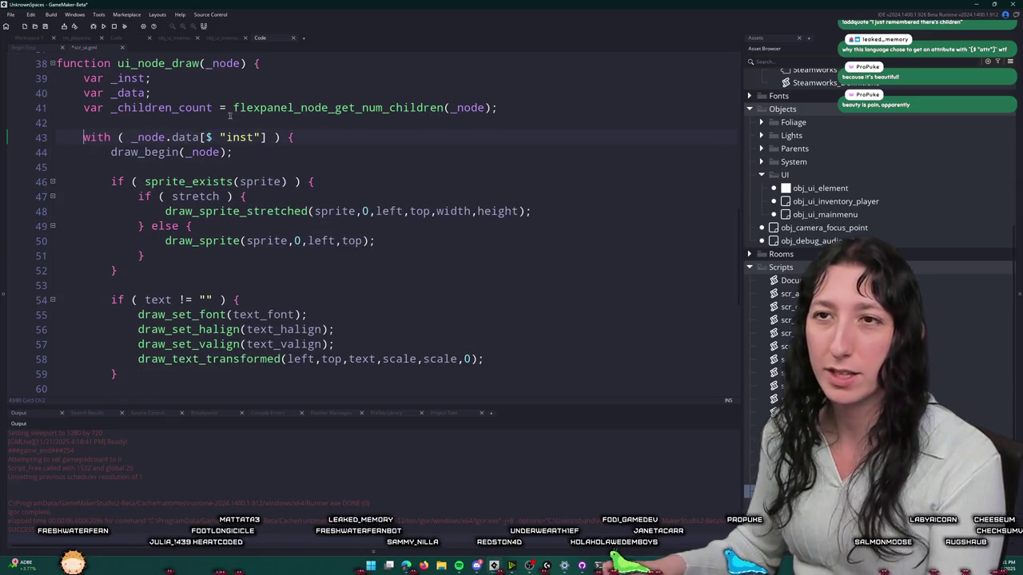
# Step: Count children with array_length(_node.children) instead of the flexpanel child-count function
pyautogui.click(489, 108)
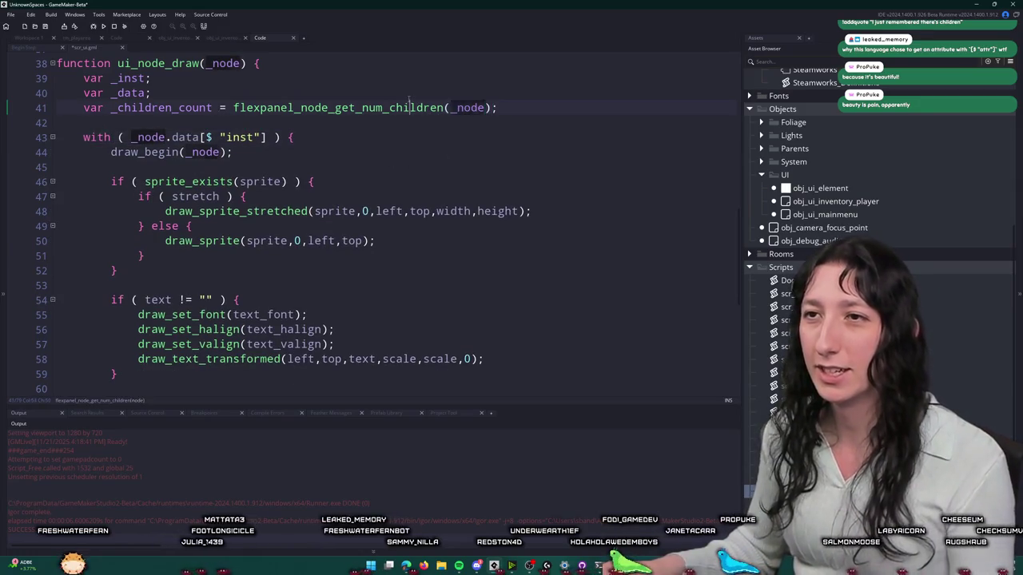
pyautogui.doubleClick(357, 109)
pyautogui.write('arra')
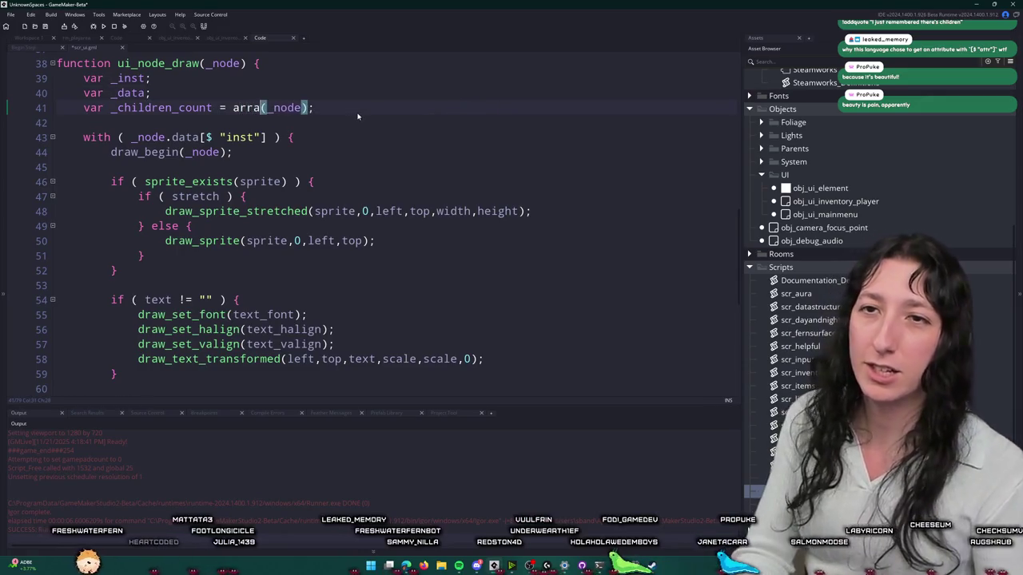
pyautogui.write('y_leng')
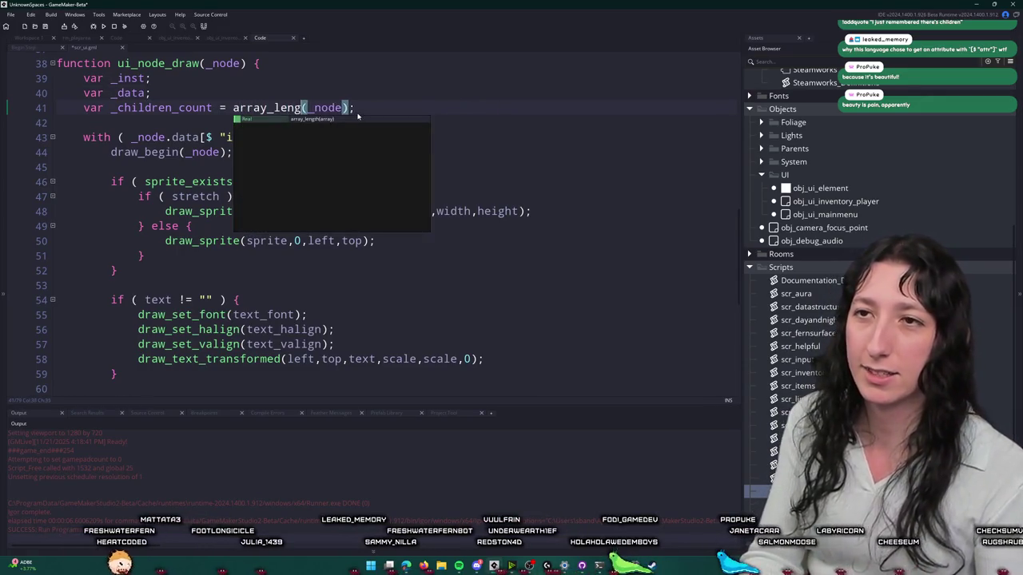
pyautogui.press('Return')
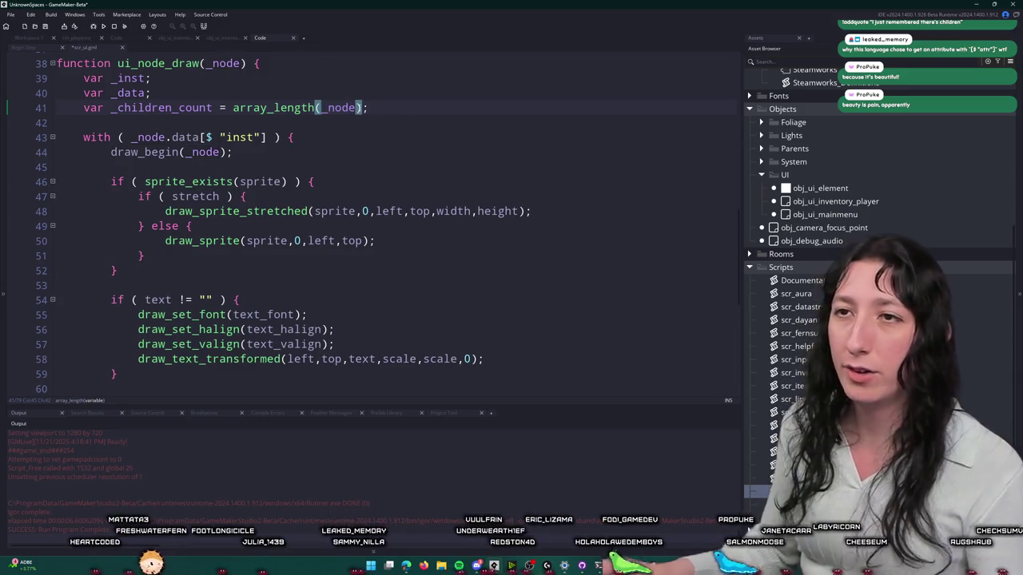
pyautogui.write('.children')
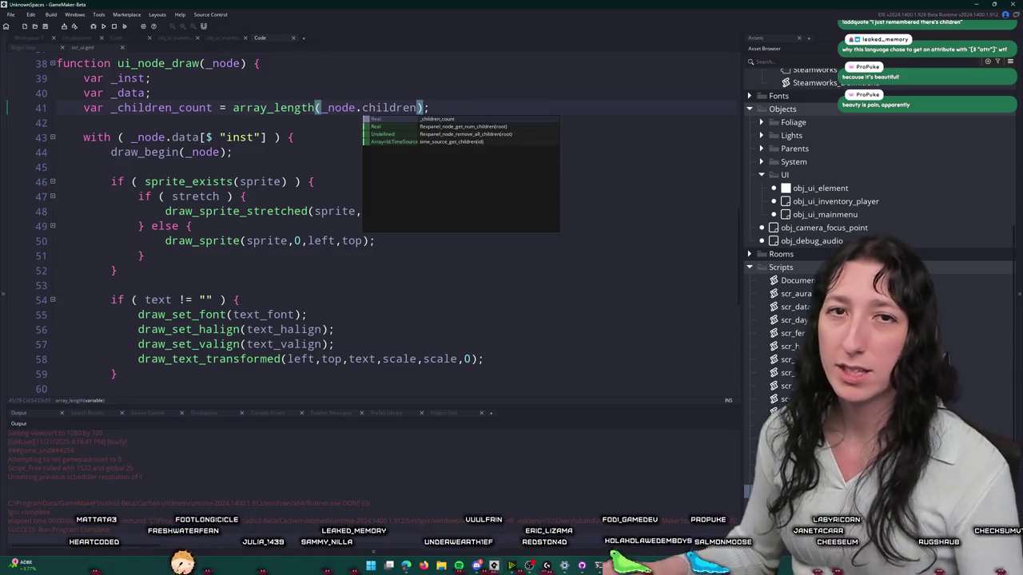
# Step: Draw the stretched sprite at _node.left, _node.top with size _node.right - _node.left by _node.bottom - _node.top
pyautogui.click(453, 240)
pyautogui.scroll(-2, 453, 197)
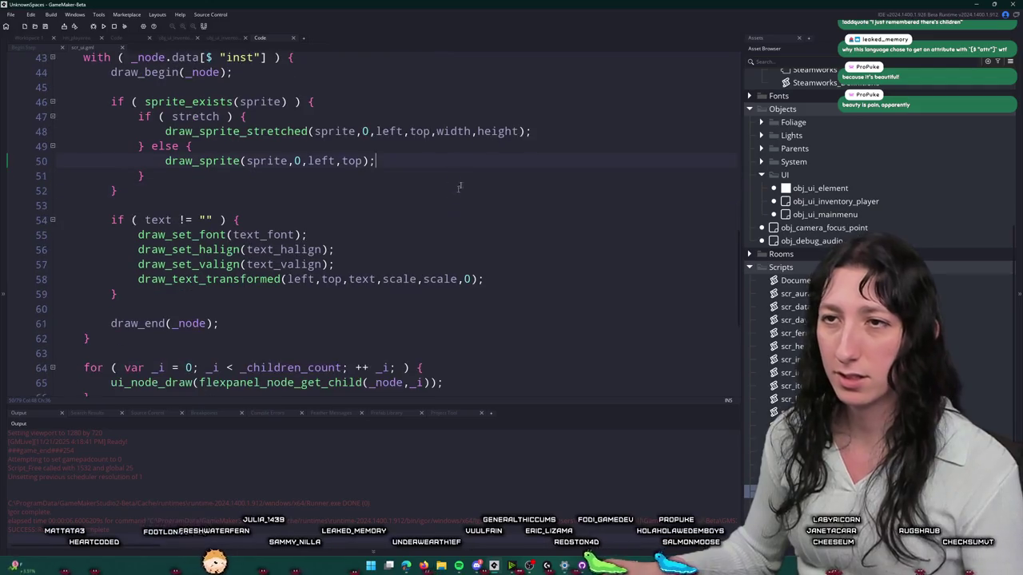
pyautogui.scroll(1, 453, 197)
pyautogui.click(610, 178)
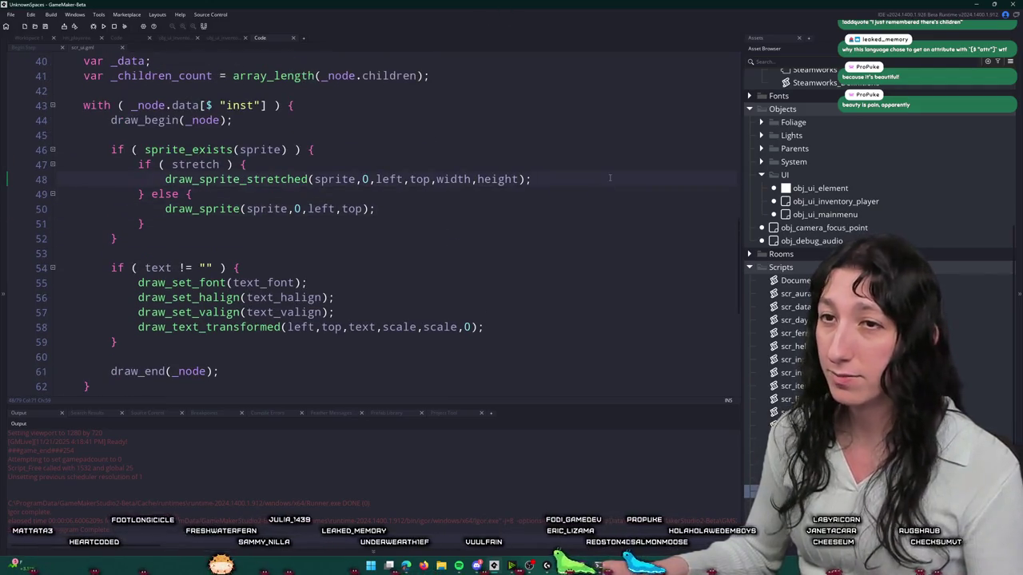
pyautogui.scroll(1, 479, 199)
pyautogui.click(227, 168)
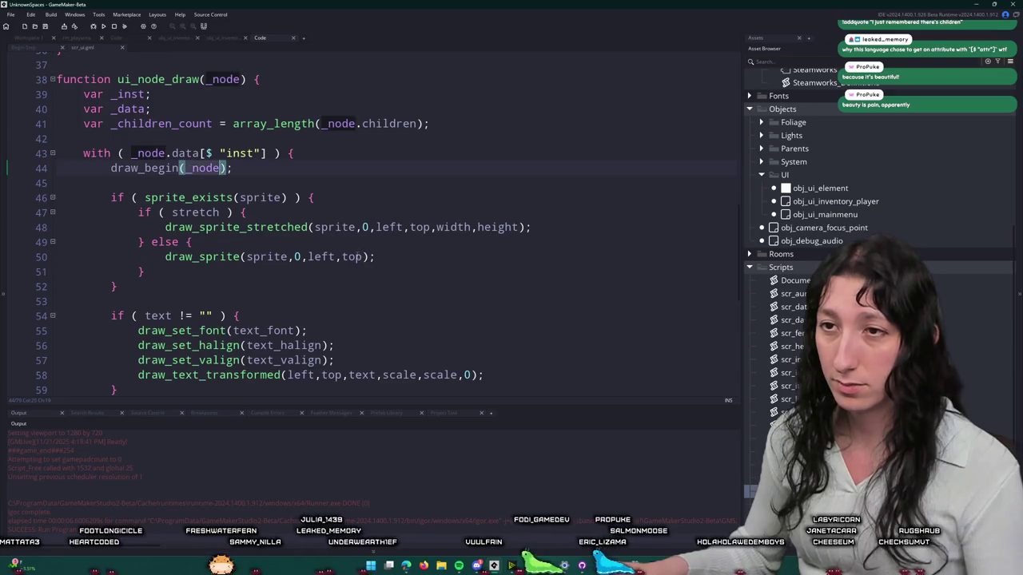
pyautogui.click(373, 227)
pyautogui.write('_node.')
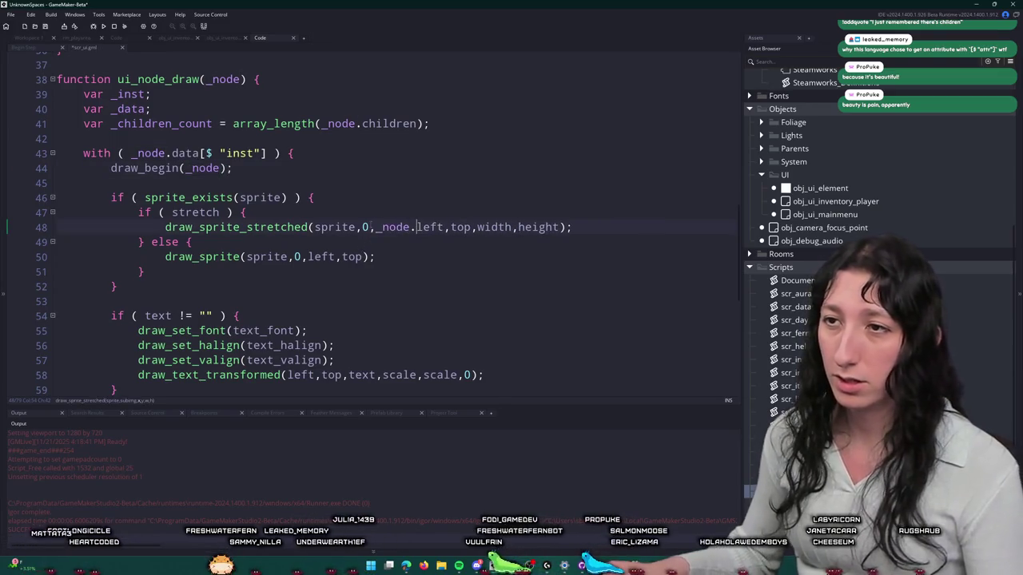
pyautogui.click(449, 227)
pyautogui.write('_node.')
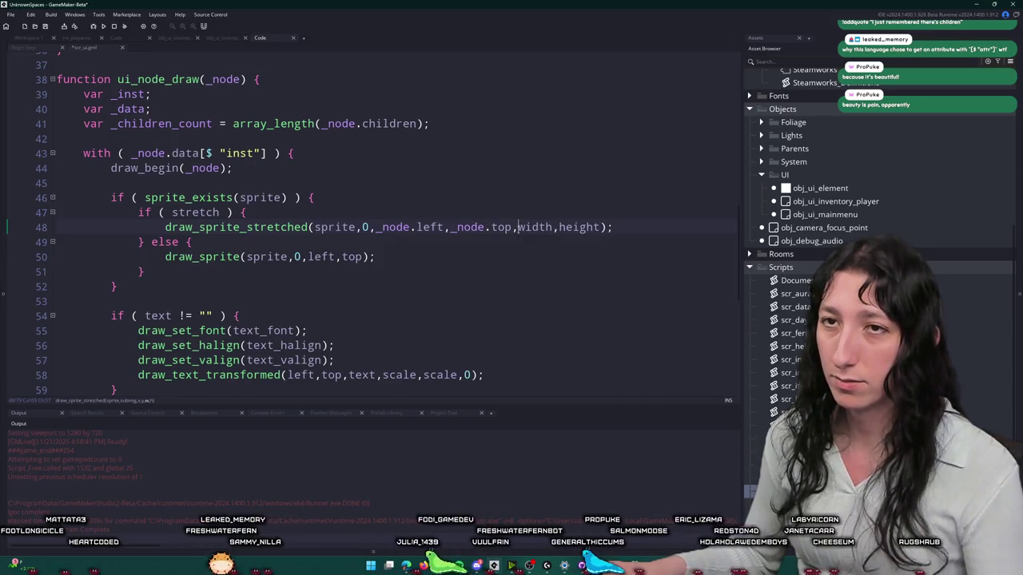
pyautogui.scroll(1, 517, 230)
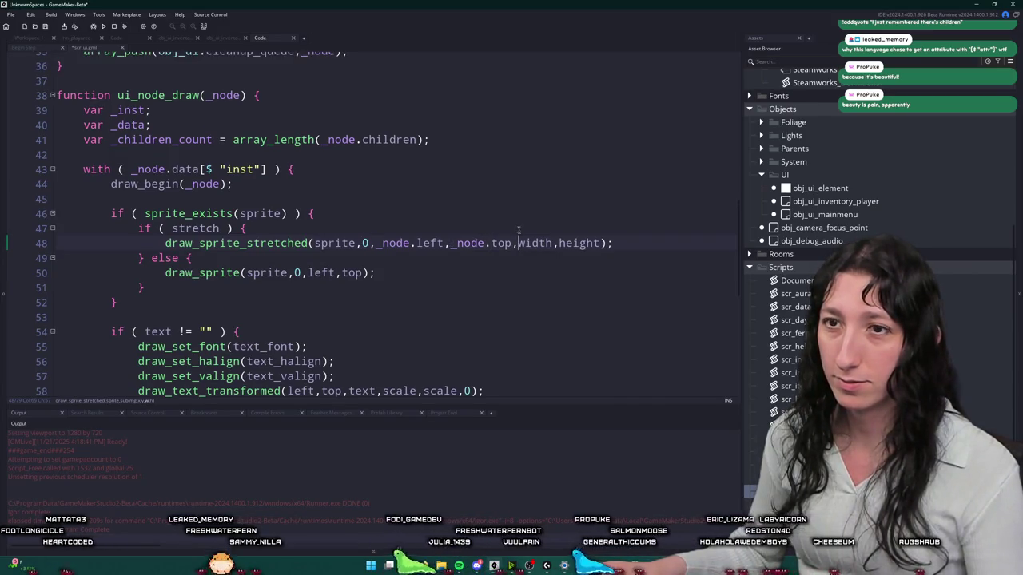
pyautogui.write('_node.')
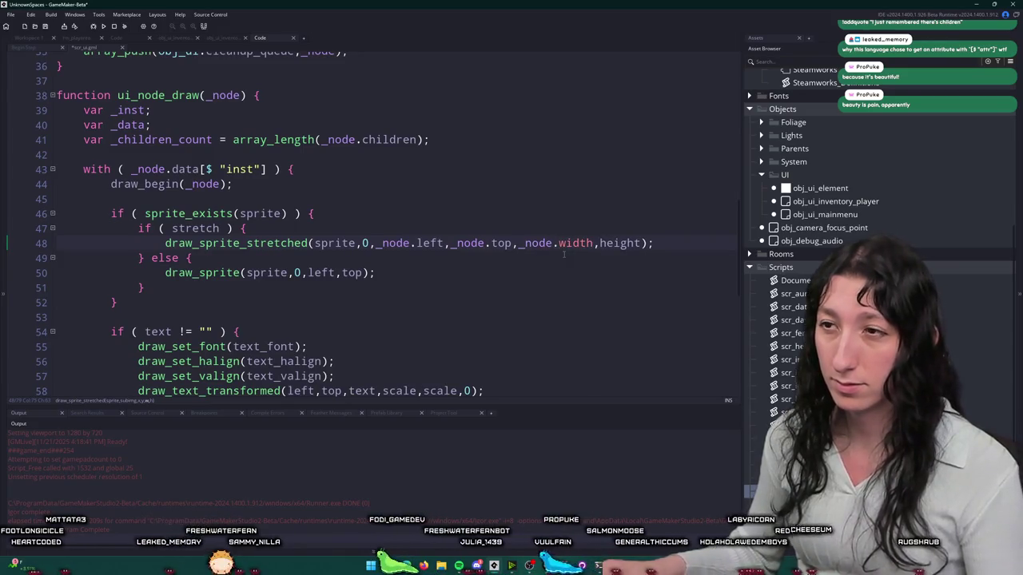
pyautogui.write('right - _node.n')
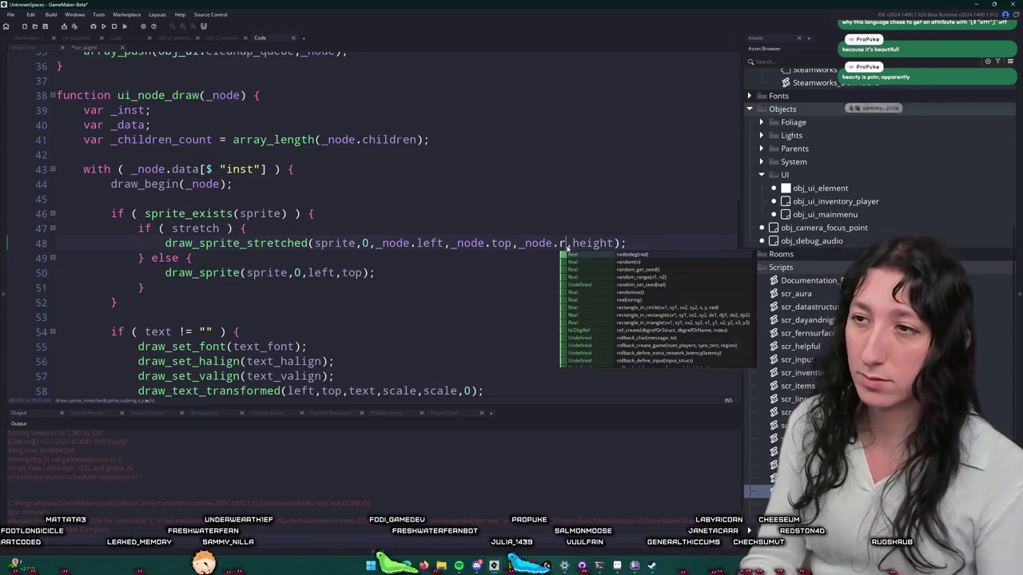
pyautogui.press('BackSpace')
pyautogui.write('left')
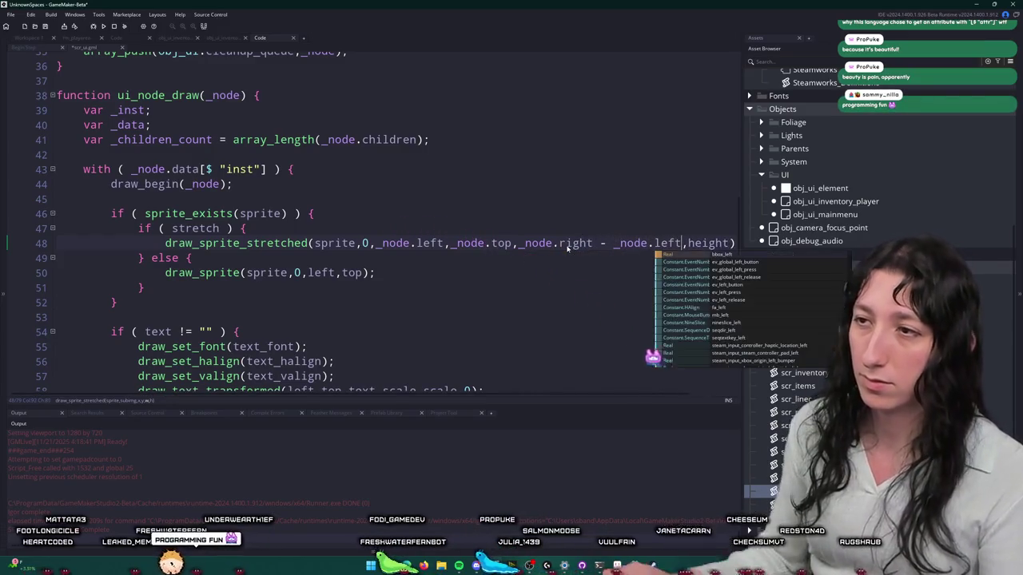
pyautogui.press('Right')
pyautogui.hotkey('ctrl', 'Delete')
pyautogui.write('_node.')
pyautogui.write('bottom - _node.top')
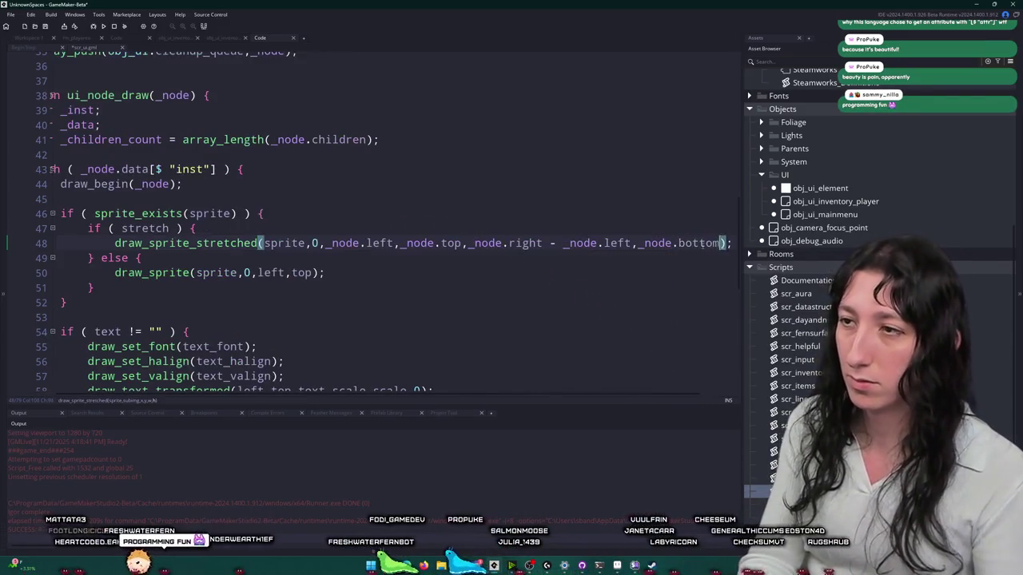
# Step: Prefix the plain sprite and text drawing positions with _node
pyautogui.click(302, 263)
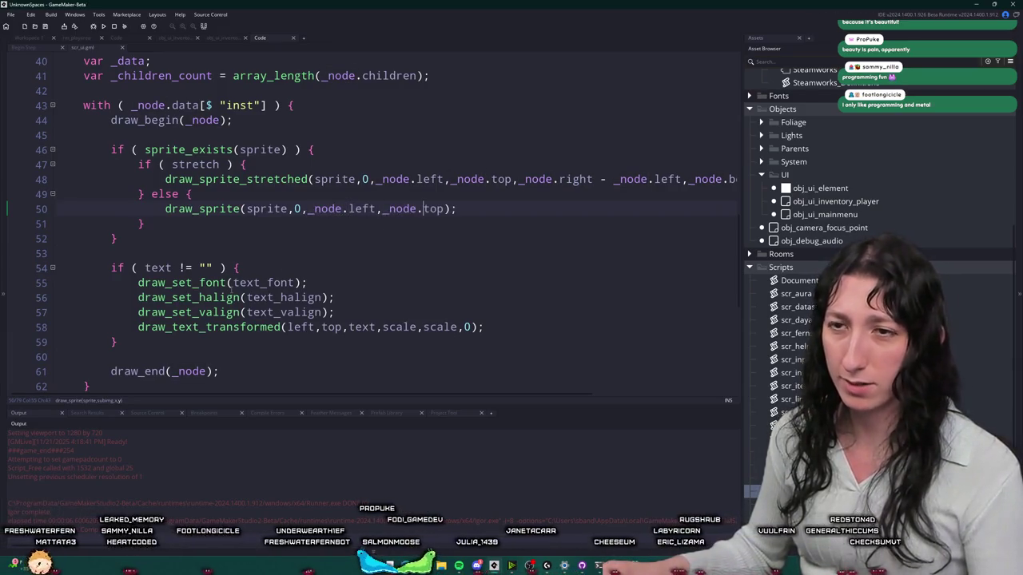
pyautogui.scroll(-2, 305, 68)
pyautogui.click(321, 263)
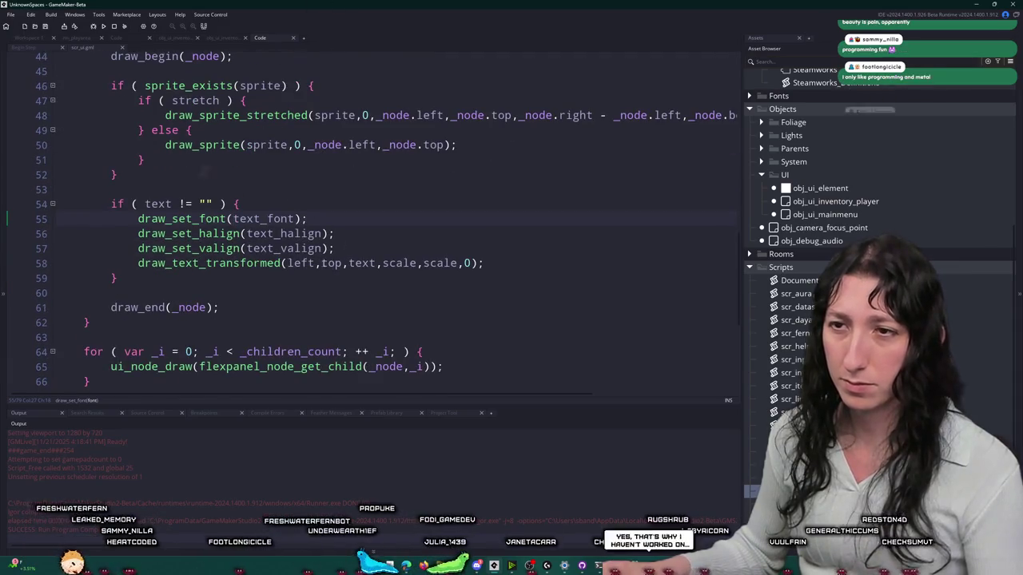
pyautogui.write('_node._node._node.')
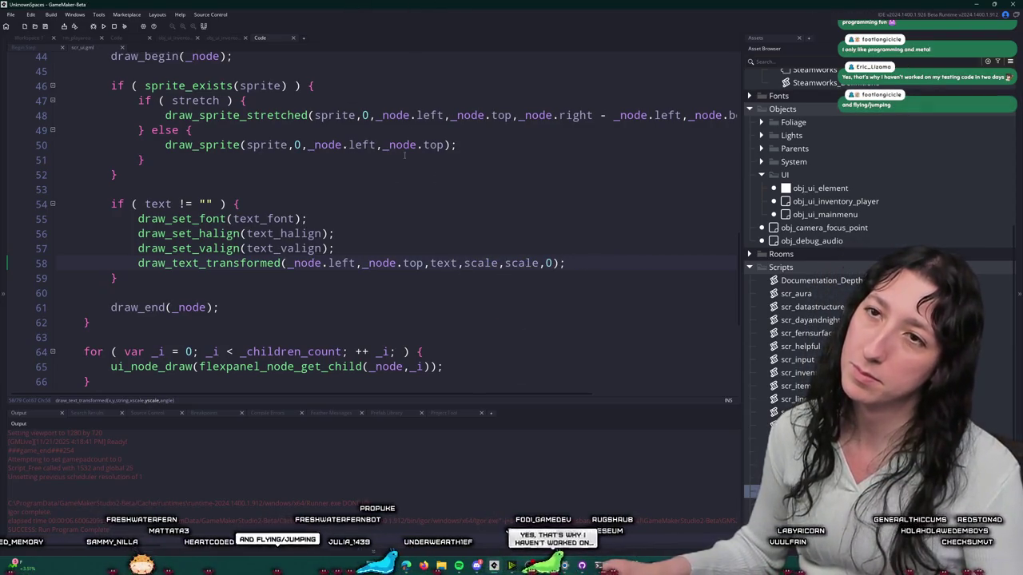
pyautogui.scroll(14, 336, 264)
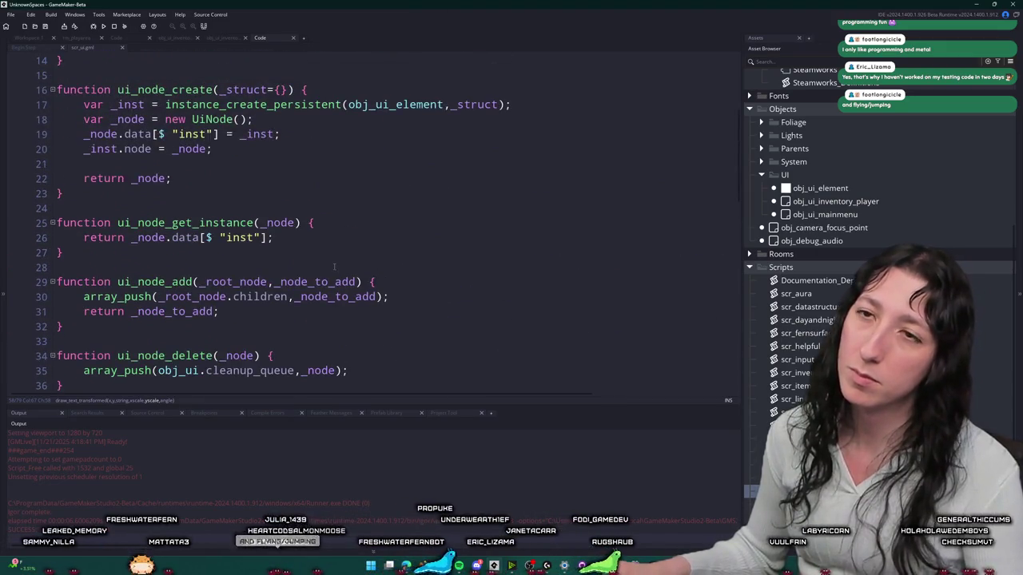
# Step: Review ui_node_add, ui_node_delete and ui_node_draw in scr_ui, then switch to the YouTube video
pyautogui.scroll(-3, 323, 269)
pyautogui.scroll(-4, 325, 269)
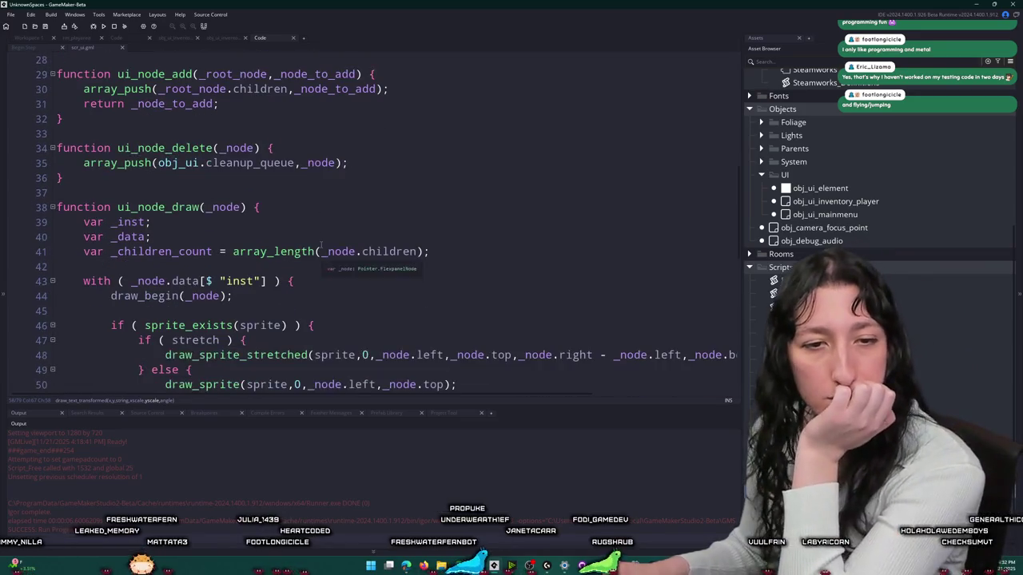
pyautogui.scroll(-2, 316, 237)
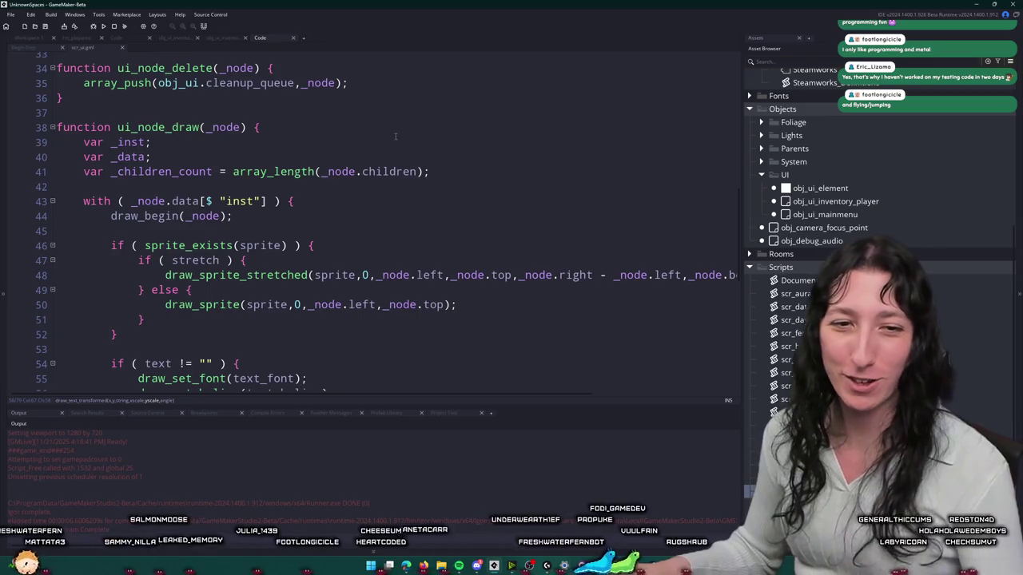
pyautogui.scroll(-1, 402, 130)
pyautogui.scroll(3, 381, 174)
pyautogui.scroll(4, 381, 174)
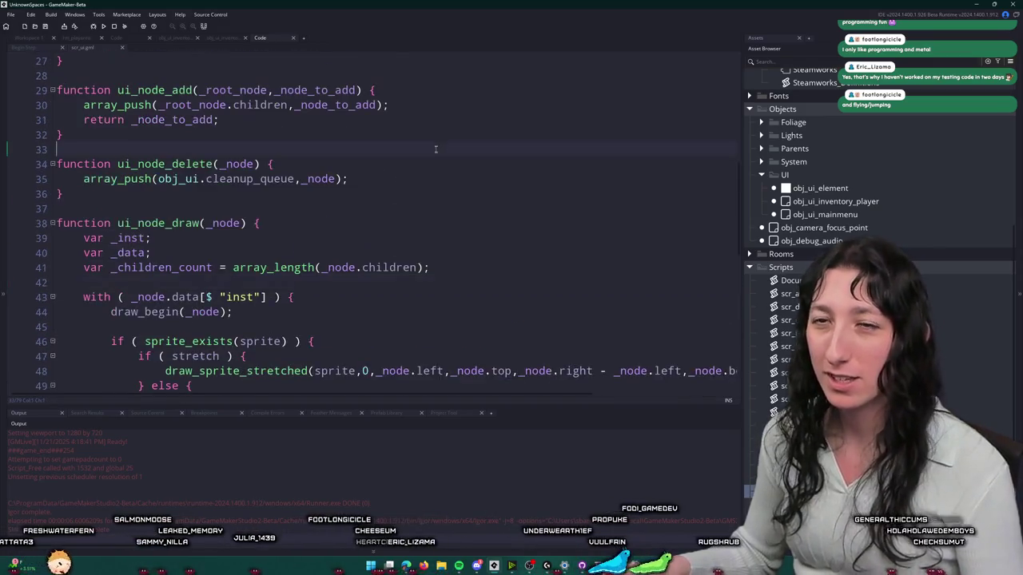
pyautogui.scroll(-6, 480, 144)
pyautogui.click(524, 130)
pyautogui.scroll(-4, 524, 131)
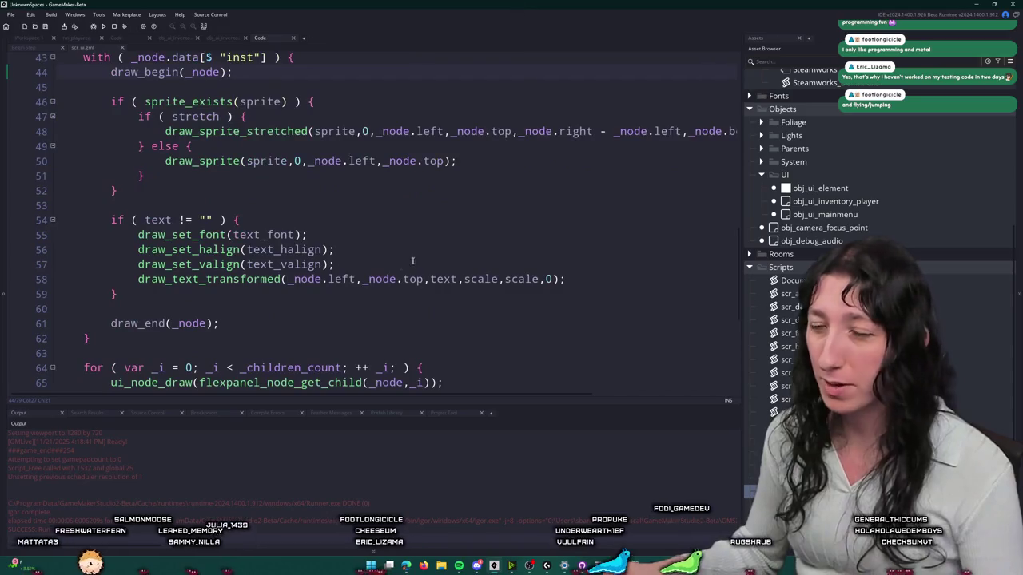
pyautogui.click(166, 211)
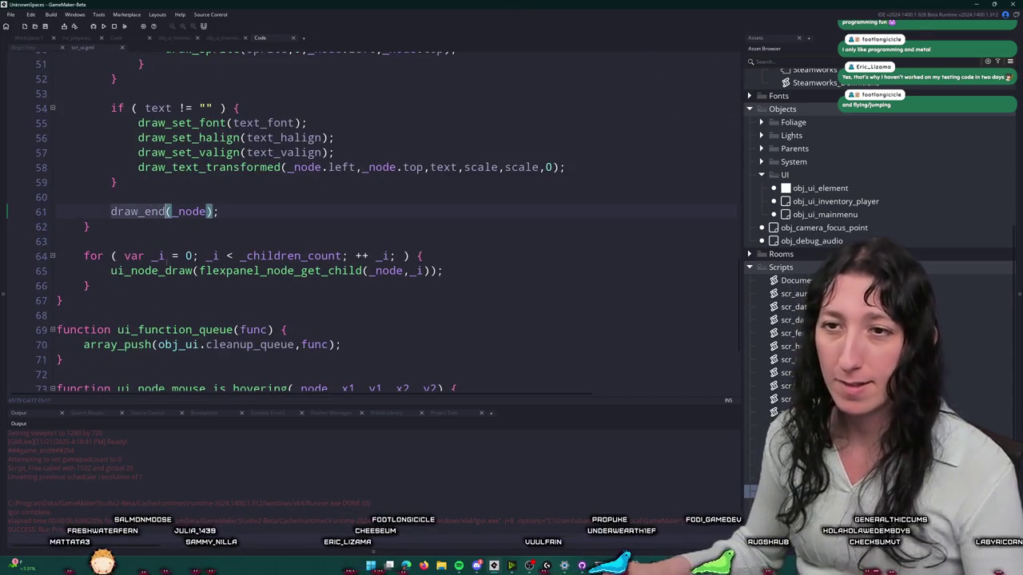
pyautogui.scroll(-1, 167, 274)
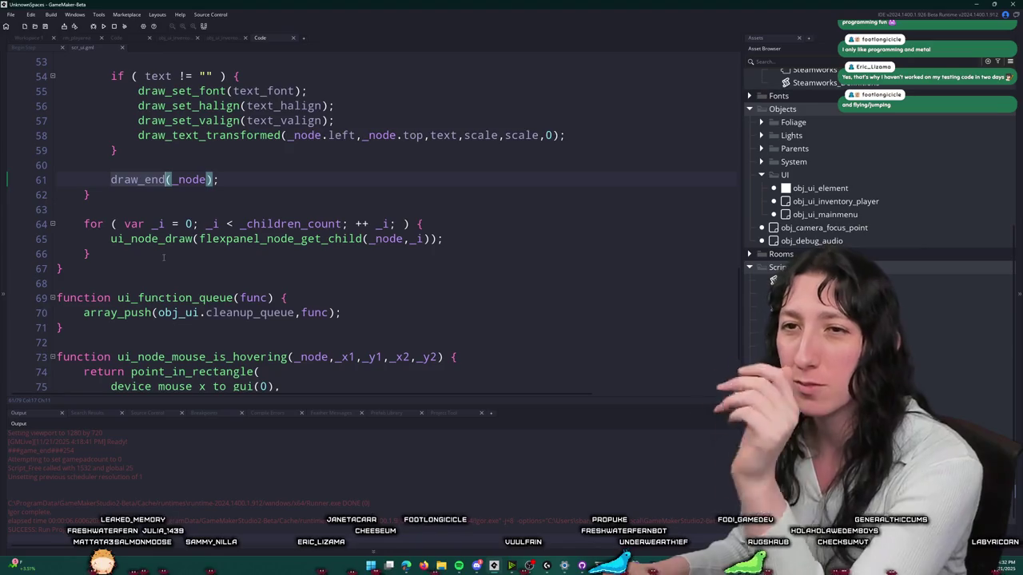
pyautogui.scroll(4, 163, 257)
pyautogui.click(226, 230)
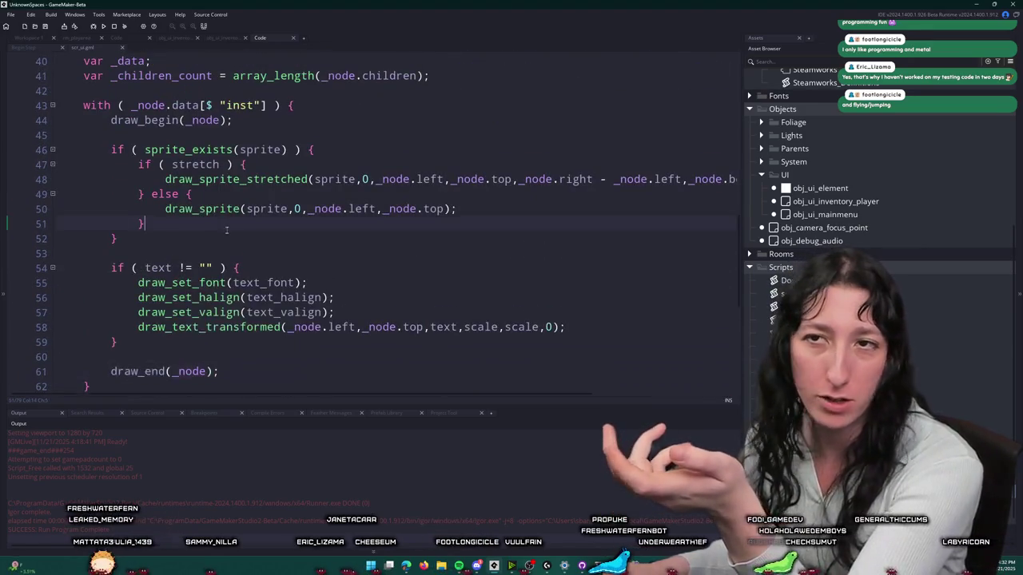
pyautogui.scroll(-4, 226, 230)
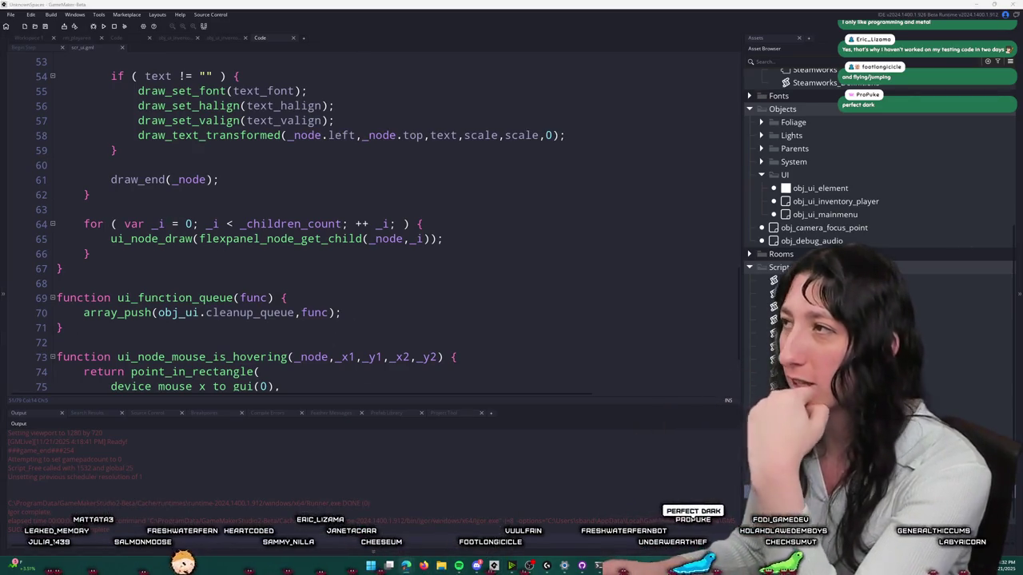
pyautogui.hotkey('alt', 'Tab')
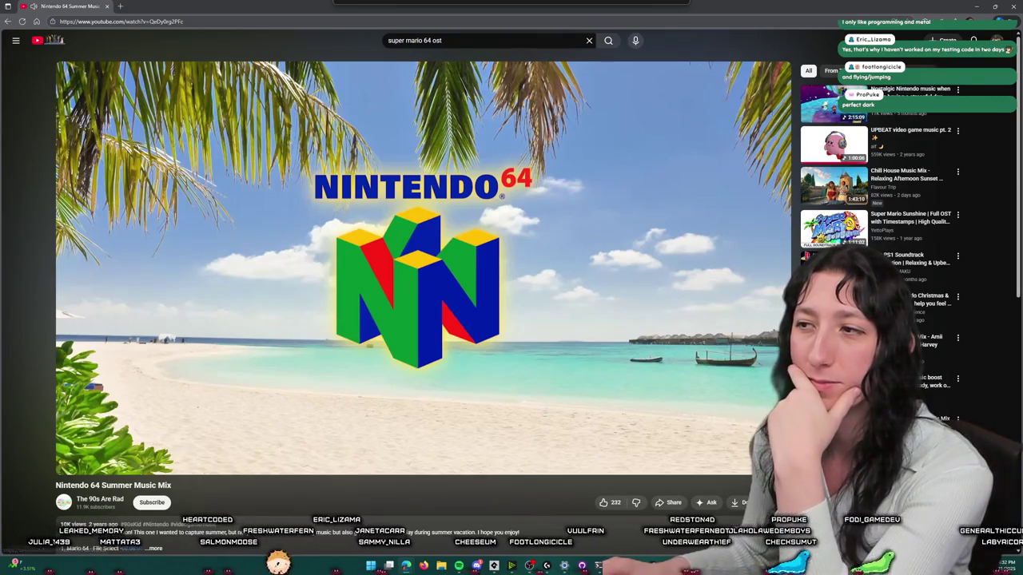
# Step: Skip to the next Nintendo music video with Shift+N and return to GameMaker
pyautogui.hotkey('shift', 'n')
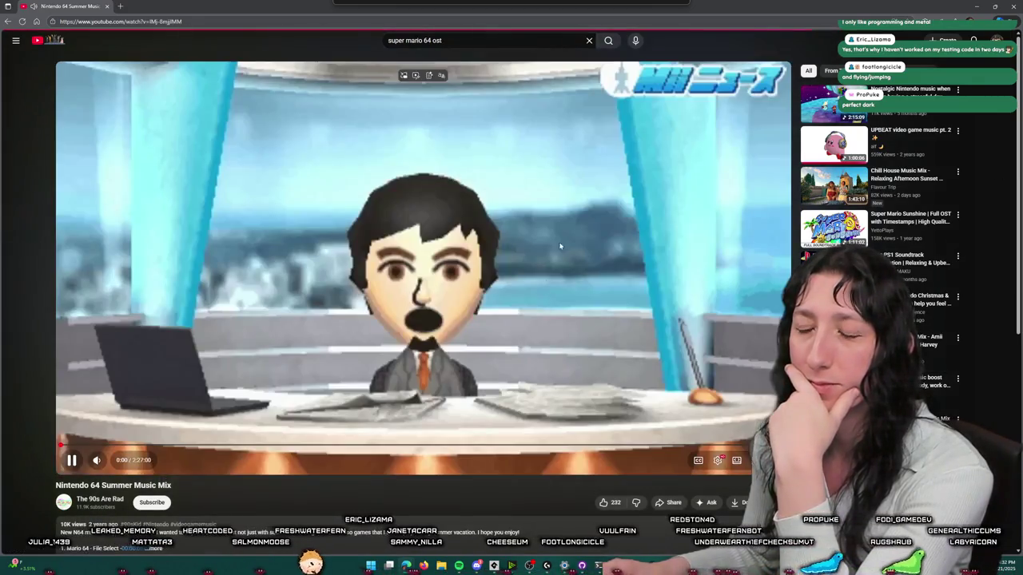
pyautogui.hotkey('alt', 'Tab')
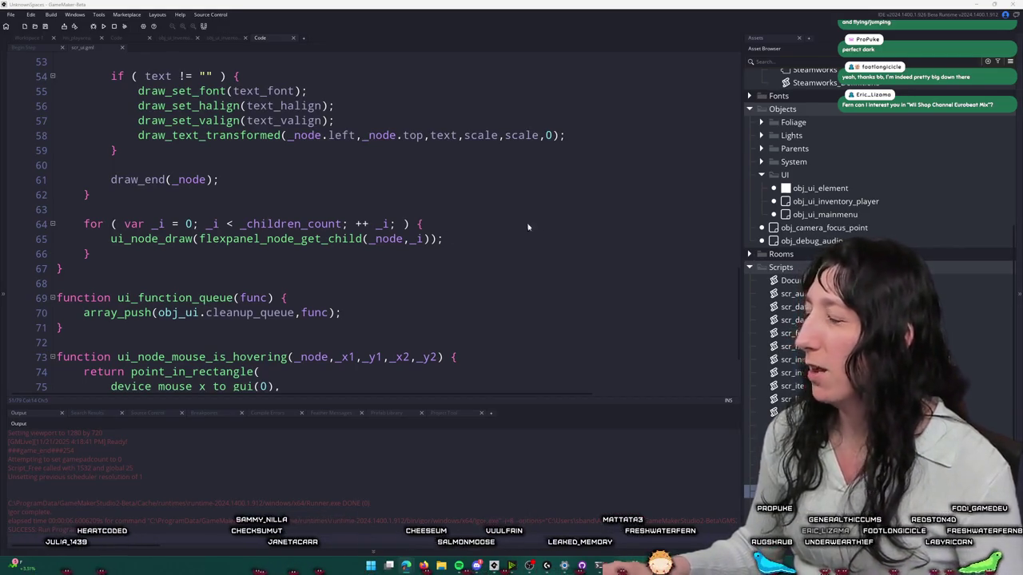
# Step: Replace flexpanel_node_get_child(_node,_i) with _node.children[_i] in the recursive ui_node_draw call
pyautogui.click(355, 10)
pyautogui.scroll(1, 368, 199)
pyautogui.scroll(-1, 367, 200)
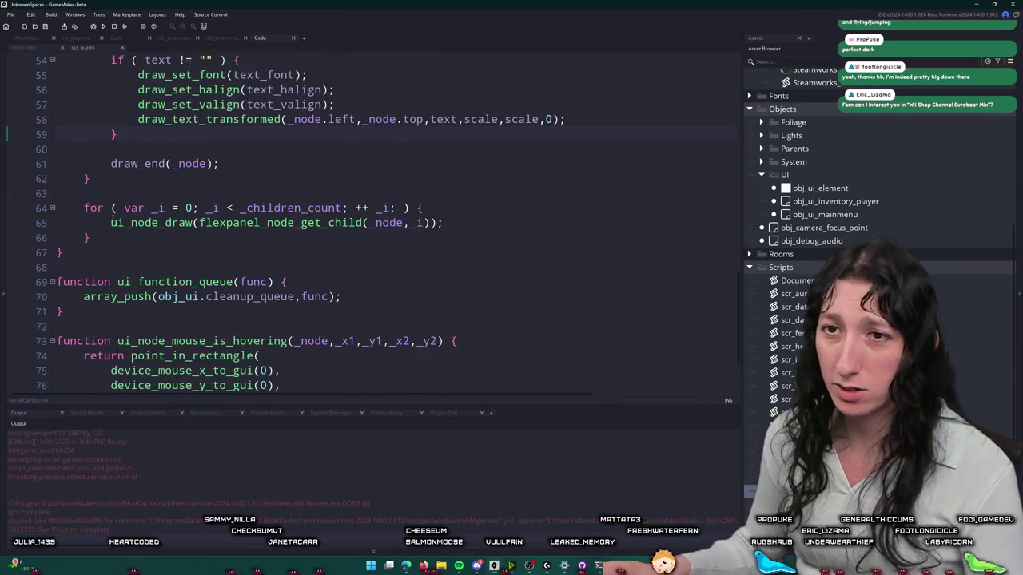
pyautogui.doubleClick(152, 223)
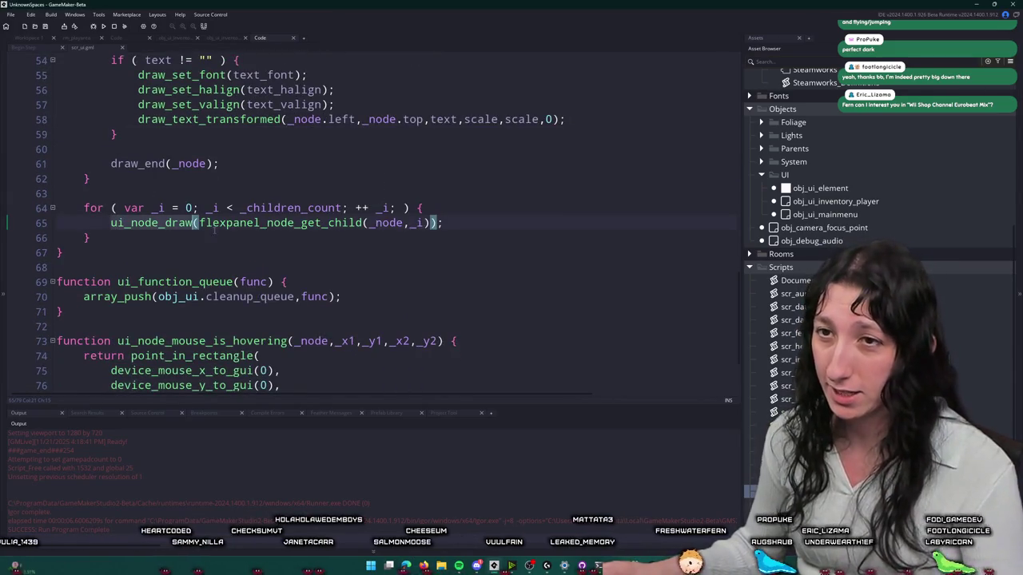
pyautogui.click(404, 223)
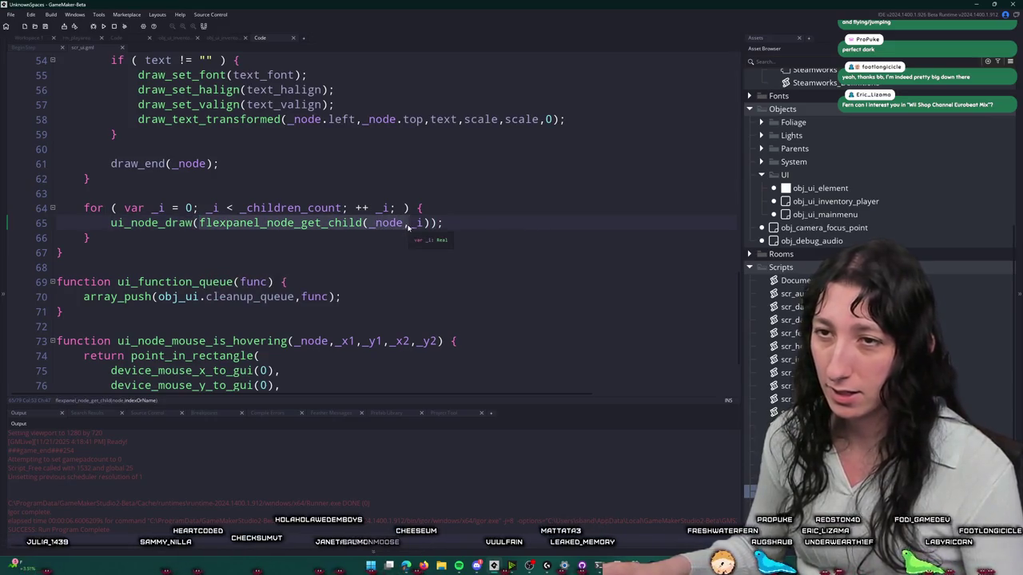
pyautogui.hotkey('ctrl', 'Left')
pyautogui.hotkey('ctrl', 'BackSpace')
pyautogui.hotkey('ctrl', 'BackSpace')
pyautogui.write('.children[')
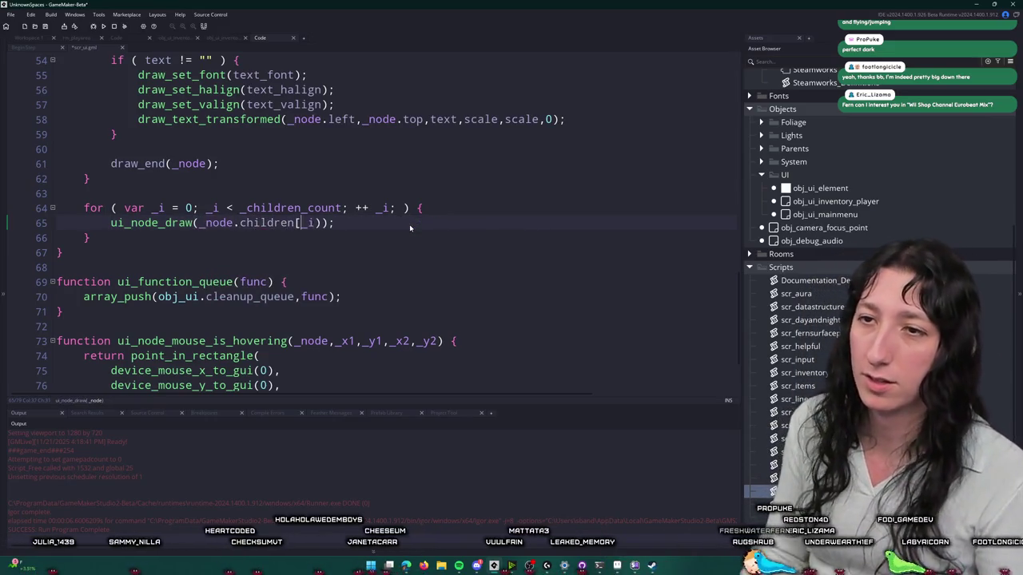
pyautogui.press('Right')
pyautogui.press('Right')
pyautogui.press('Delete')
pyautogui.write(']')
# Step: Scroll through scr_ui to review the finished ui_node_draw function
pyautogui.scroll(6, 410, 228)
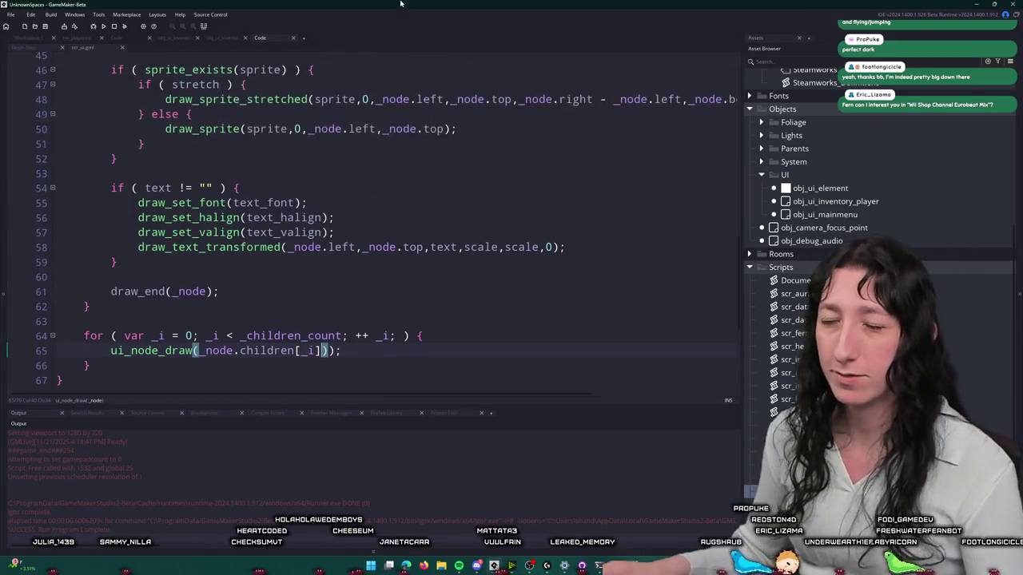
pyautogui.click(422, 211)
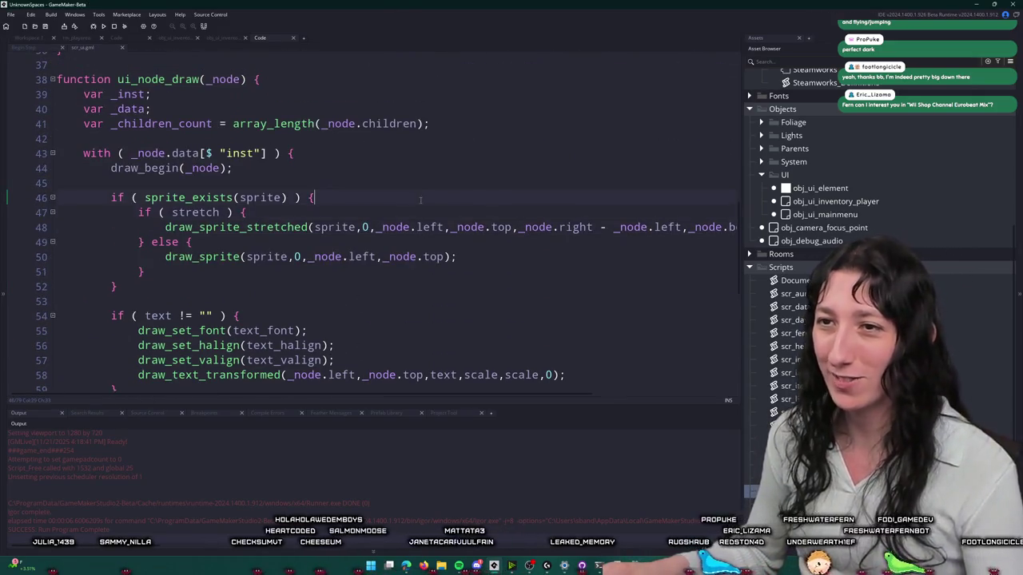
pyautogui.press('Up')
pyautogui.press('Up')
pyautogui.scroll(1, 352, 317)
pyautogui.scroll(7, 342, 200)
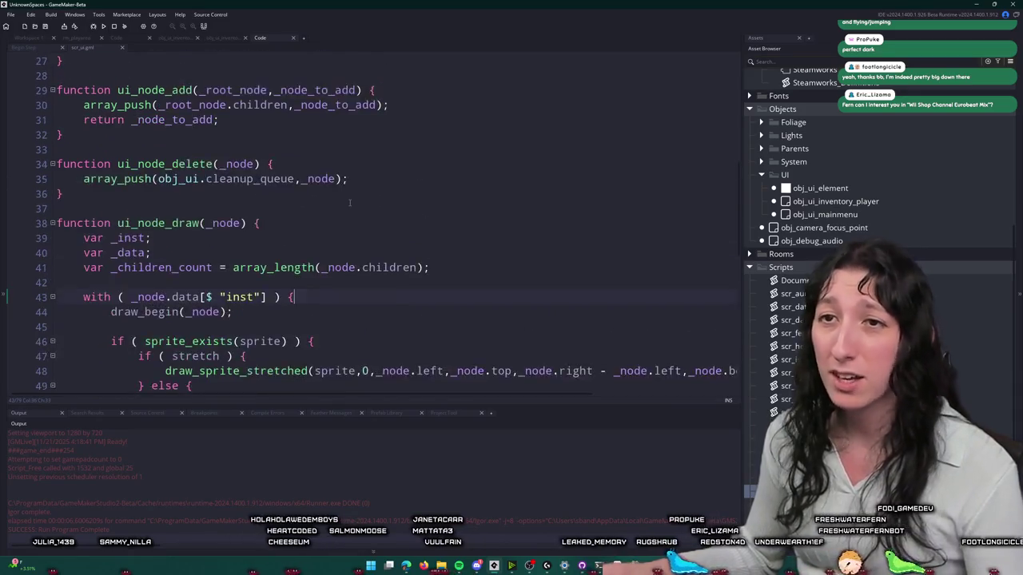
pyautogui.click(407, 322)
pyautogui.scroll(4, 407, 323)
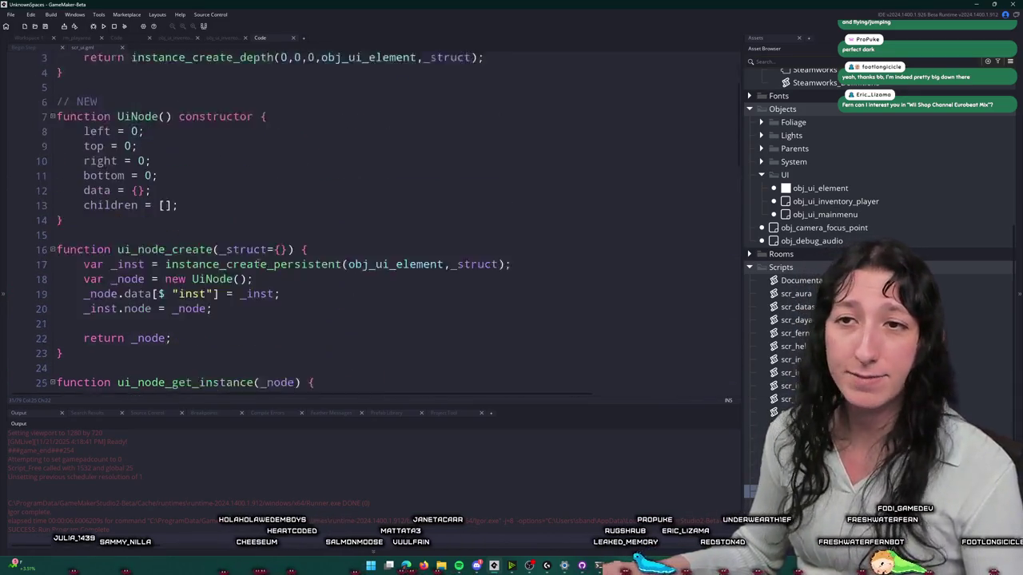
pyautogui.scroll(-11, 407, 322)
pyautogui.scroll(-4, 214, 256)
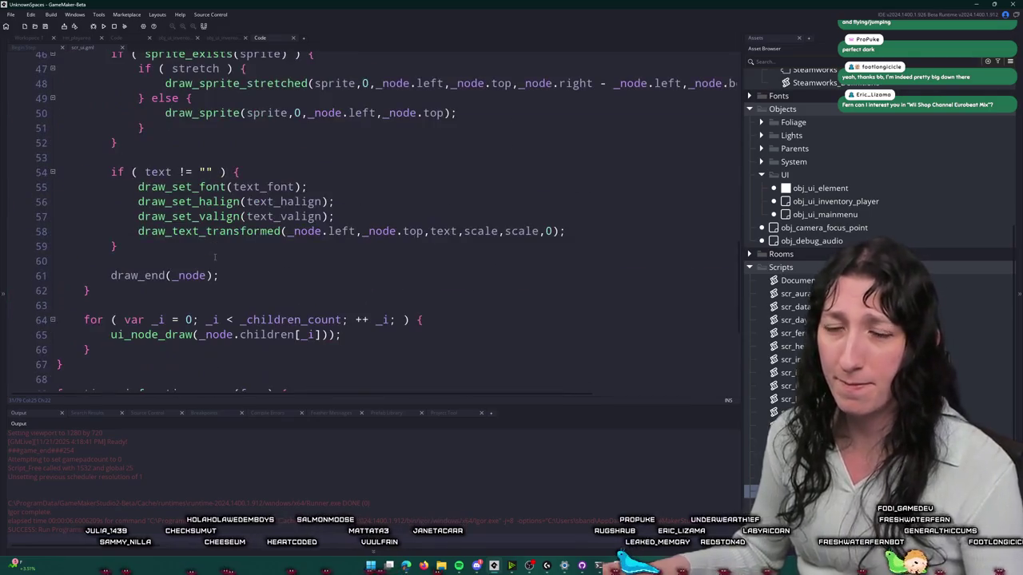
pyautogui.scroll(-4, 386, 212)
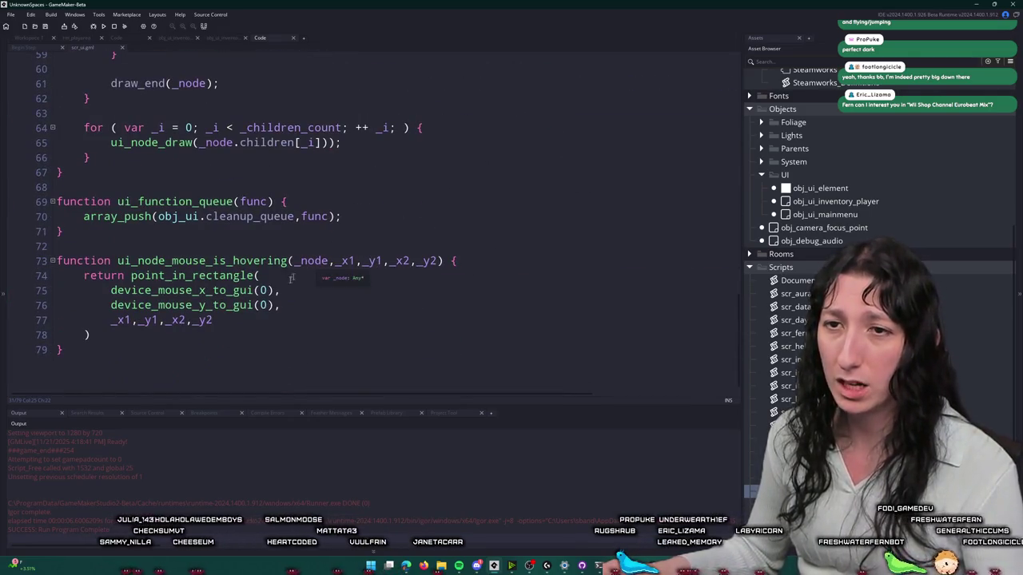
pyautogui.scroll(20, 240, 248)
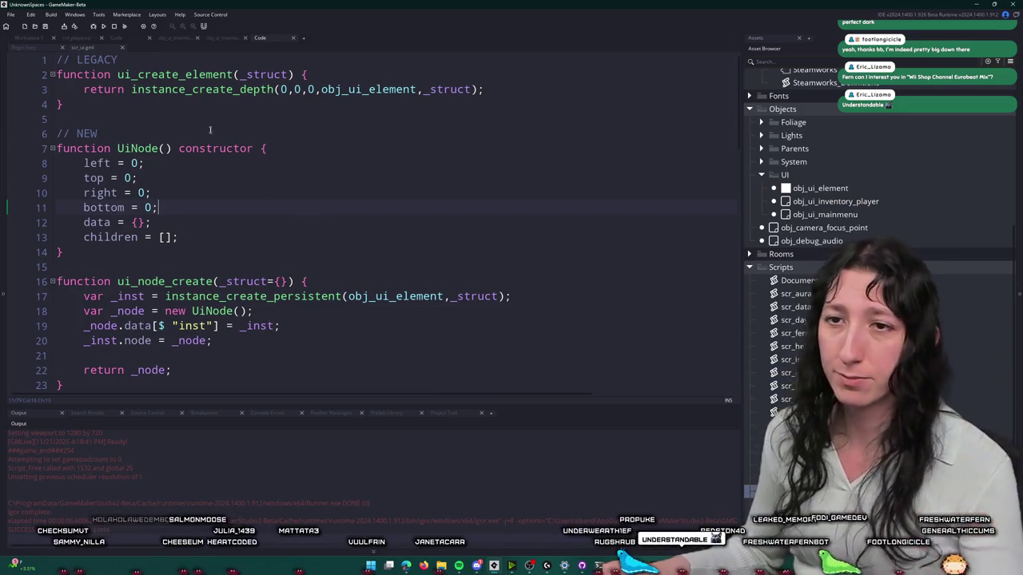
# Step: Check the Begin Step update code, then open obj_ui_mainmenu through the asset search
pyautogui.click(36, 47)
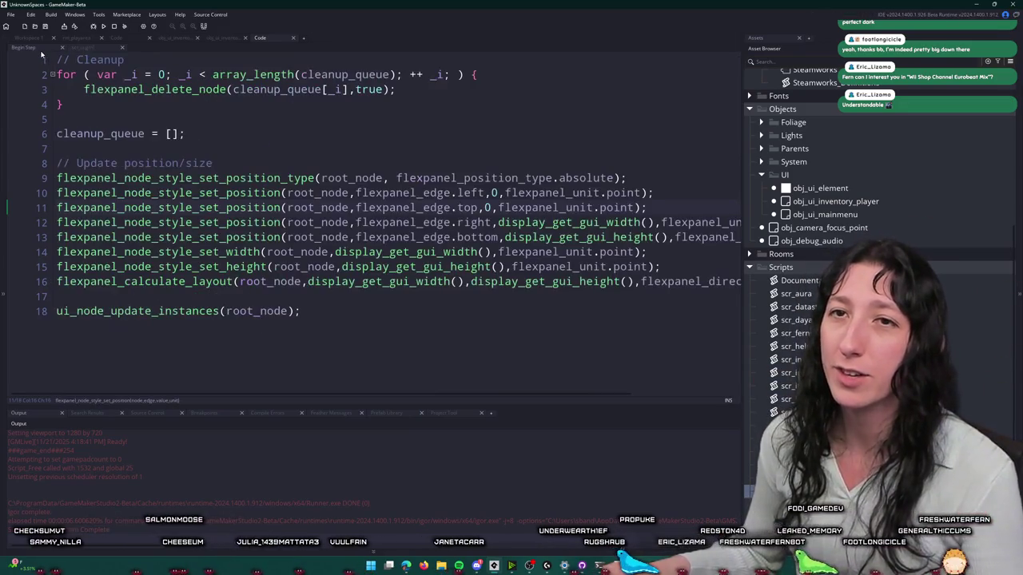
pyautogui.click(424, 237)
pyautogui.hotkey('ctrl', 't')
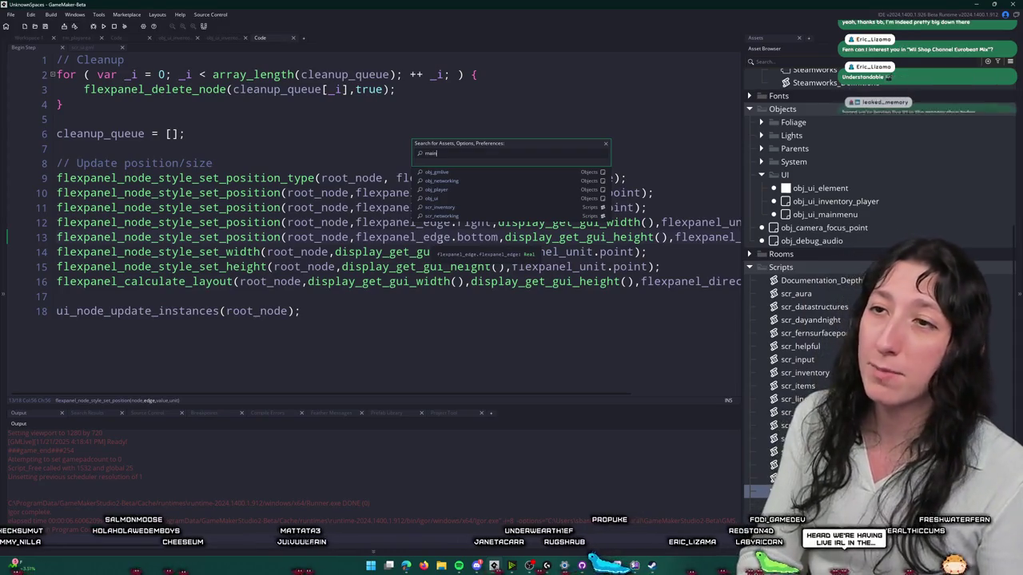
pyautogui.write('mainmen')
pyautogui.press('Return')
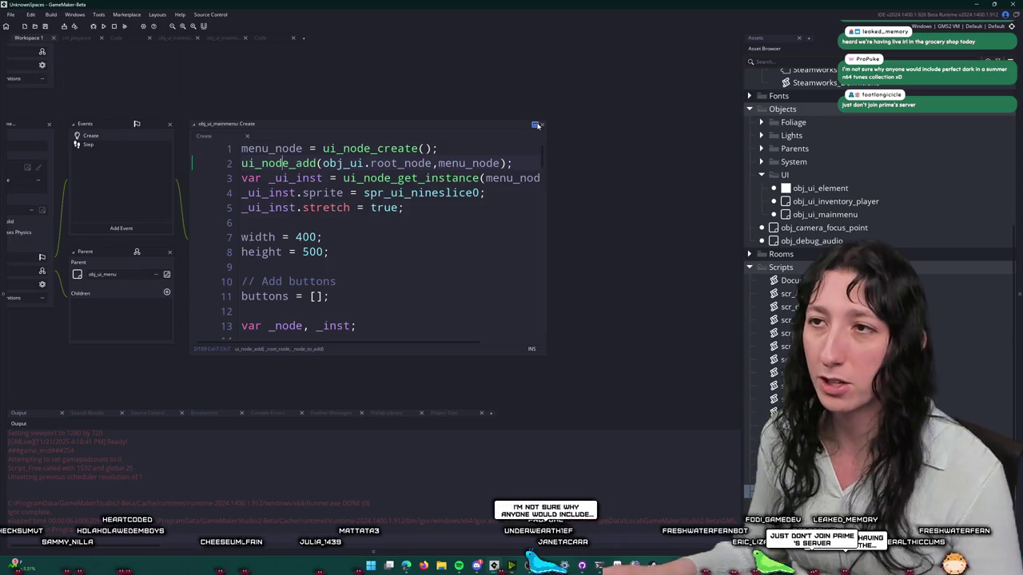
pyautogui.hotkey('ctrl', 't')
pyautogui.press('F2')
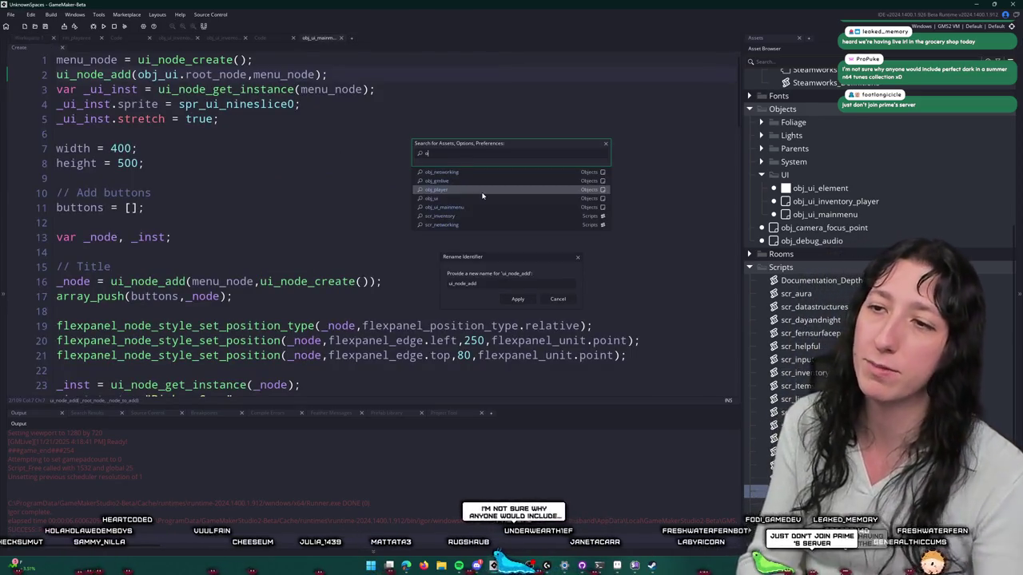
pyautogui.click(568, 300)
# Step: Find obj_ui with Ctrl+T and open its Create event code
pyautogui.hotkey('ctrl', 't')
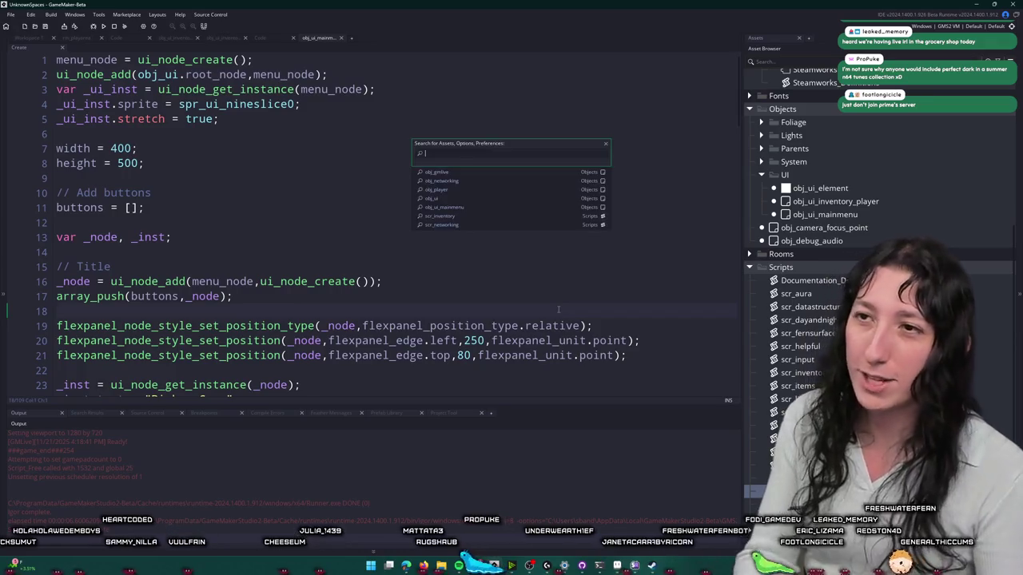
pyautogui.write('obj_ui')
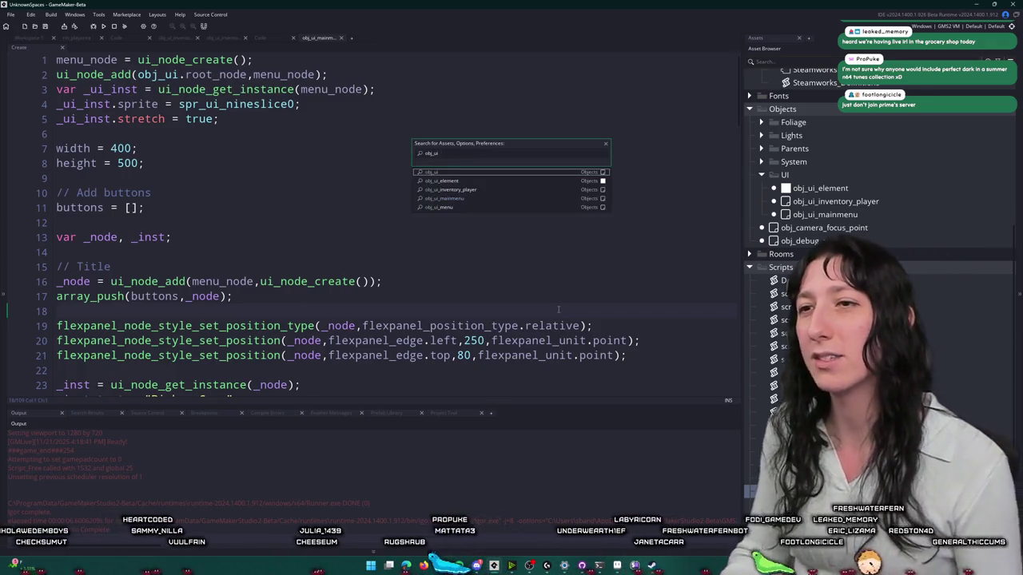
pyautogui.press('Return')
pyautogui.doubleClick(166, 140)
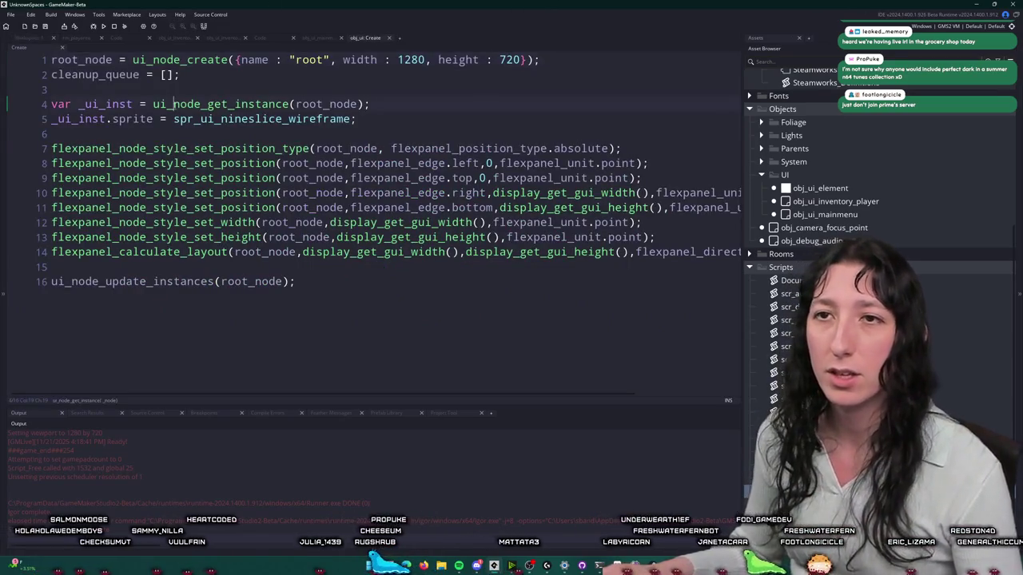
# Step: Look up ui_node_get_instance, then pick out the display_get_gui_width() call in the flexpanel block
pyautogui.press('F12')
pyautogui.middleClick(353, 37)
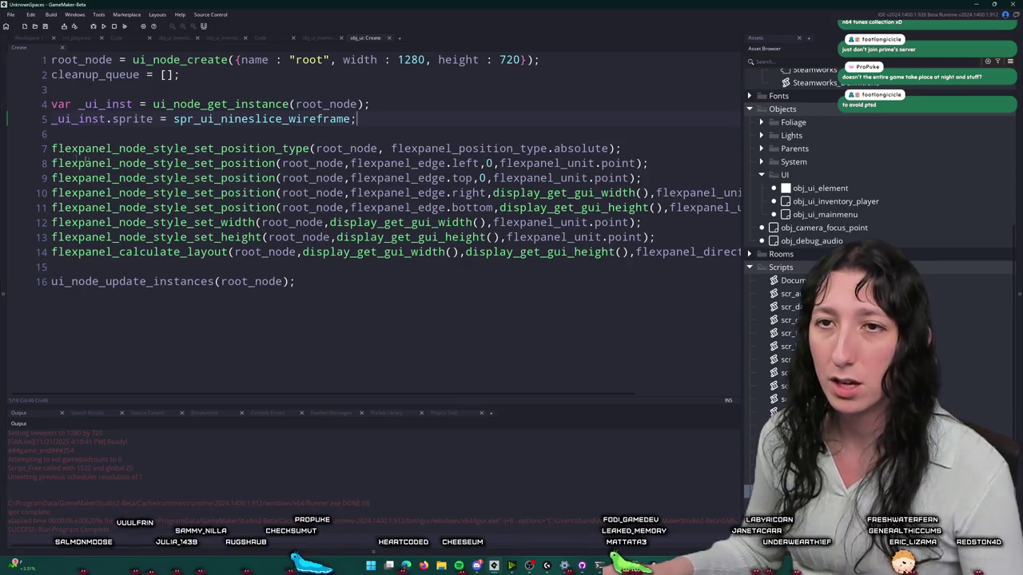
pyautogui.moveTo(52, 148); pyautogui.dragTo(596, 236)
pyautogui.click(595, 236)
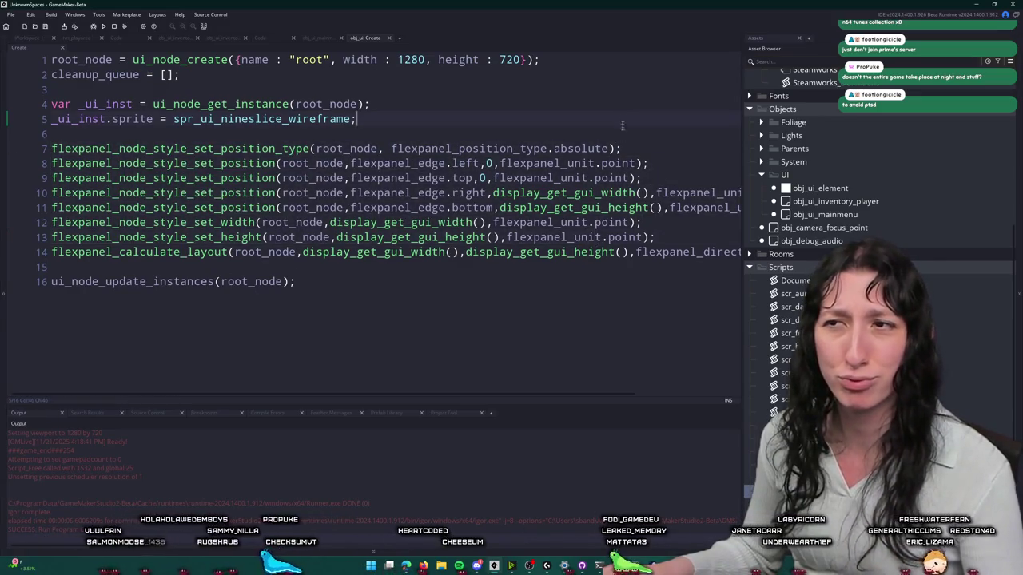
pyautogui.moveTo(492, 193); pyautogui.dragTo(648, 193)
pyautogui.hotkey('ctrl', 'c')
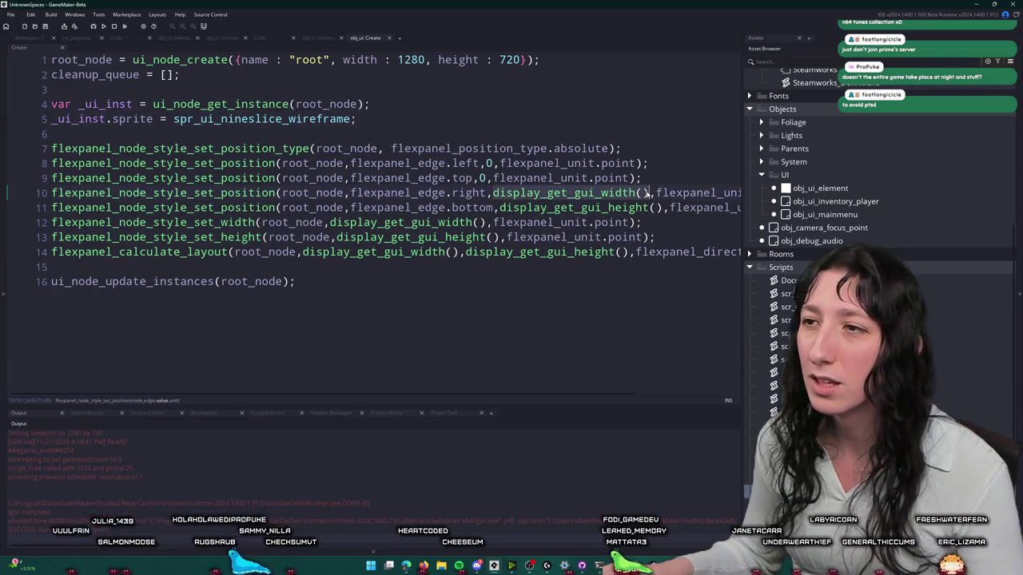
# Step: Start a root_node line using display_get_gui_width() and cut the struct argument from ui_node_create
pyautogui.click(515, 119)
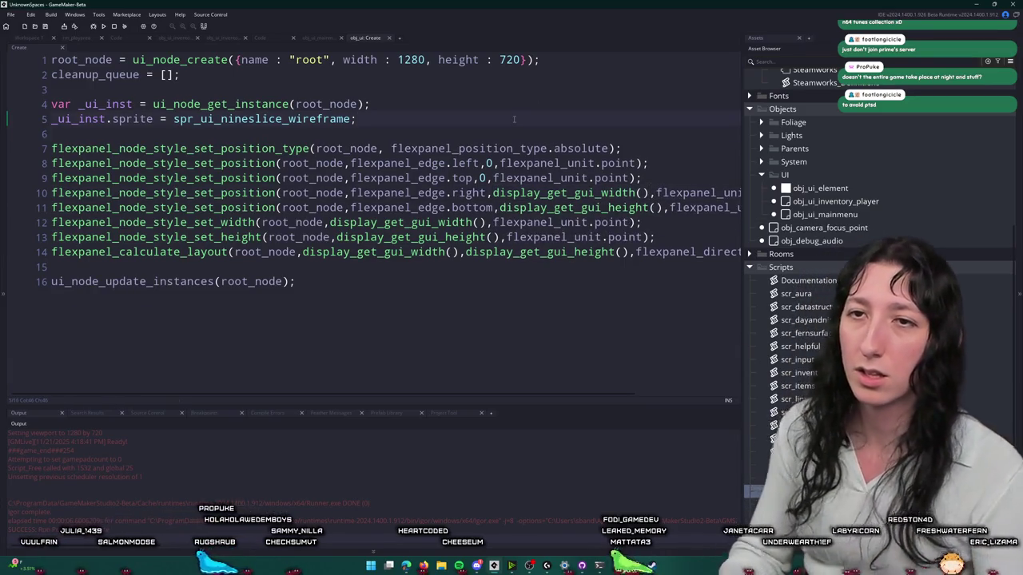
pyautogui.press('Return')
pyautogui.press('Return')
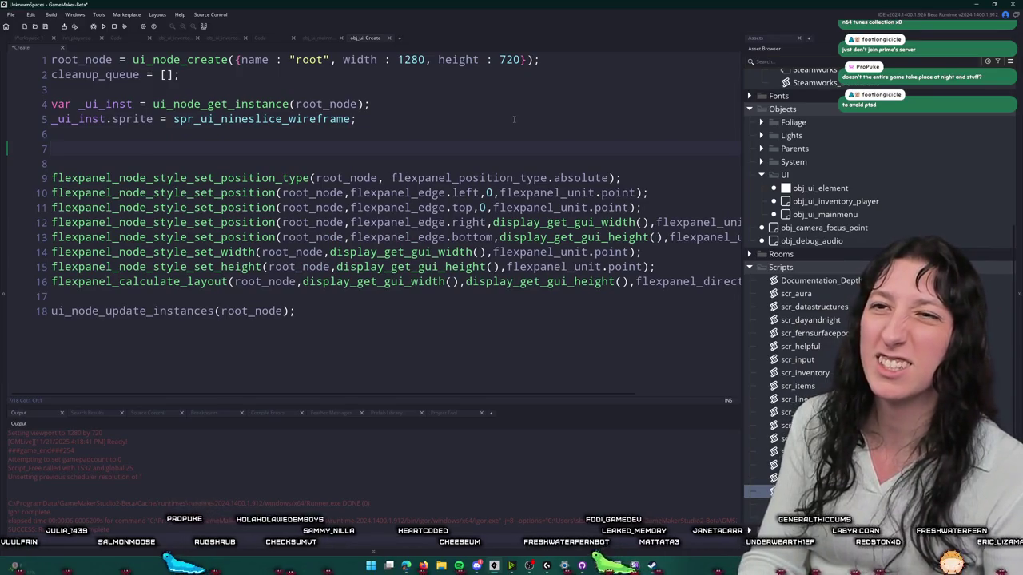
pyautogui.write('root_node.')
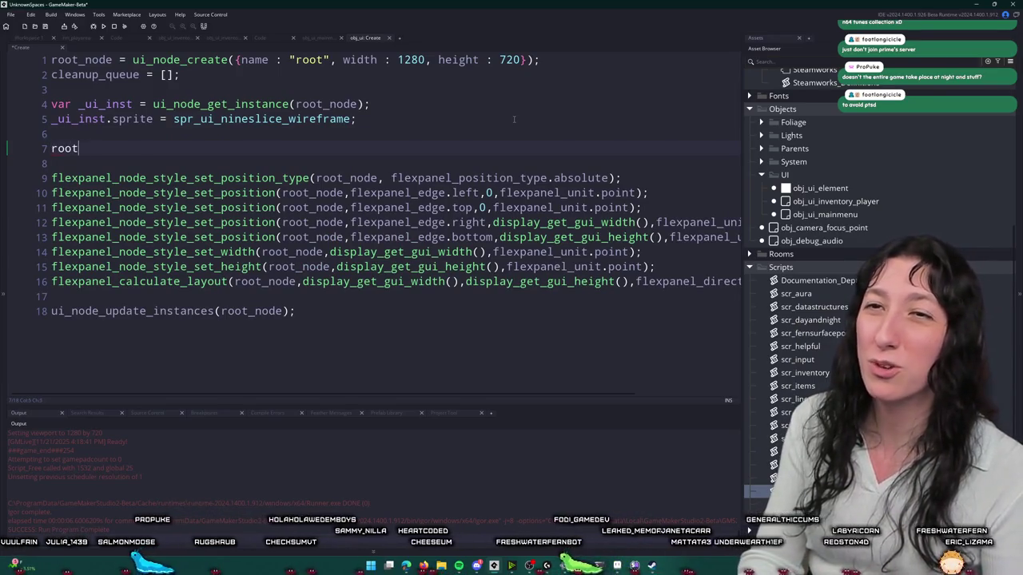
pyautogui.hotkey('ctrl', 'v')
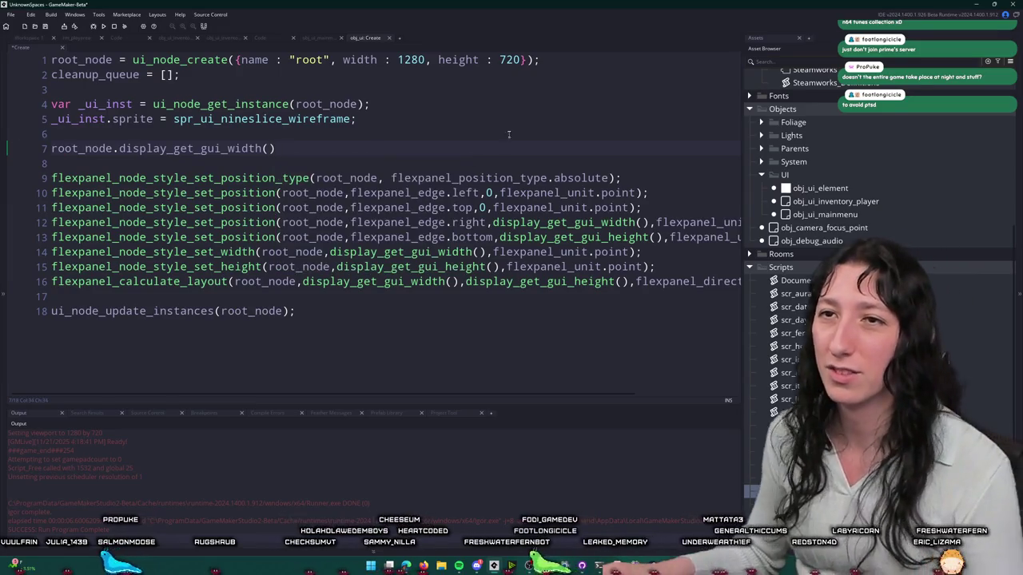
pyautogui.click(240, 75)
pyautogui.click(235, 61)
pyautogui.moveTo(236, 60); pyautogui.dragTo(525, 61)
pyautogui.hotkey('ctrl', 'x')
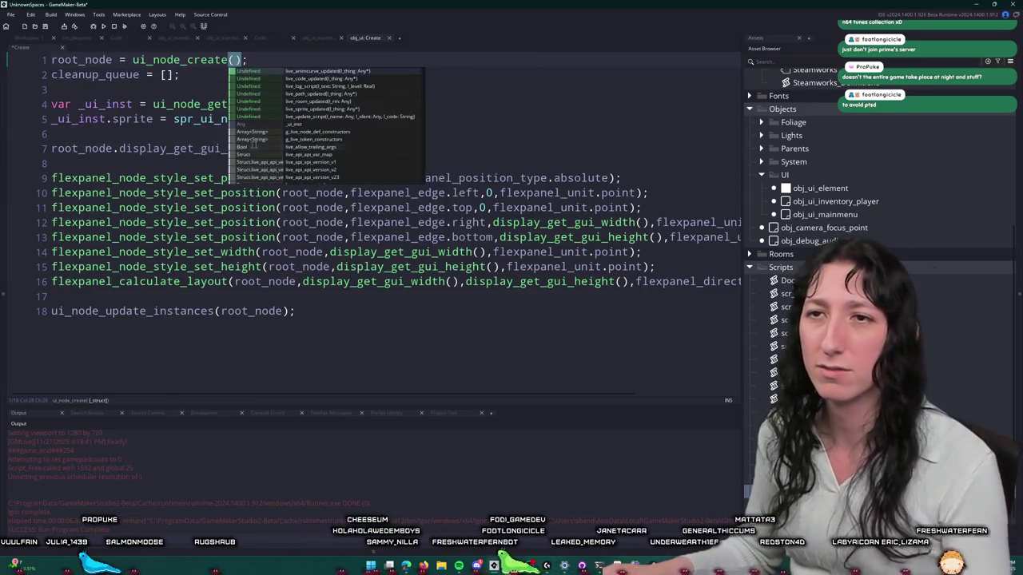
# Step: Set root_node.right to the GUI width and root_node.bottom to the GUI height
pyautogui.click(269, 149)
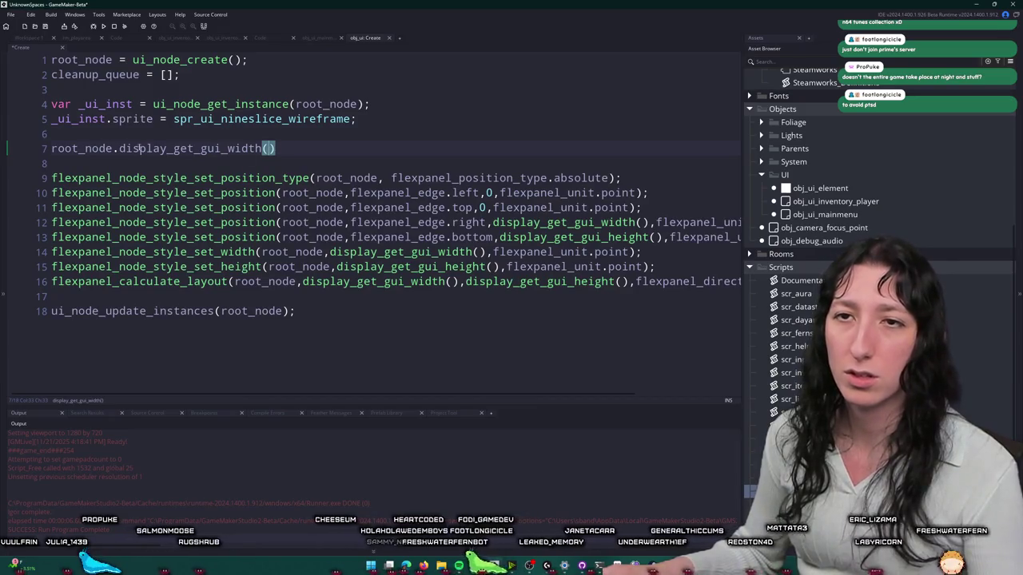
pyautogui.click(118, 148)
pyautogui.write('right =')
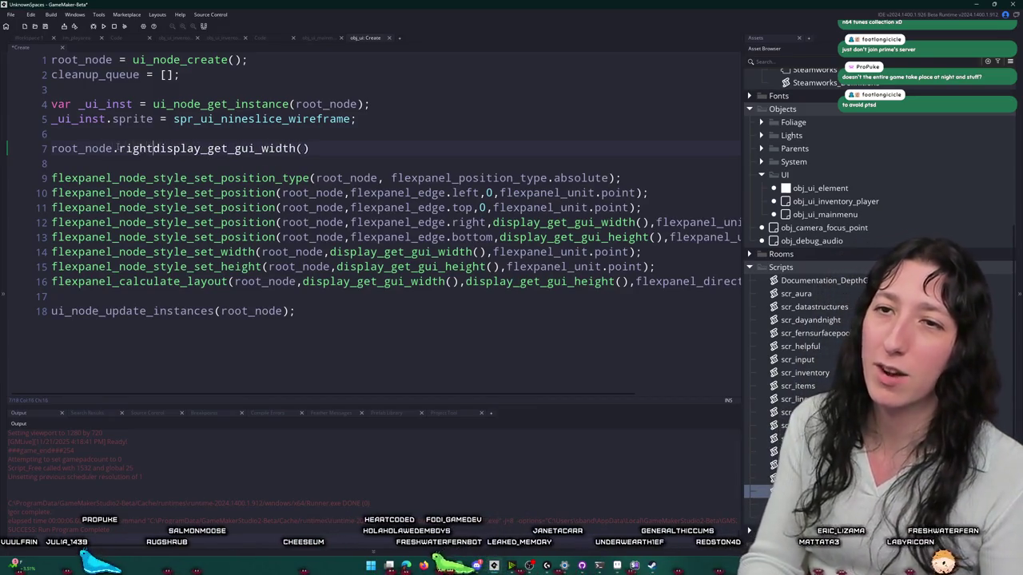
pyautogui.hotkey('ctrl', 'd')
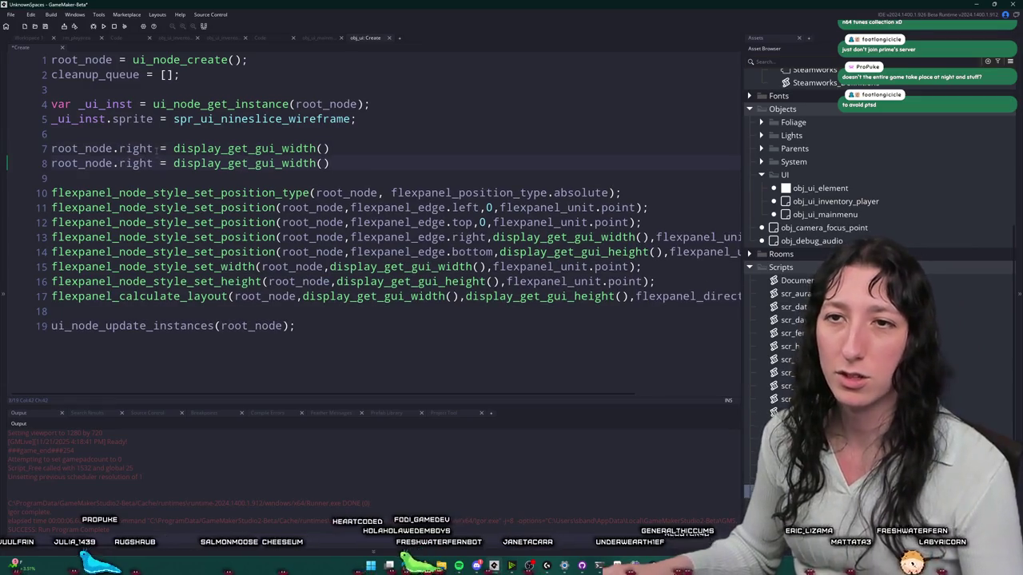
pyautogui.doubleClick(136, 163)
pyautogui.write('bottom')
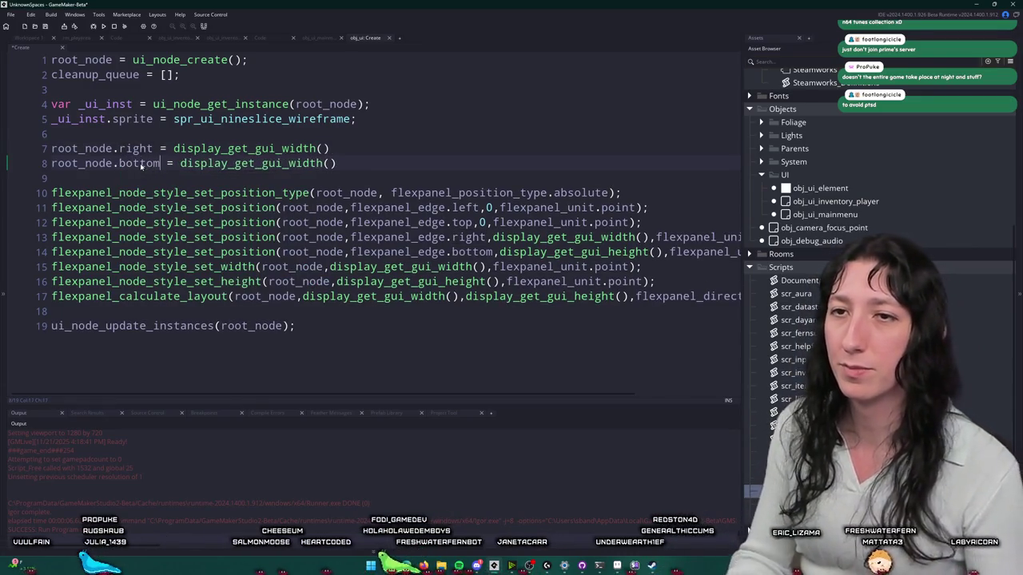
pyautogui.doubleClick(303, 163)
pyautogui.write('height')
# Step: Add root_node.left = 0 and root_node.top = 0 lines
pyautogui.click(342, 149)
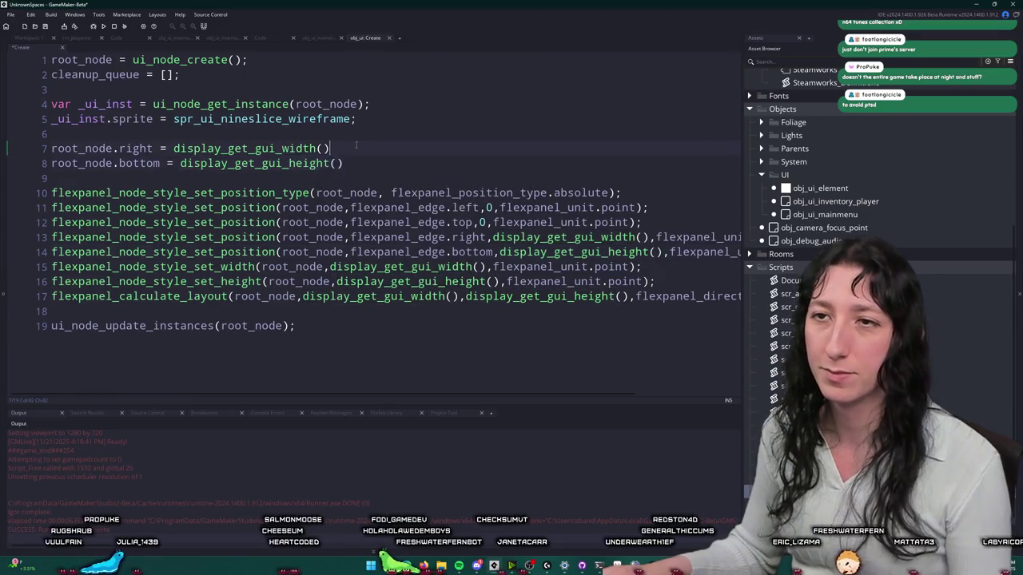
pyautogui.hotkey('ctrl', 'd')
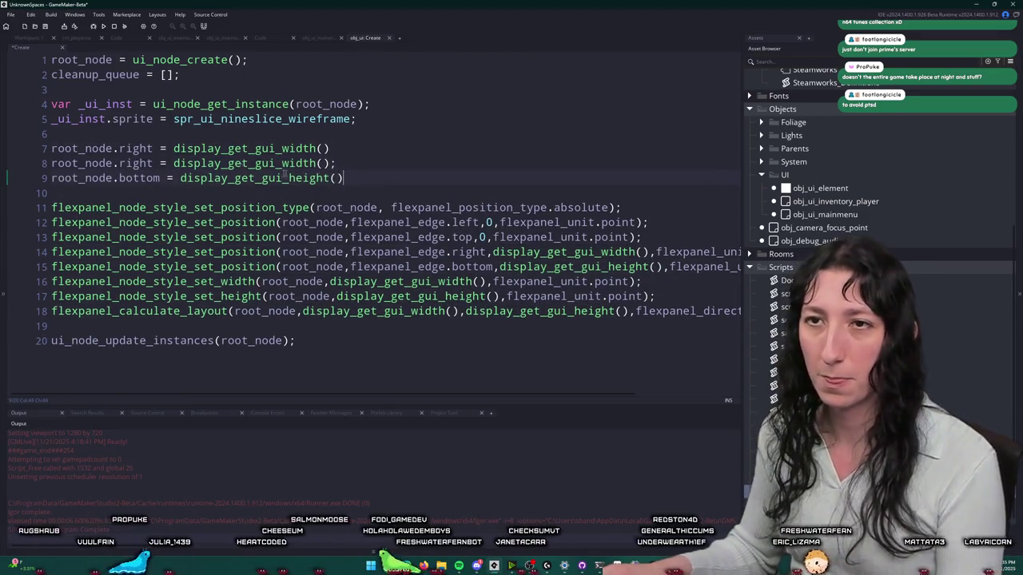
pyautogui.click(201, 178)
pyautogui.write(';')
pyautogui.doubleClick(149, 149)
pyautogui.write('left')
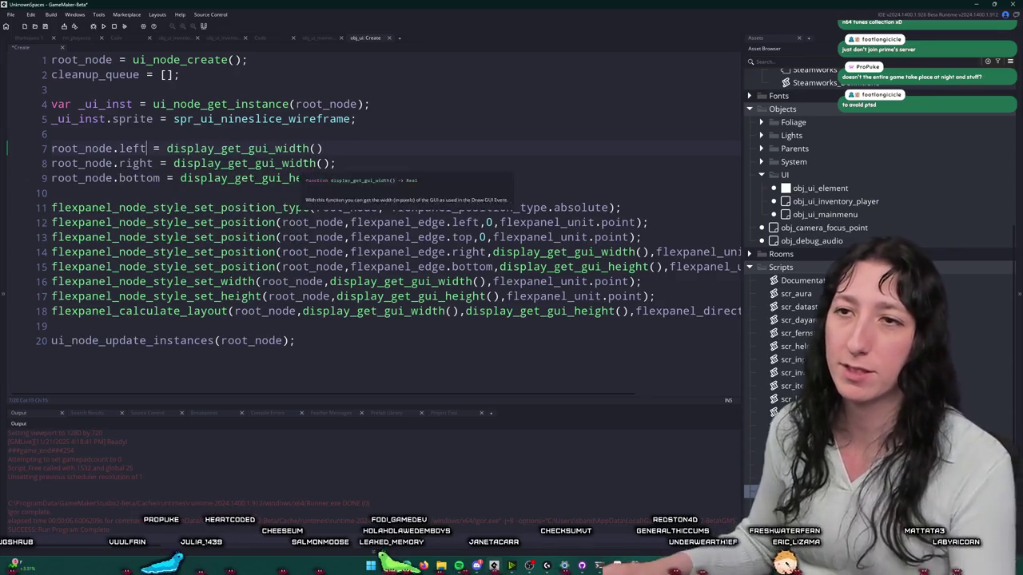
pyautogui.click(323, 149)
pyautogui.moveTo(324, 149); pyautogui.dragTo(166, 148)
pyautogui.write('0')
pyautogui.hotkey('ctrl', 'd')
pyautogui.doubleClick(133, 163)
pyautogui.write('top')
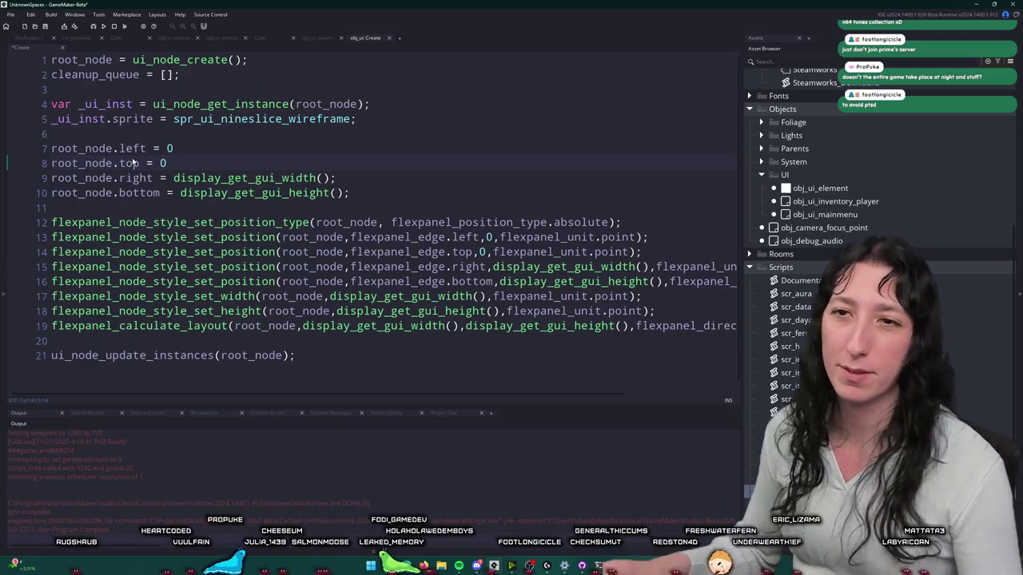
# Step: Delete the flexpanel layout calls and ui_node_update_instances, leaving the four root_node edge assignments
pyautogui.press('End')
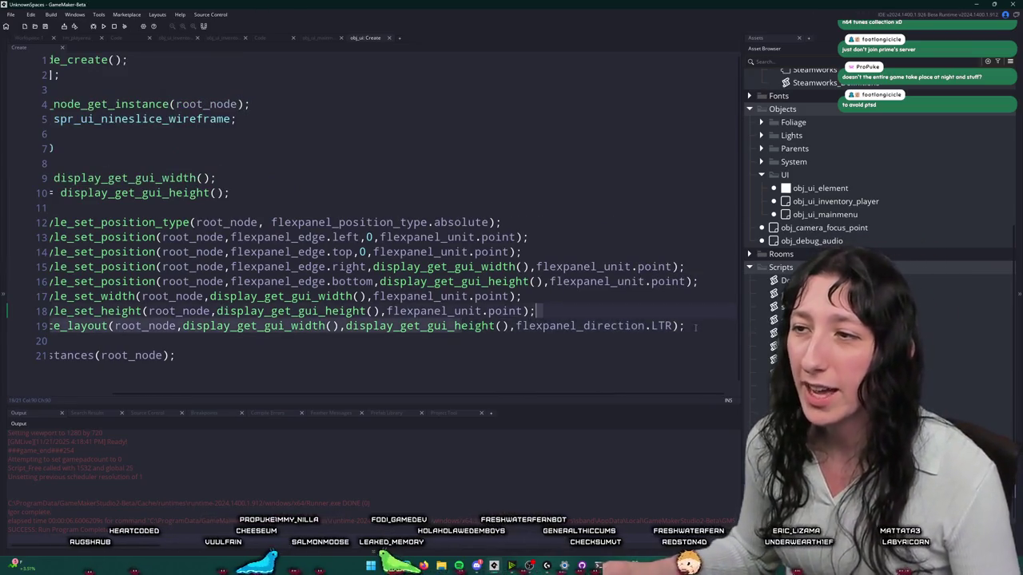
pyautogui.hotkey('shift', 'Up')
pyautogui.hotkey('shift', 'Up')
pyautogui.hotkey('shift', 'Up')
pyautogui.press('Delete')
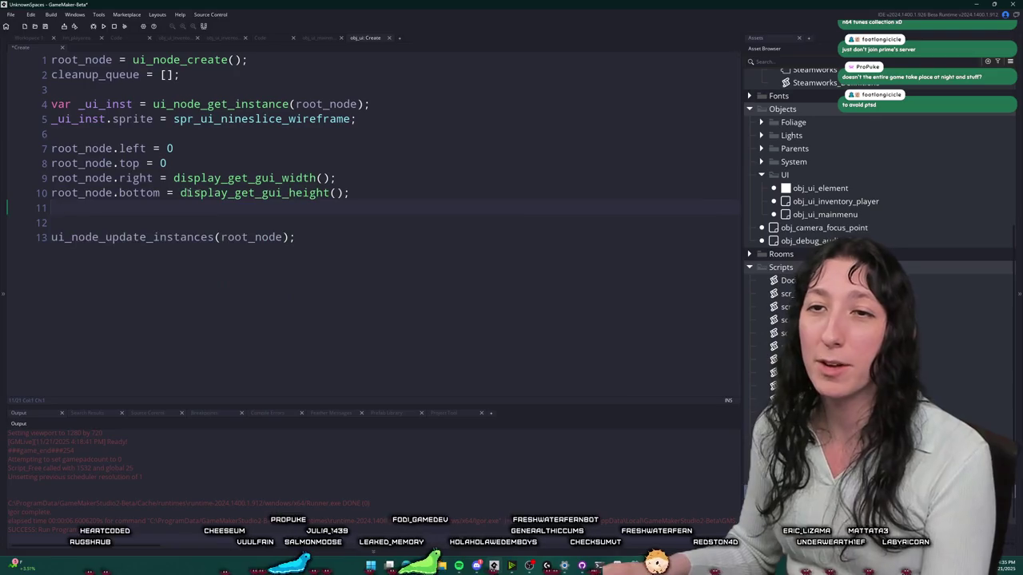
pyautogui.moveTo(349, 193); pyautogui.dragTo(28, 151)
pyautogui.moveTo(358, 242)
pyautogui.mouseDown()
pyautogui.moveTo(159, 196)
pyautogui.moveTo(176, 200)
pyautogui.mouseUp()
pyautogui.press('Delete')
pyautogui.click(26, 154)
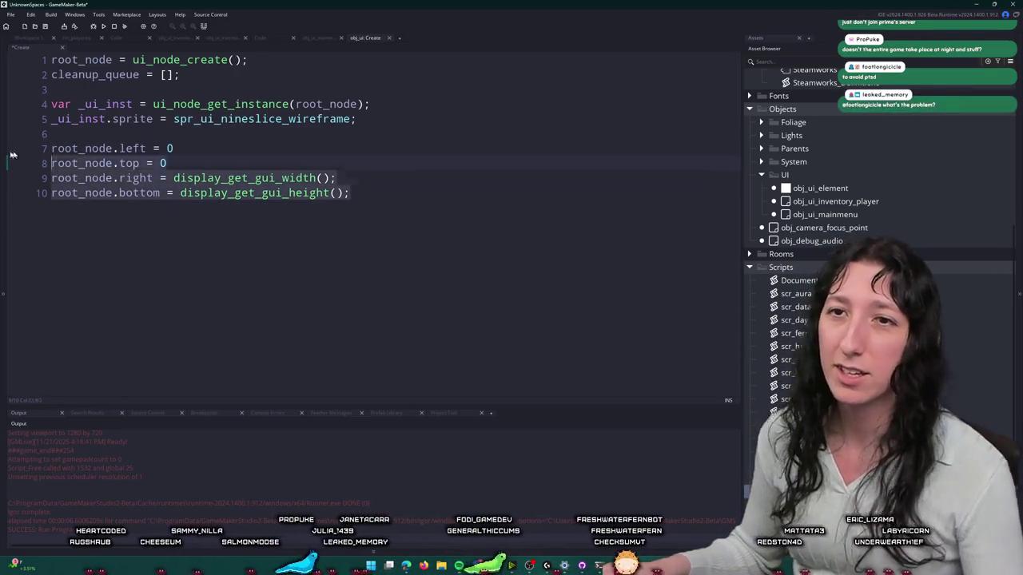
pyautogui.moveTo(26, 152); pyautogui.dragTo(2, 141)
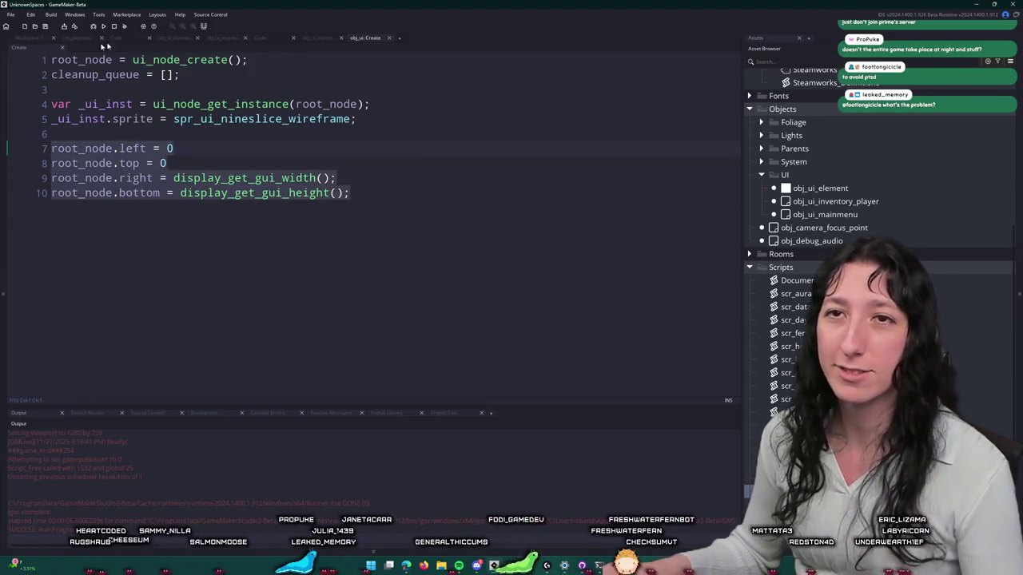
pyautogui.click(39, 40)
# Step: In obj_ui Begin Step, paste root_node edge assignments over the flexpanel calls and delete ui_node_update_instances
pyautogui.click(160, 156)
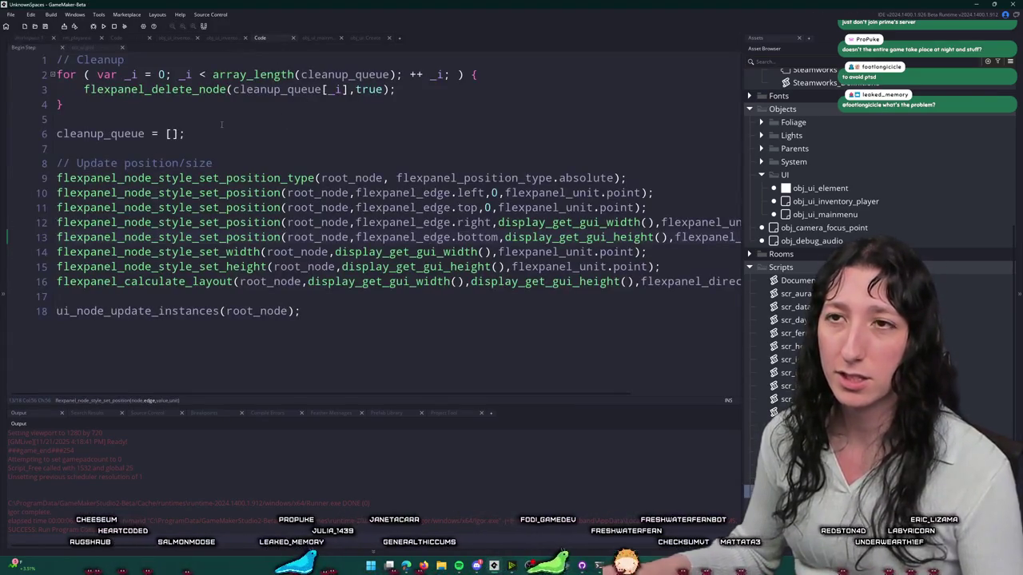
pyautogui.click(624, 284)
pyautogui.press('End')
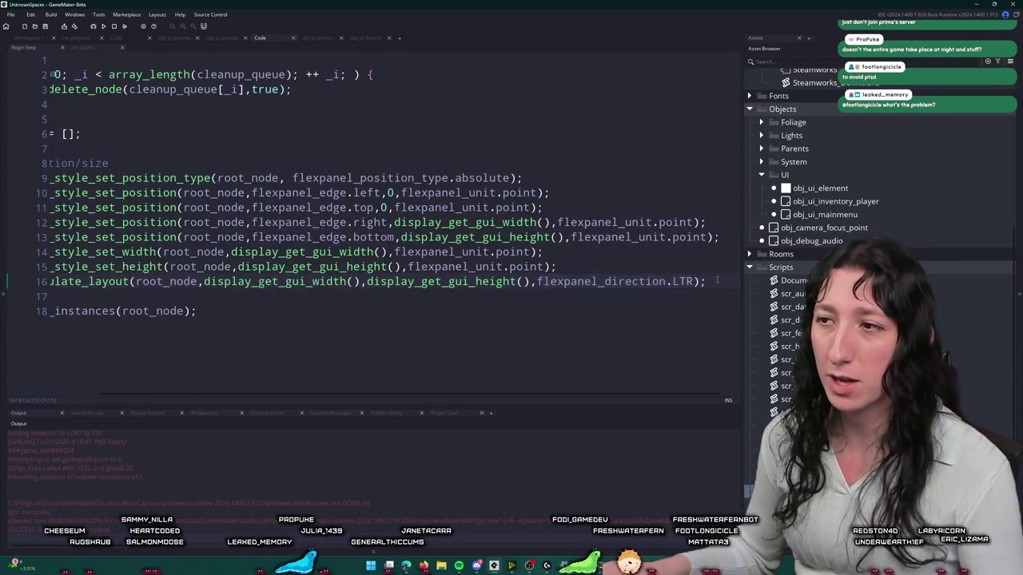
pyautogui.hotkey('shift', 'Up')
pyautogui.hotkey('shift', 'Up')
pyautogui.hotkey('shift', 'Up')
pyautogui.hotkey('shift', 'Home')
pyautogui.hotkey('ctrl', 'v')
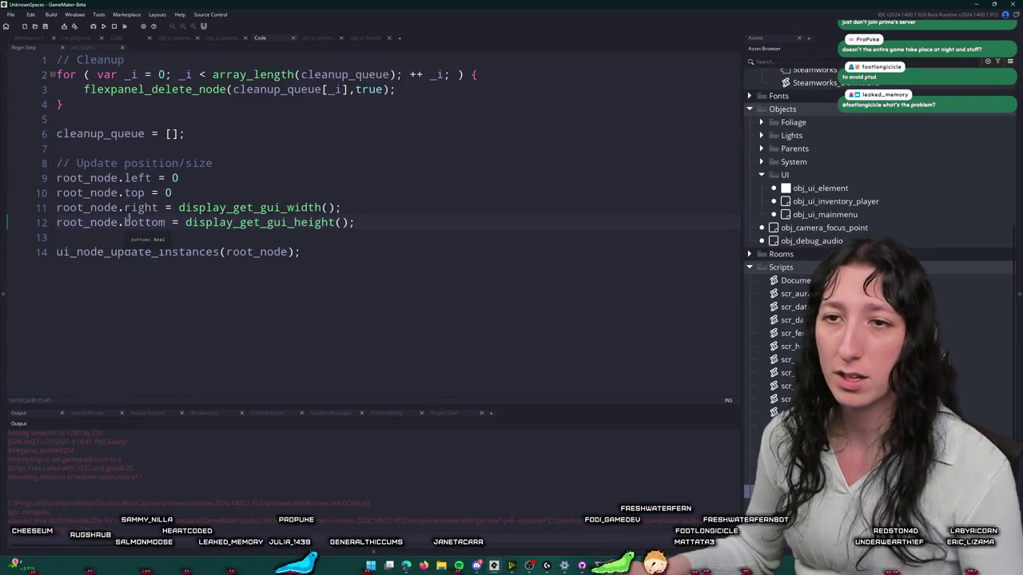
pyautogui.hotkey('shift', 'Down')
pyautogui.hotkey('shift', 'Down')
pyautogui.press('Delete')
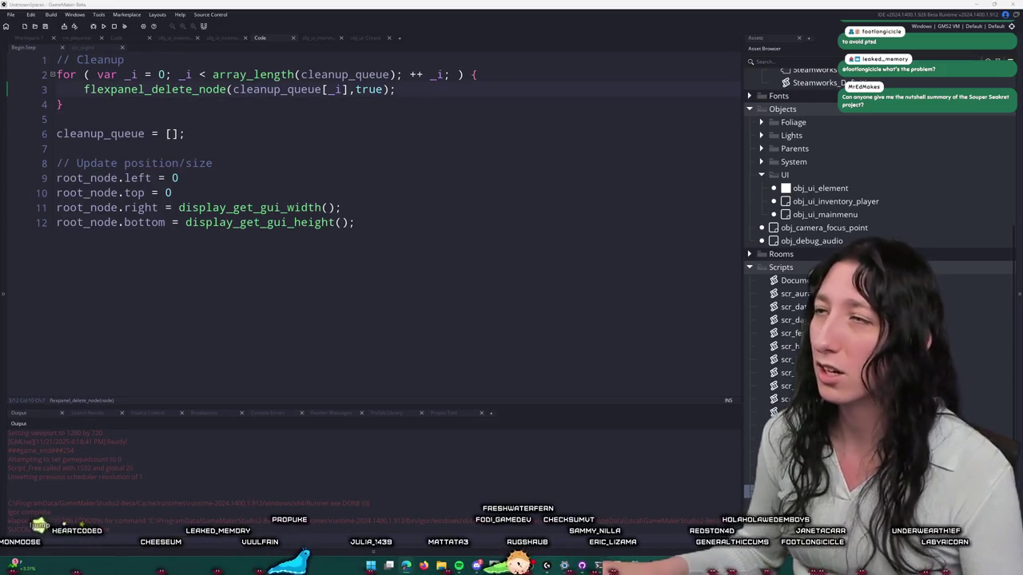
# Step: Comment out flexpanel_delete_node with //, then open obj_ui's Draw GUI Begin code in its own tab
pyautogui.write('//')
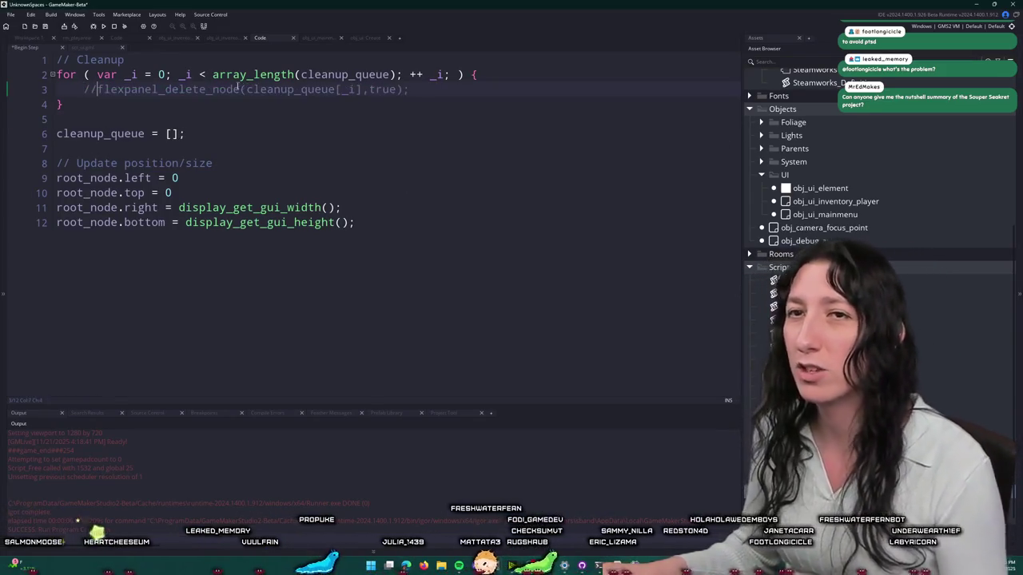
pyautogui.click(75, 48)
pyautogui.click(32, 38)
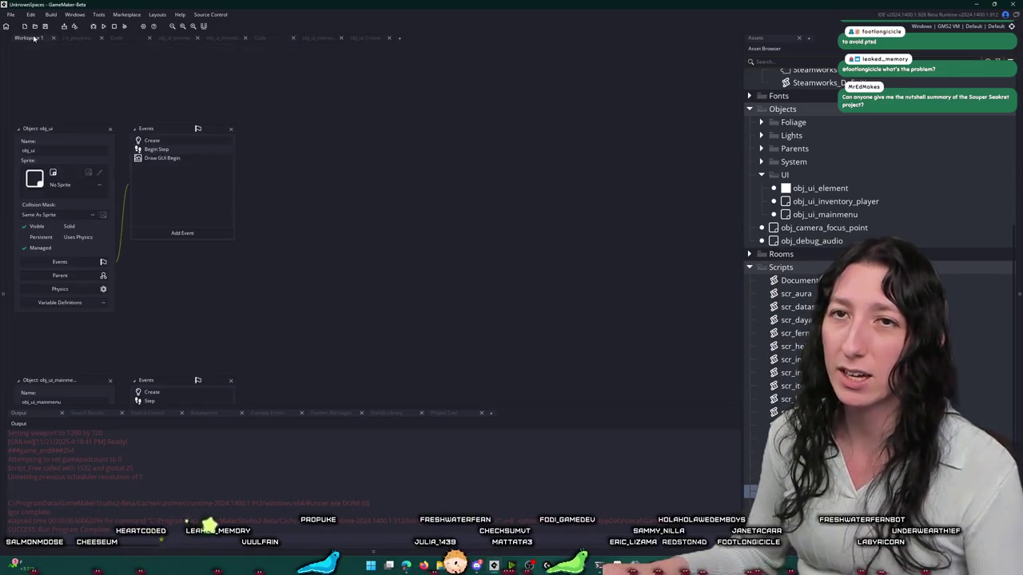
pyautogui.doubleClick(221, 158)
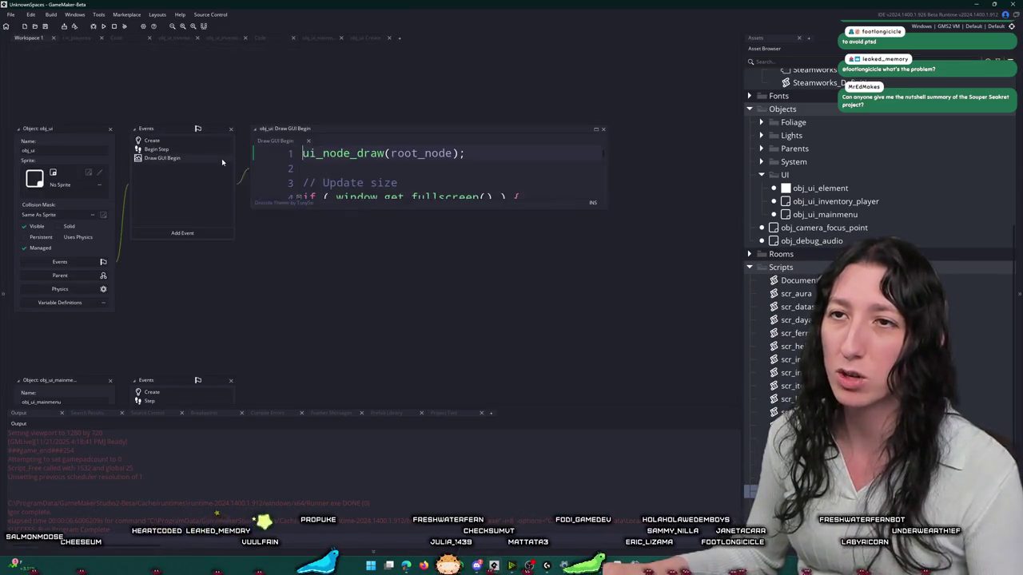
pyautogui.click(595, 129)
# Step: Inspect the sprite_exists and stretch checks in the ui_node_draw definition
pyautogui.middleClick(119, 60)
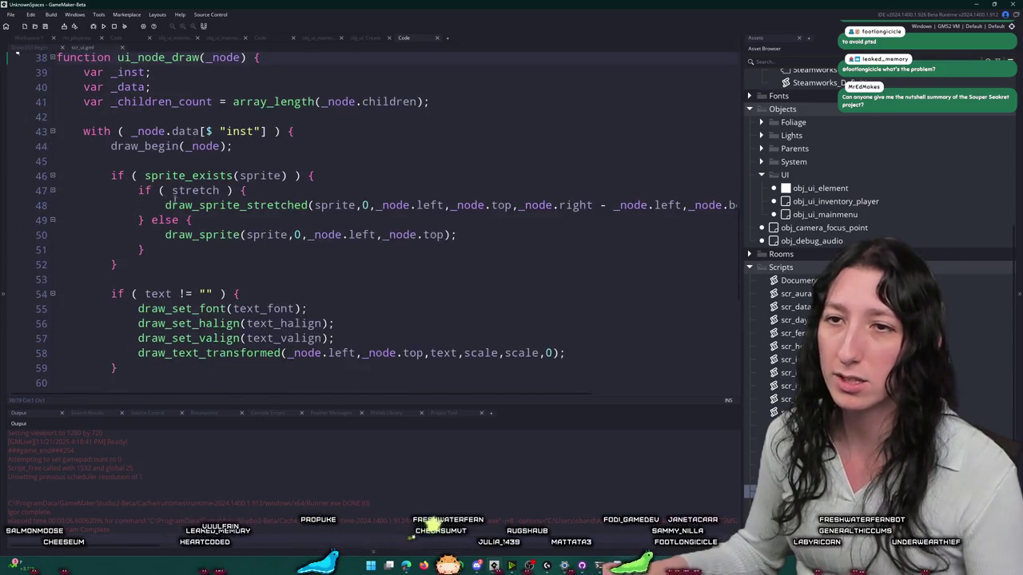
pyautogui.scroll(-2, 363, 138)
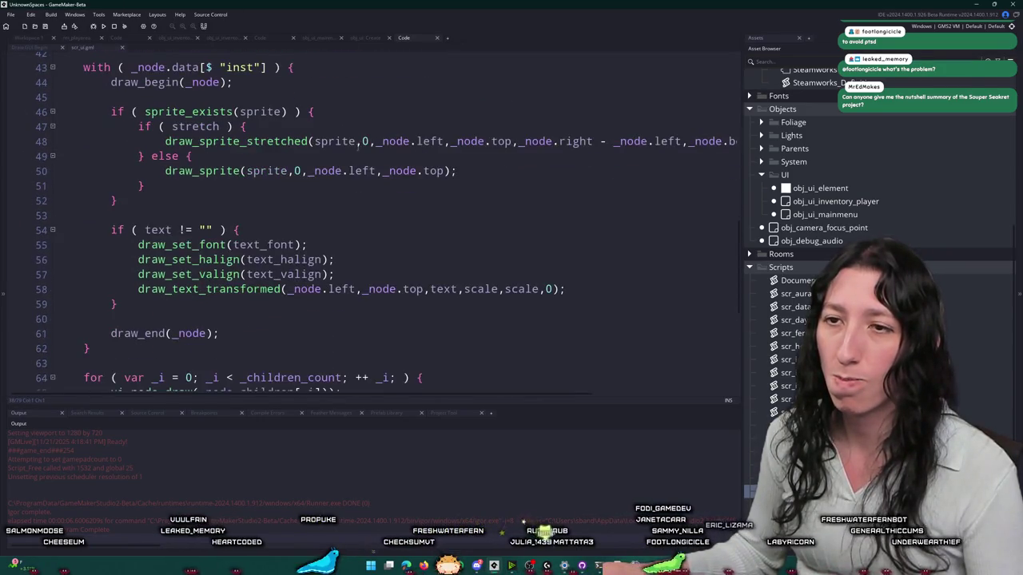
pyautogui.click(262, 112)
pyautogui.scroll(2, 262, 113)
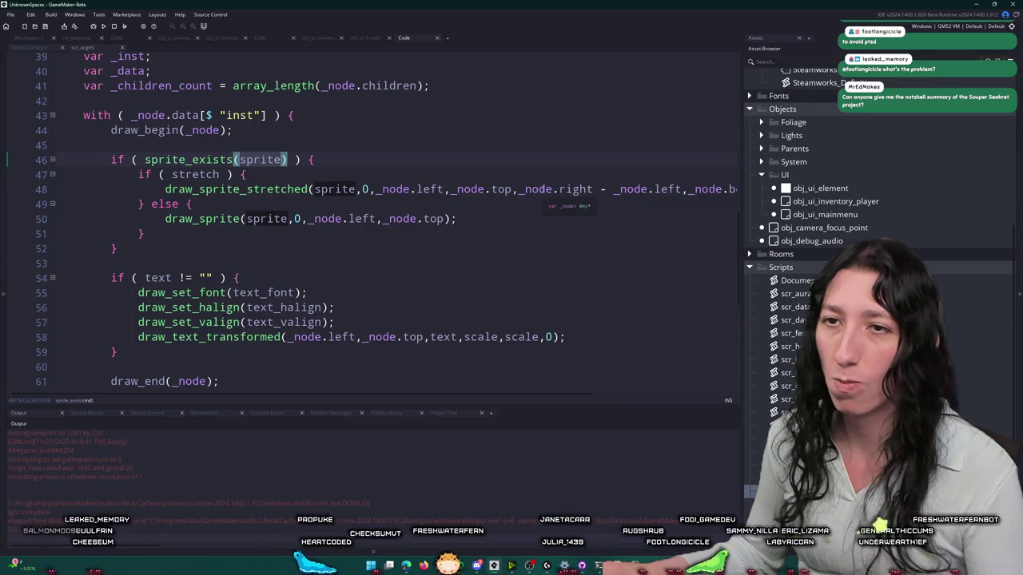
pyautogui.click(214, 174)
pyautogui.scroll(4, 217, 294)
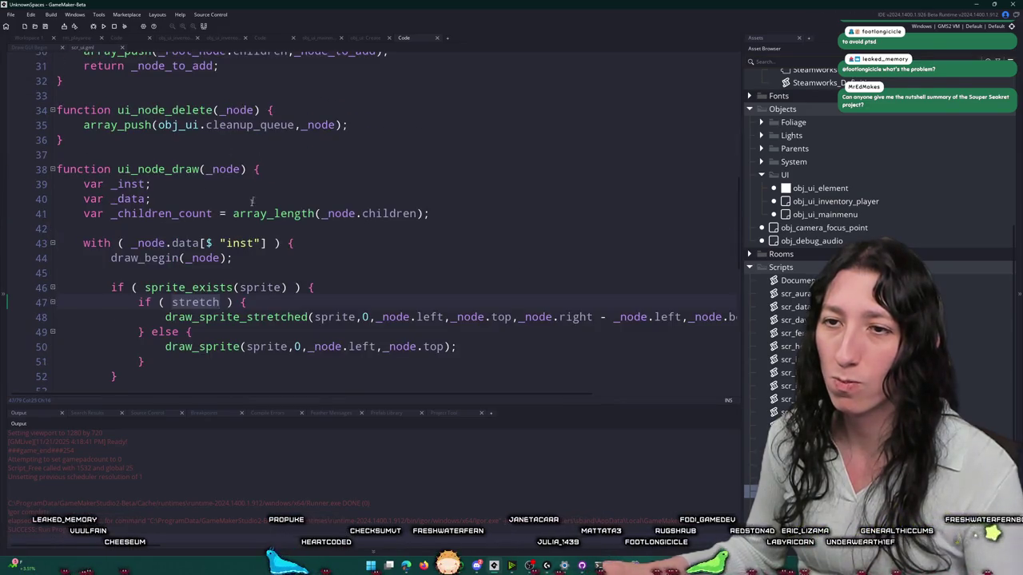
pyautogui.scroll(8, 218, 325)
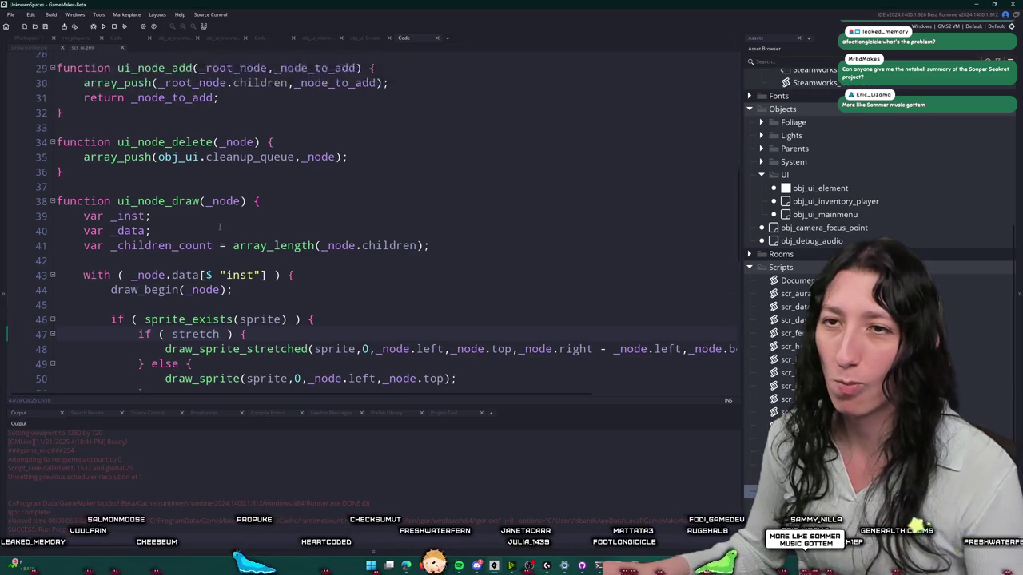
pyautogui.scroll(2, 160, 181)
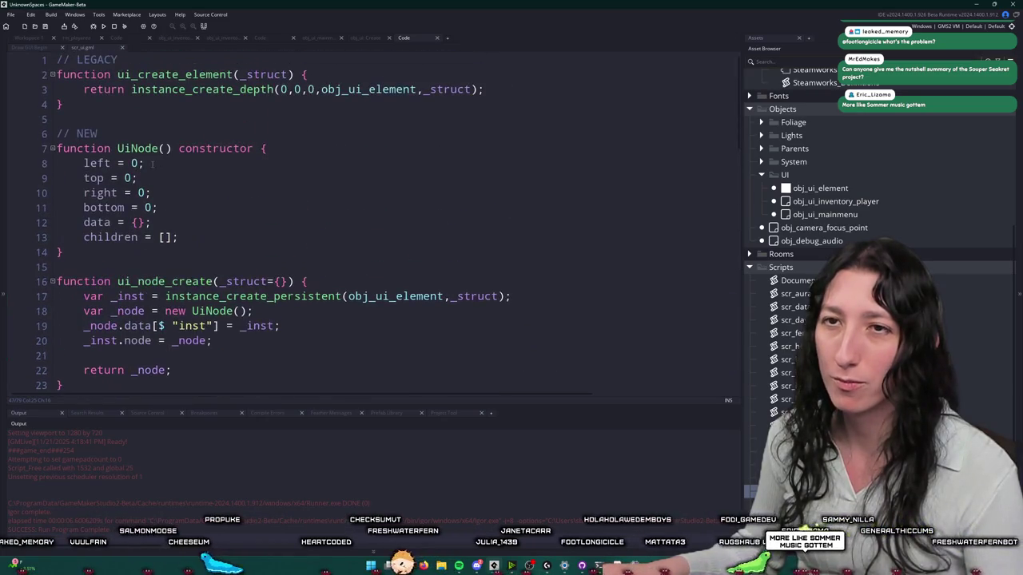
pyautogui.click(190, 38)
# Step: In obj_ui Create, comment out the _ui_inst lookup and its nineslice wireframe sprite line
pyautogui.click(370, 37)
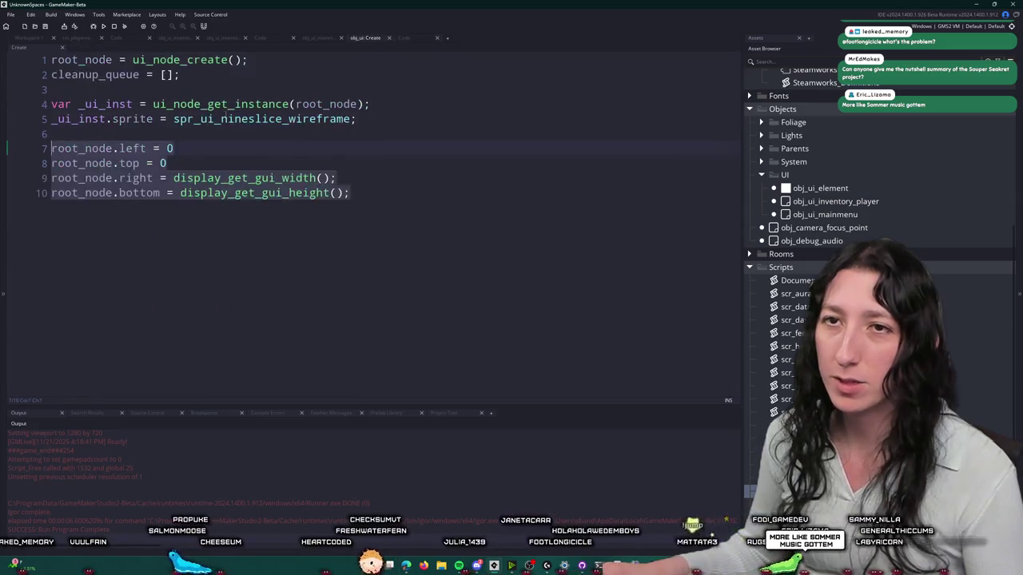
pyautogui.moveTo(360, 120); pyautogui.dragTo(371, 105)
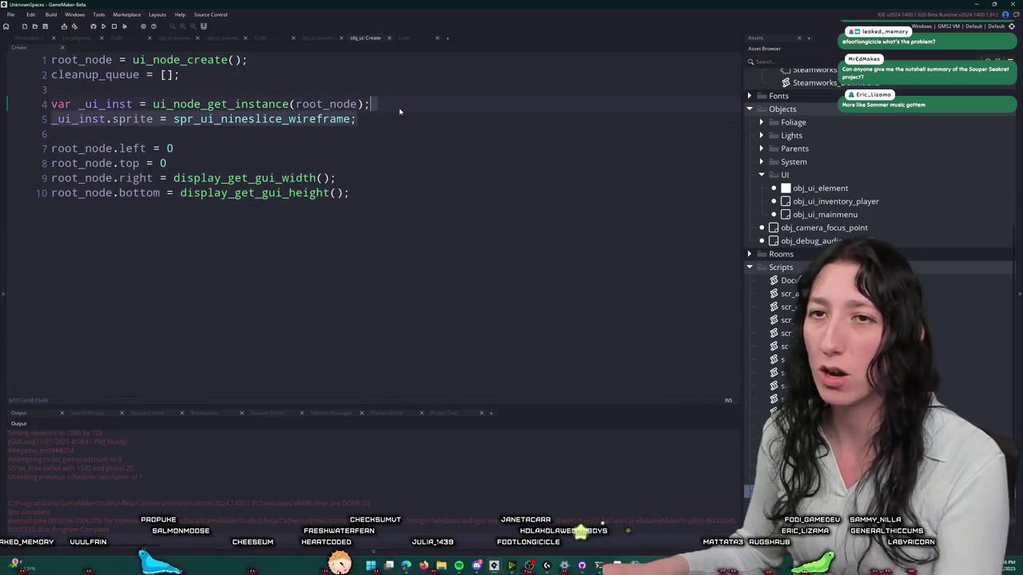
pyautogui.press('BackSpace')
pyautogui.hotkey('ctrl', 'z')
pyautogui.click(51, 119)
pyautogui.write('//')
pyautogui.click(52, 104)
pyautogui.write('//')
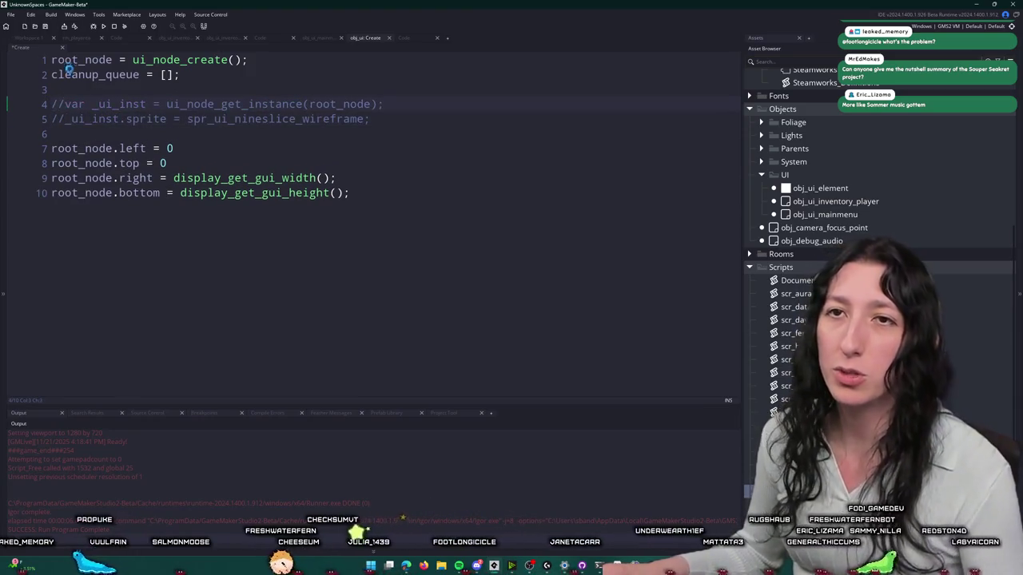
pyautogui.click(29, 37)
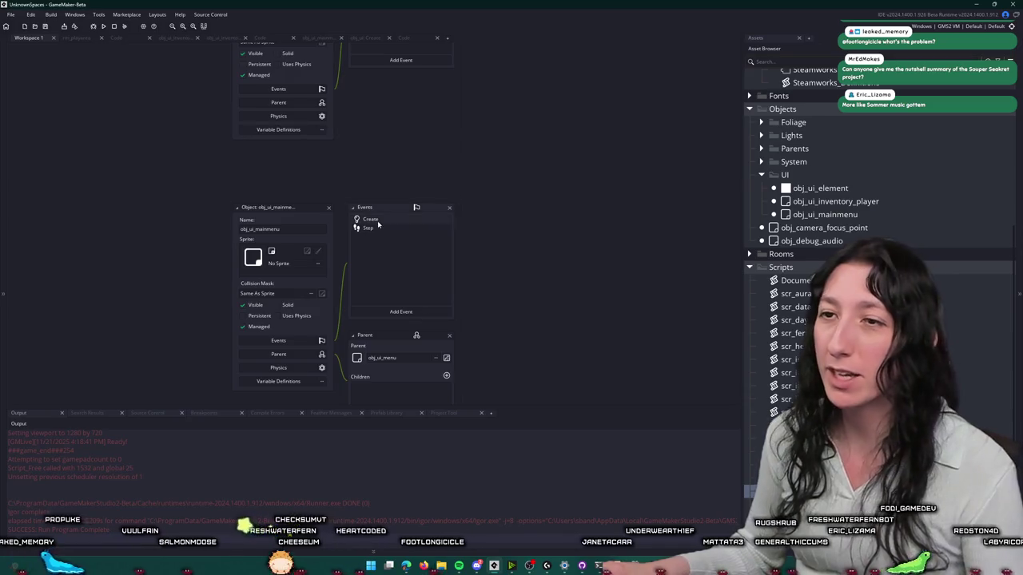
# Step: In obj_ui_mainmenu Create, delete the title's three flexpanel position calls
pyautogui.doubleClick(377, 222)
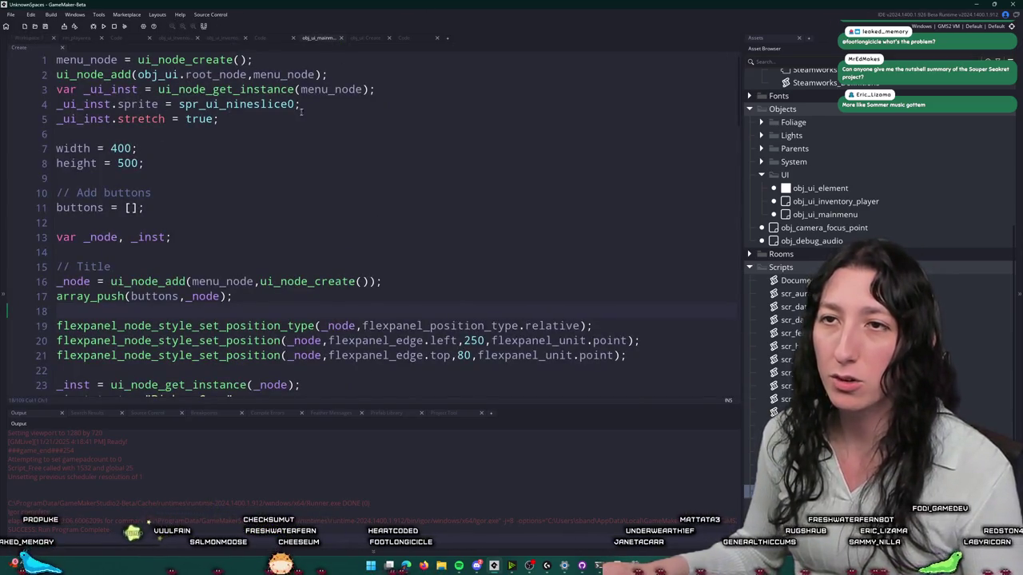
pyautogui.moveTo(161, 160); pyautogui.dragTo(56, 134)
pyautogui.click(72, 148)
pyautogui.scroll(-2, 160, 151)
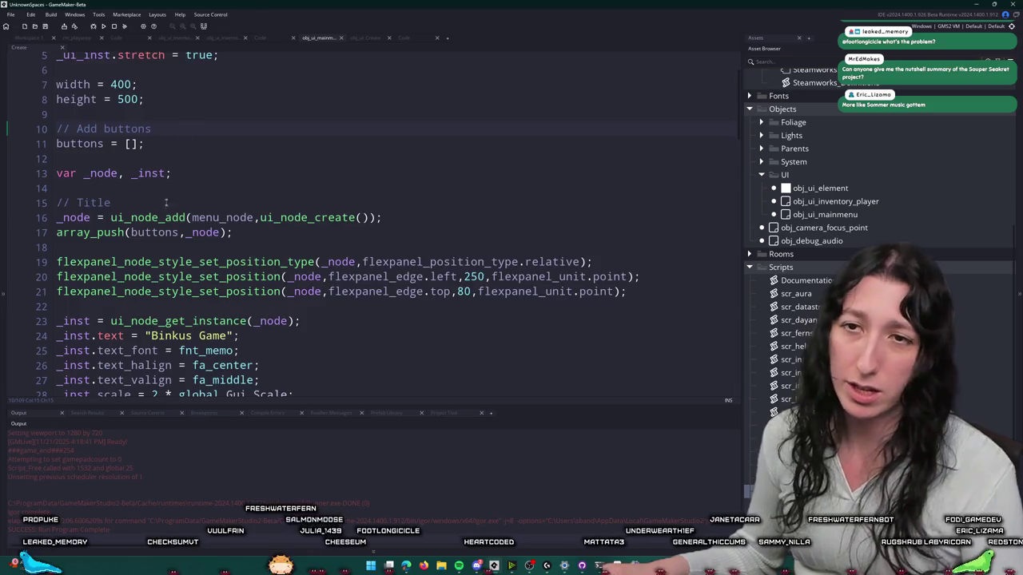
pyautogui.scroll(-4, 166, 196)
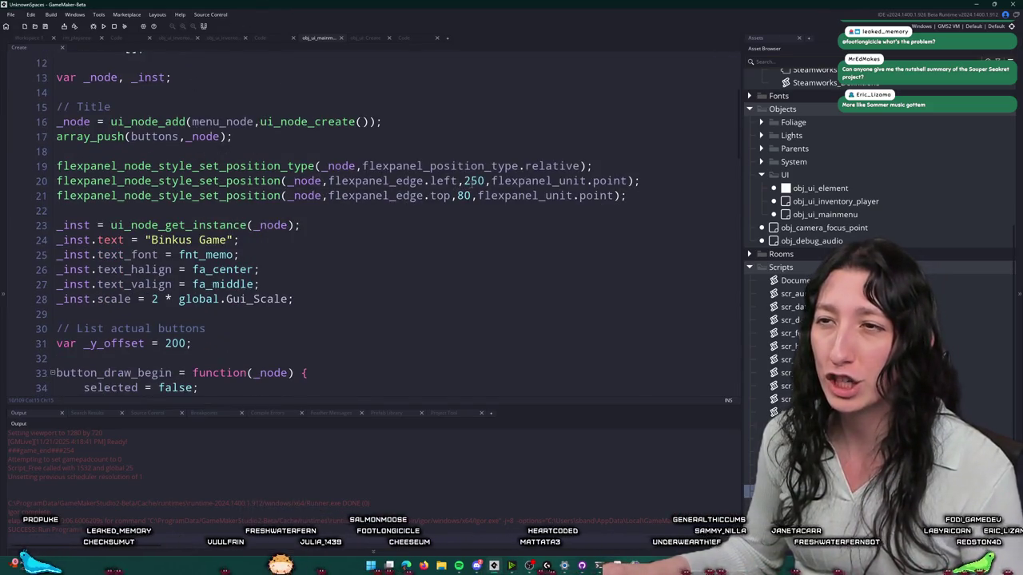
pyautogui.scroll(1, 398, 64)
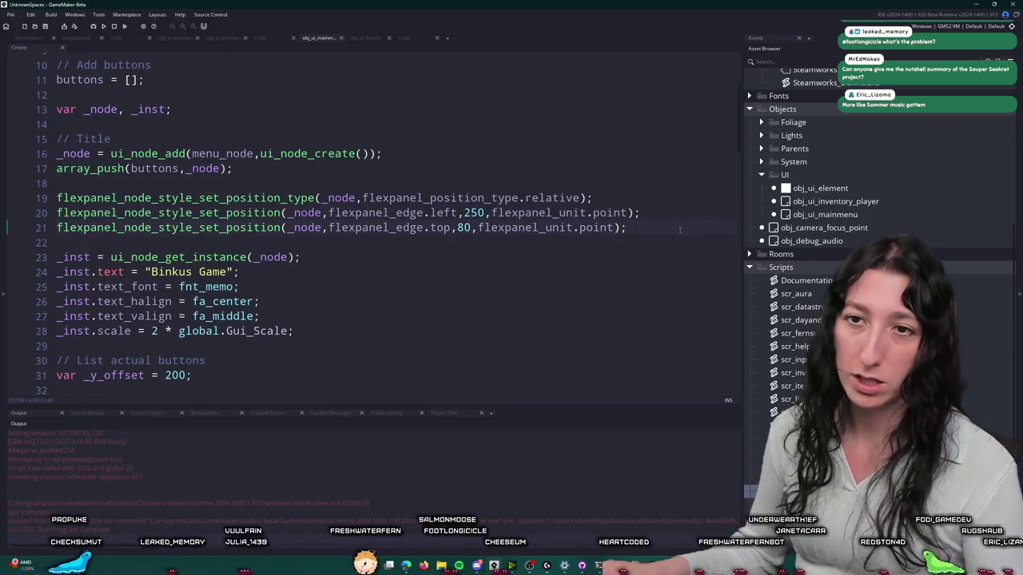
pyautogui.moveTo(663, 231)
pyautogui.mouseDown()
pyautogui.moveTo(525, 227)
pyautogui.moveTo(123, 178)
pyautogui.mouseUp()
pyautogui.press('BackSpace')
# Step: Replace _inst with _node in the hover box edges on lines 36–39
pyautogui.scroll(-5, 134, 254)
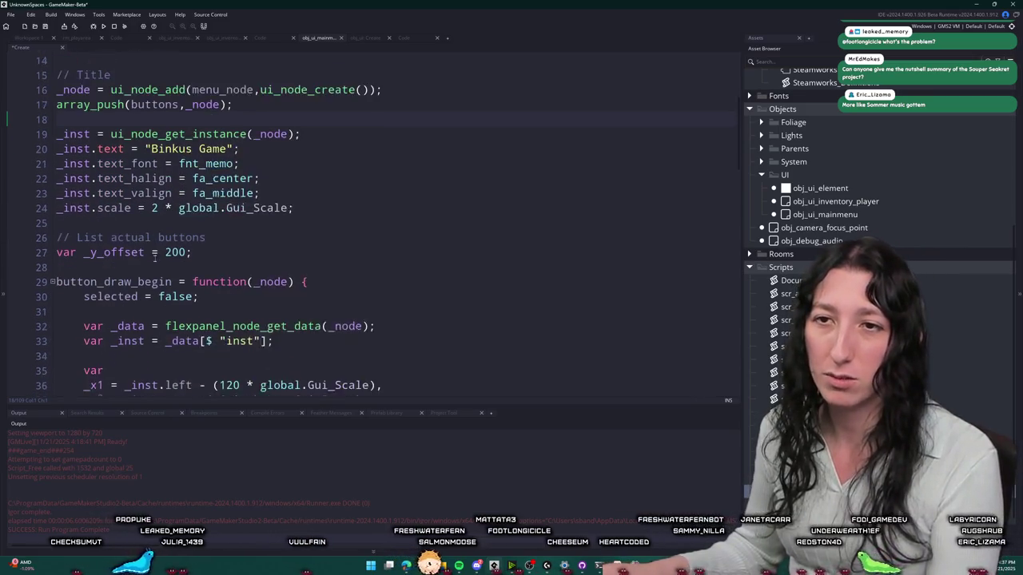
pyautogui.scroll(-5, 206, 93)
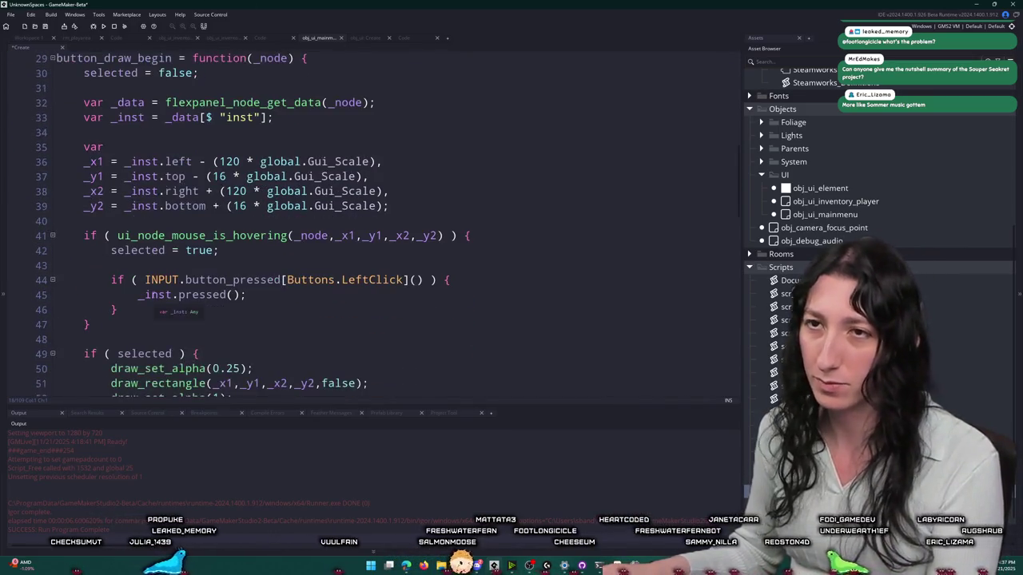
pyautogui.scroll(2, 159, 264)
pyautogui.scroll(2, 159, 263)
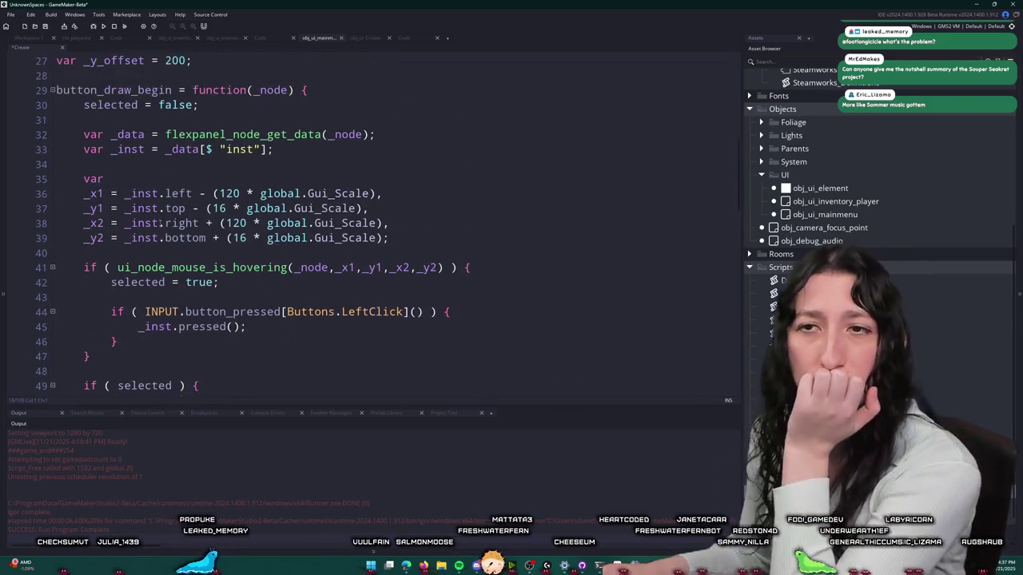
pyautogui.click(154, 209)
pyautogui.click(159, 193)
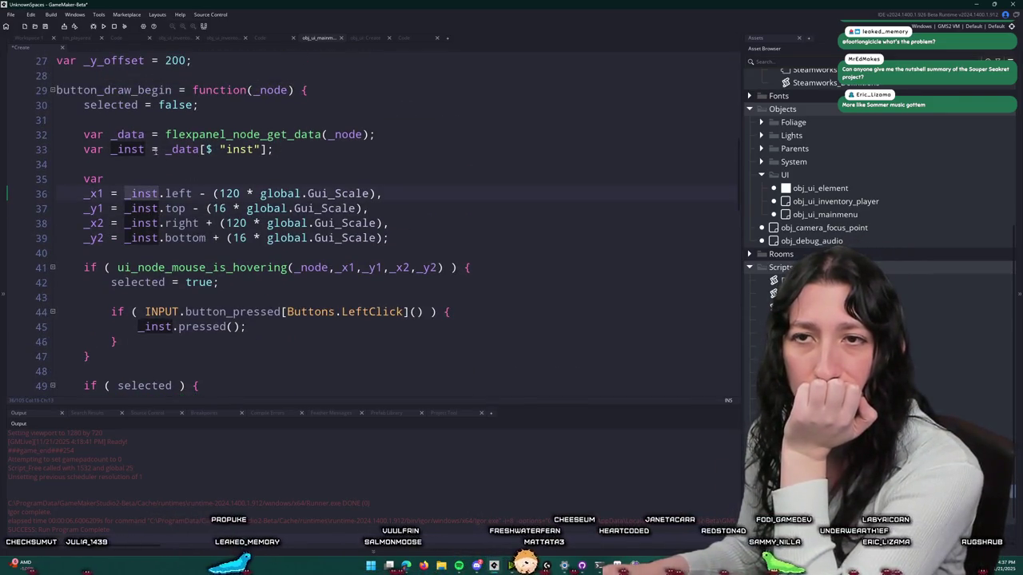
pyautogui.click(364, 134)
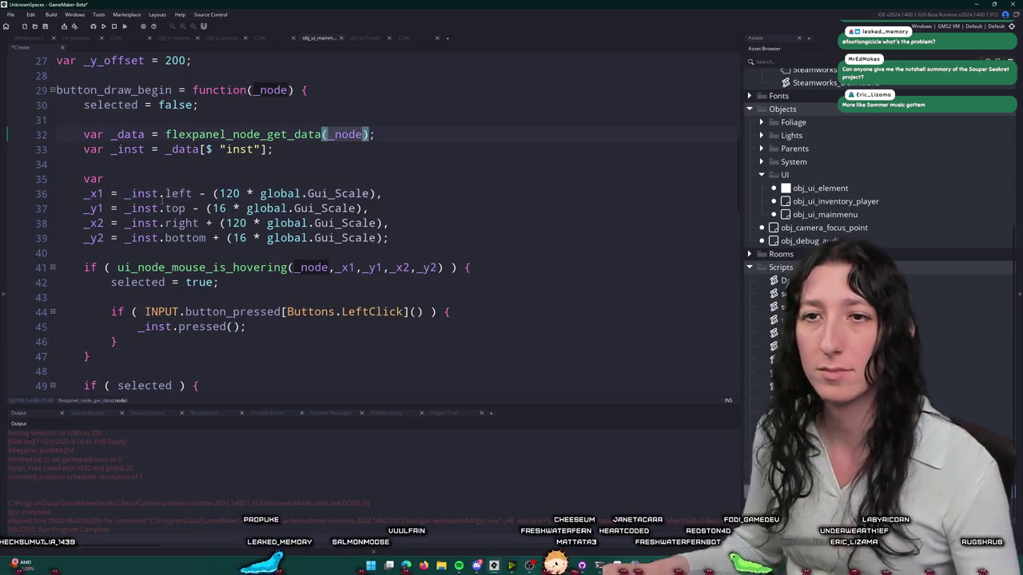
pyautogui.click(124, 238)
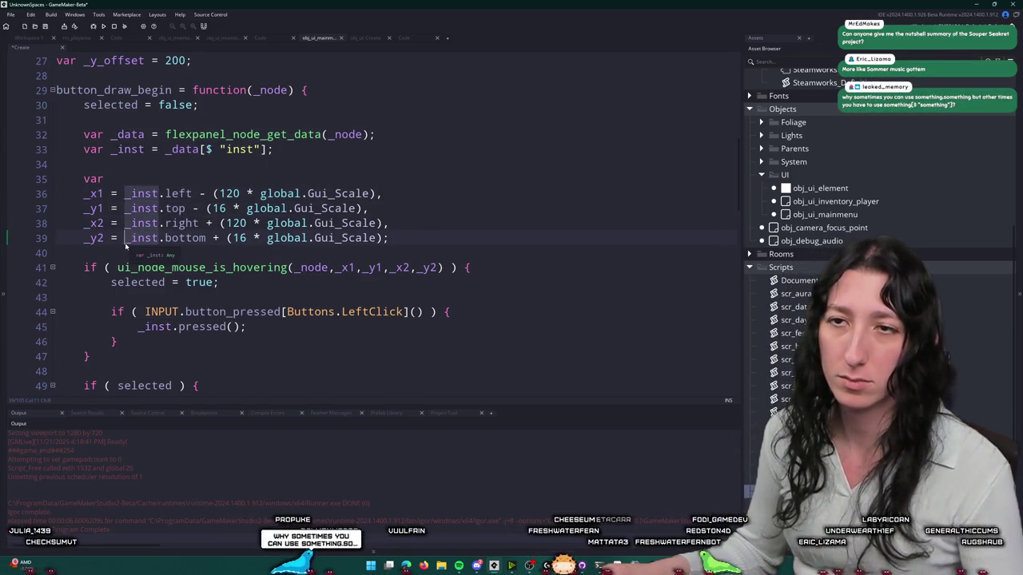
pyautogui.write('_node')
pyautogui.scroll(-3, 250, 275)
pyautogui.scroll(2, 250, 275)
pyautogui.scroll(-2, 250, 275)
pyautogui.scroll(3, 250, 275)
# Step: Delete the Create Lobby button's flexpanel position lines
pyautogui.click(35, 192)
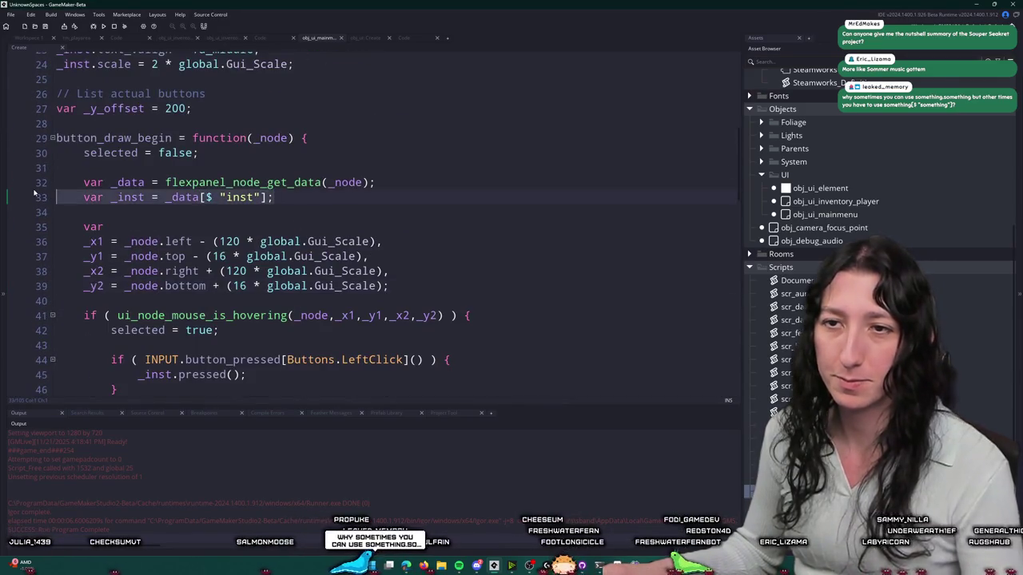
pyautogui.scroll(-3, 347, 93)
pyautogui.scroll(1, 347, 93)
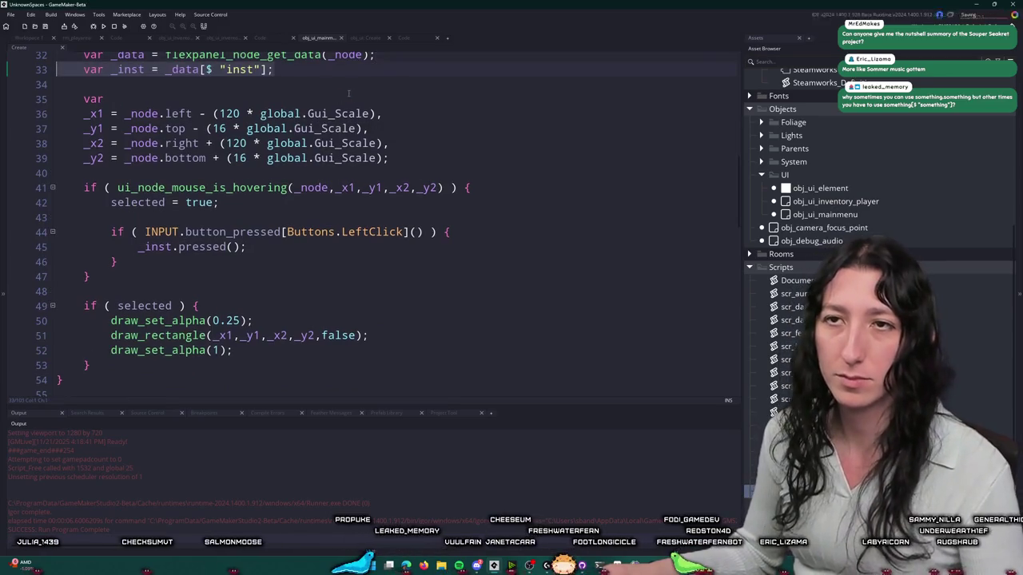
pyautogui.scroll(-3, 347, 93)
pyautogui.scroll(-2, 286, 238)
pyautogui.scroll(-4, 286, 238)
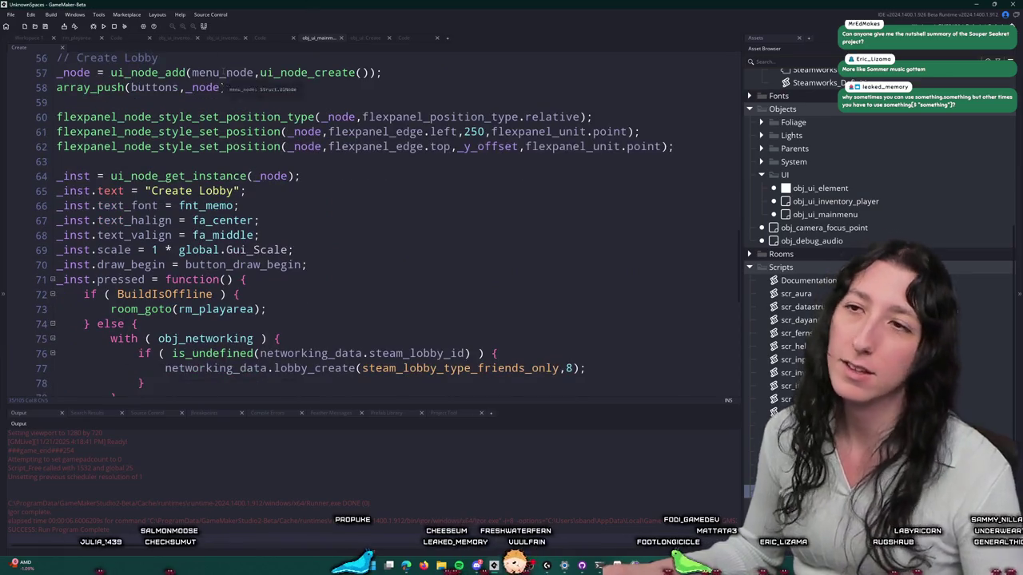
pyautogui.scroll(2, 390, 177)
pyautogui.moveTo(682, 209); pyautogui.dragTo(682, 166)
pyautogui.press('BackSpace')
# Step: Delete the Quit To Desktop button's flexpanel position lines, then bring up the main menu Step code
pyautogui.scroll(-4, 681, 166)
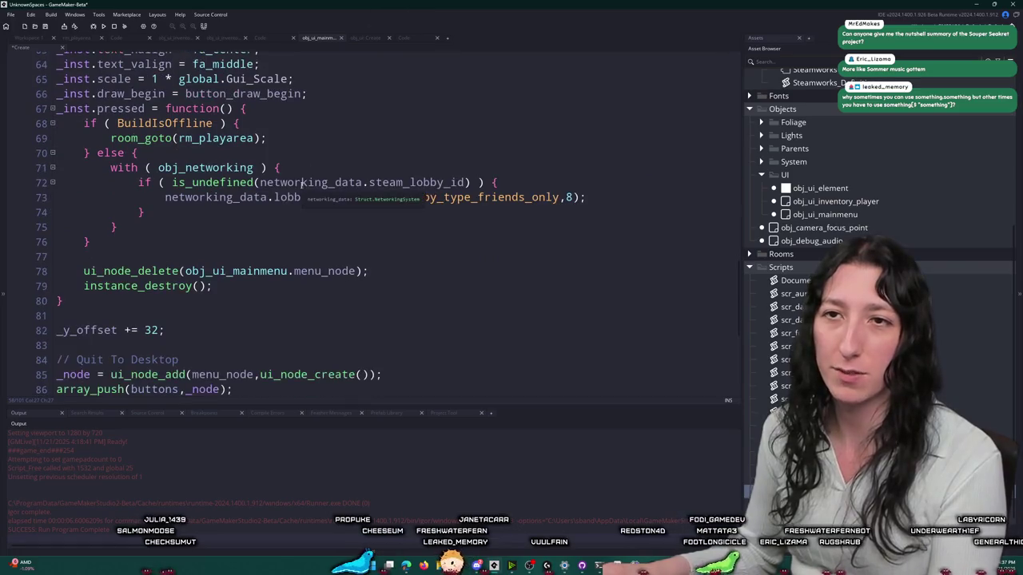
pyautogui.scroll(2, 682, 165)
pyautogui.scroll(-6, 223, 243)
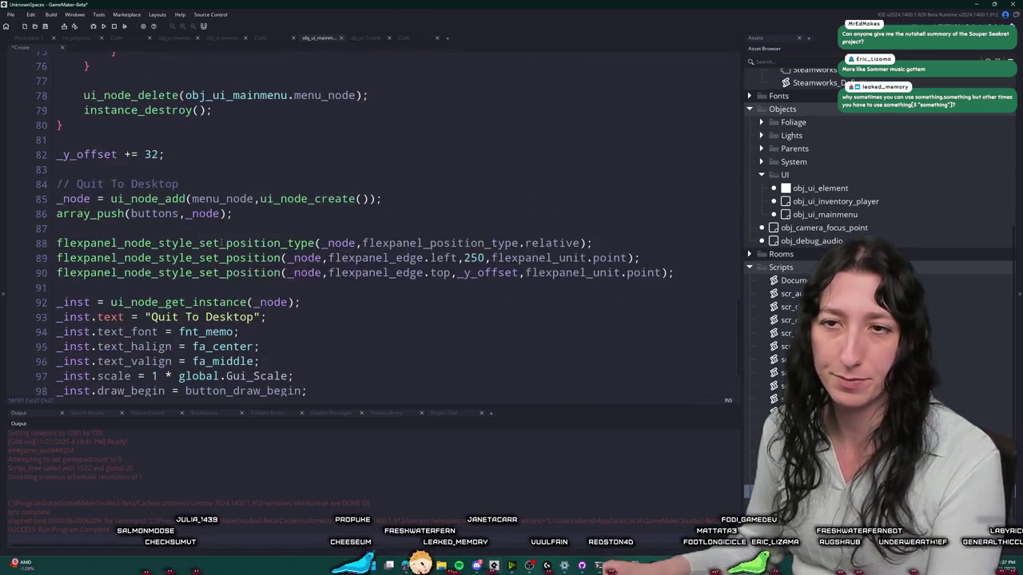
pyautogui.scroll(-1, 280, 188)
pyautogui.moveTo(687, 240); pyautogui.dragTo(685, 196)
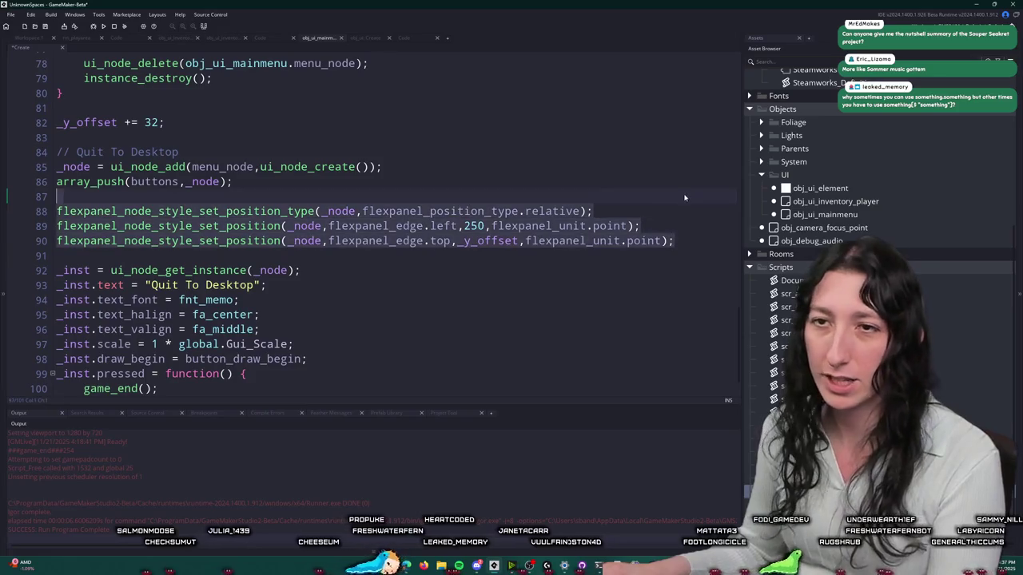
pyautogui.press('Delete')
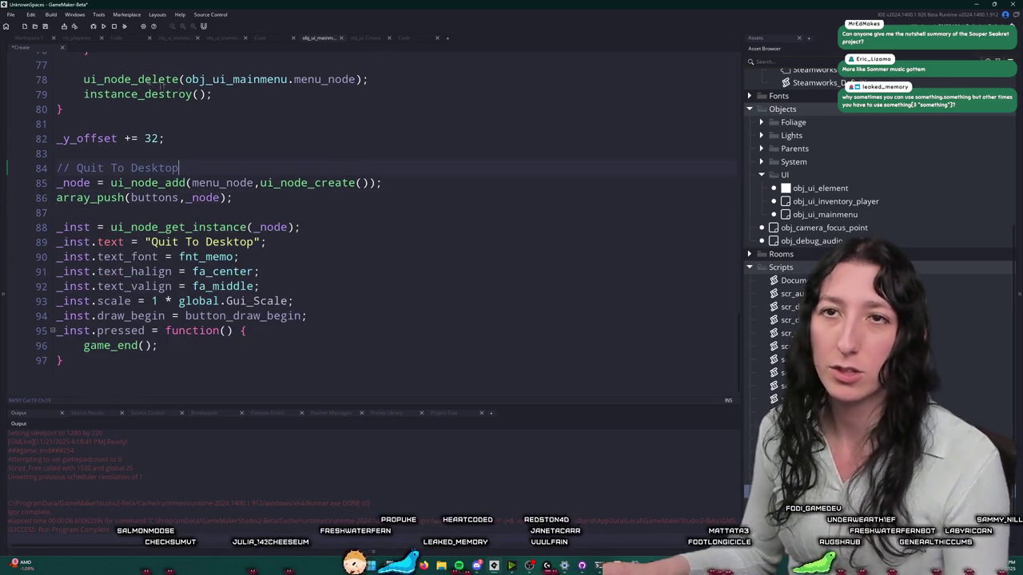
pyautogui.click(32, 37)
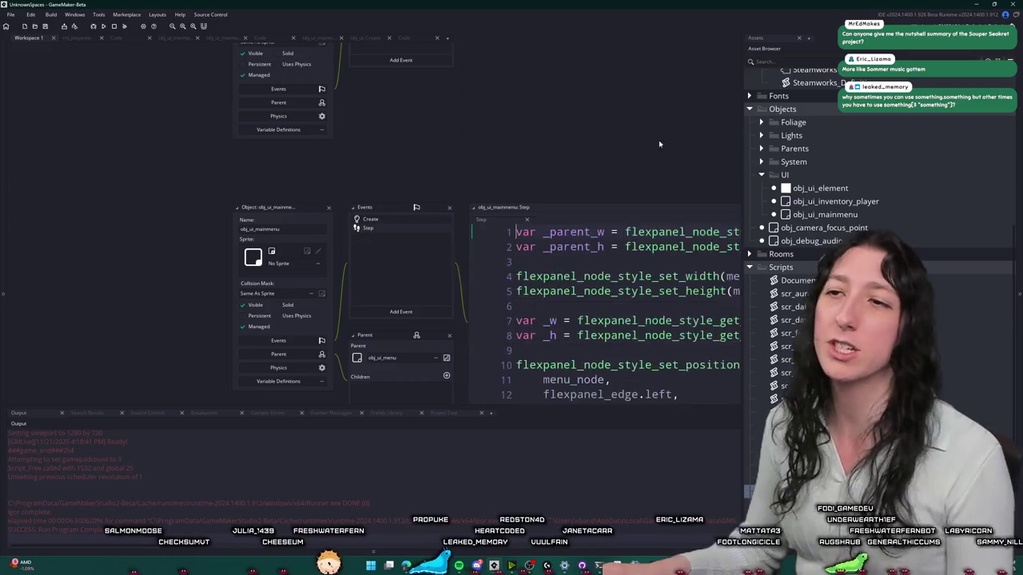
pyautogui.click(583, 153)
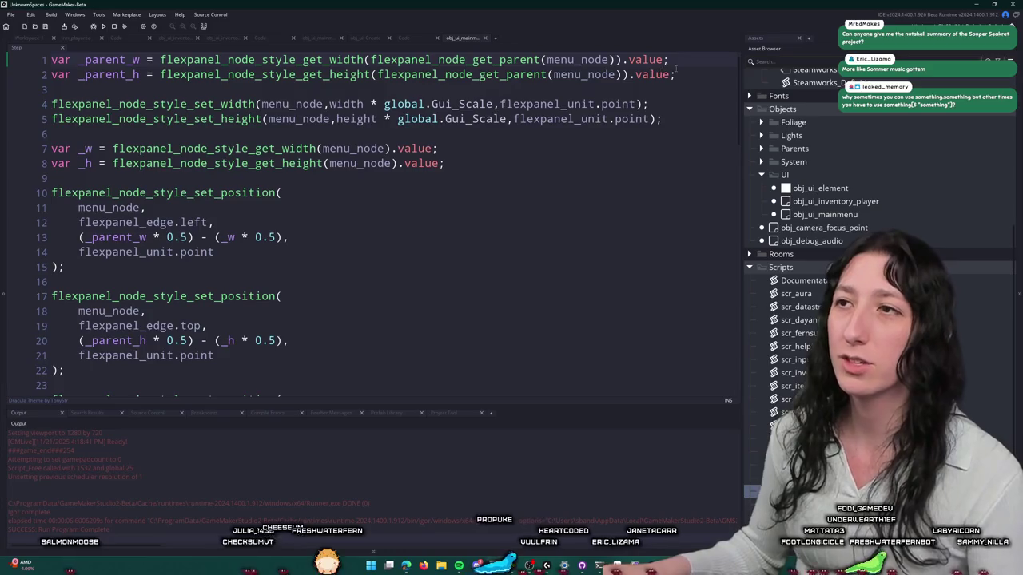
# Step: Rewrite line 1 so _parent_w uses obj_ui.root_node.right instead of the flexpanel getter
pyautogui.click(263, 60)
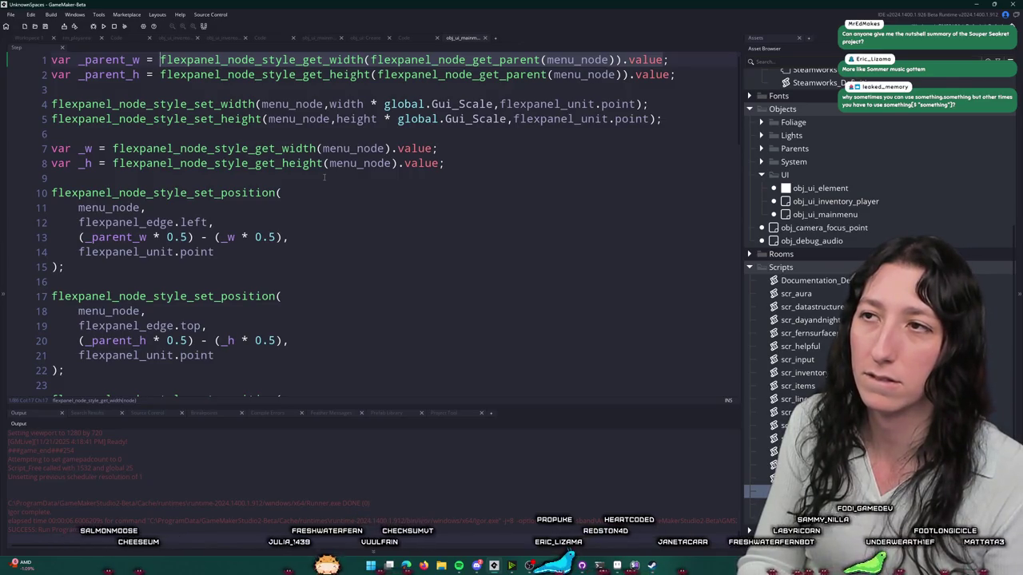
pyautogui.write('obj_ui._node')
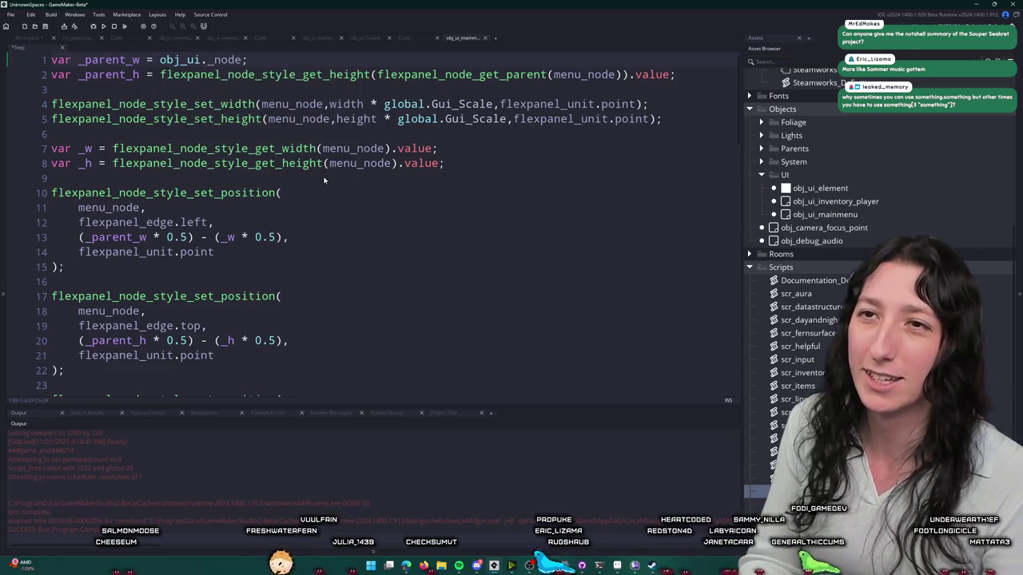
pyautogui.write('n')
pyautogui.press('BackSpace')
pyautogui.press('BackSpace')
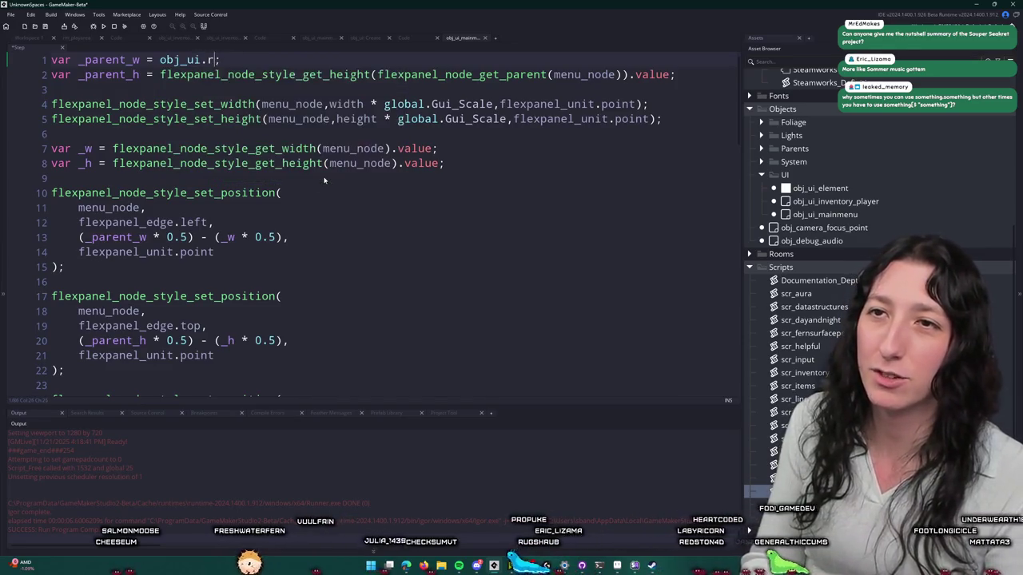
pyautogui.write('node.kright -')
pyautogui.moveTo(317, 59); pyautogui.dragTo(160, 60)
pyautogui.hotkey('ctrl', 'c')
pyautogui.click(324, 59)
pyautogui.hotkey('ctrl', 'v')
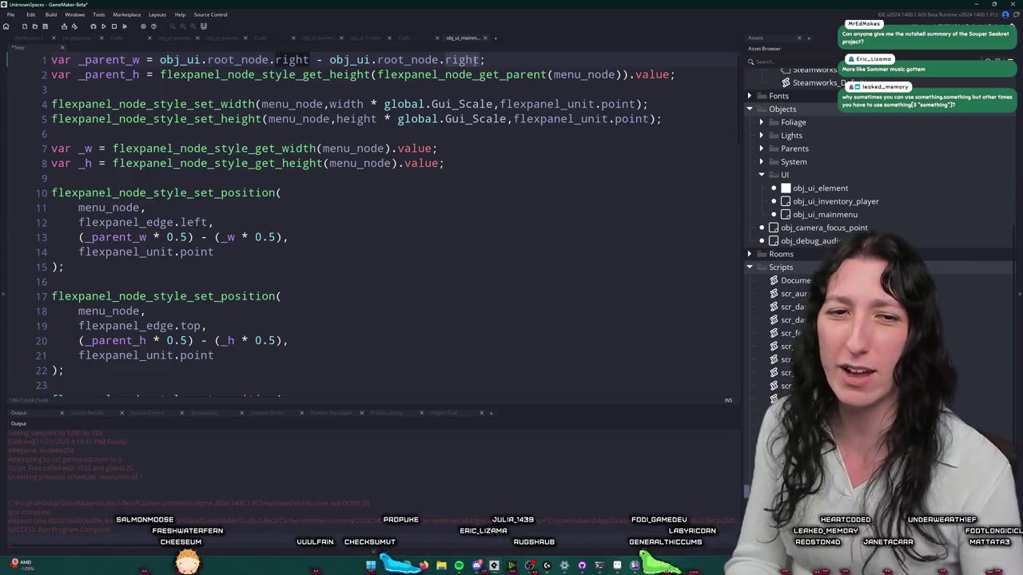
pyautogui.write('left')
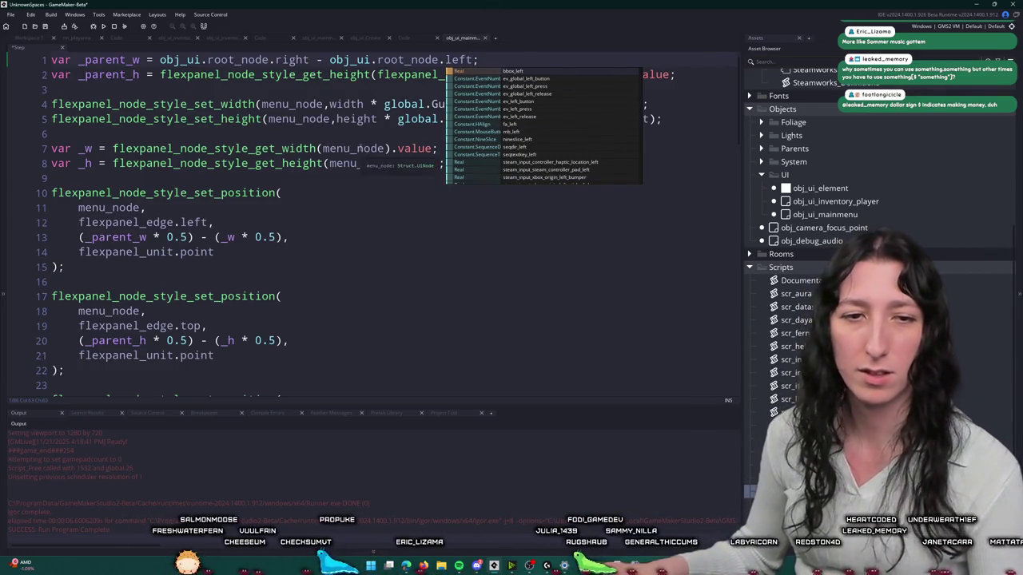
pyautogui.click(399, 133)
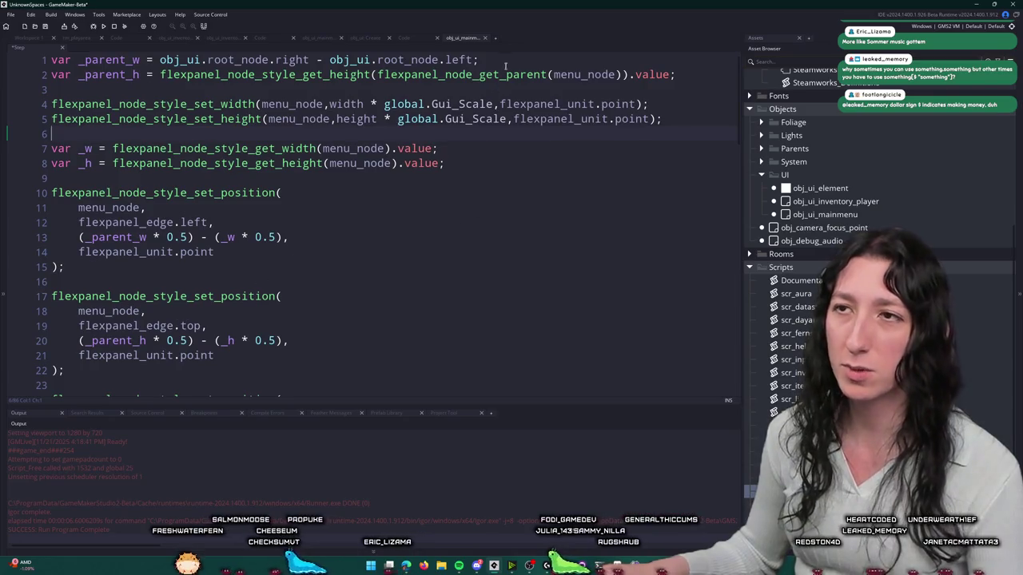
pyautogui.write('$ "oper')
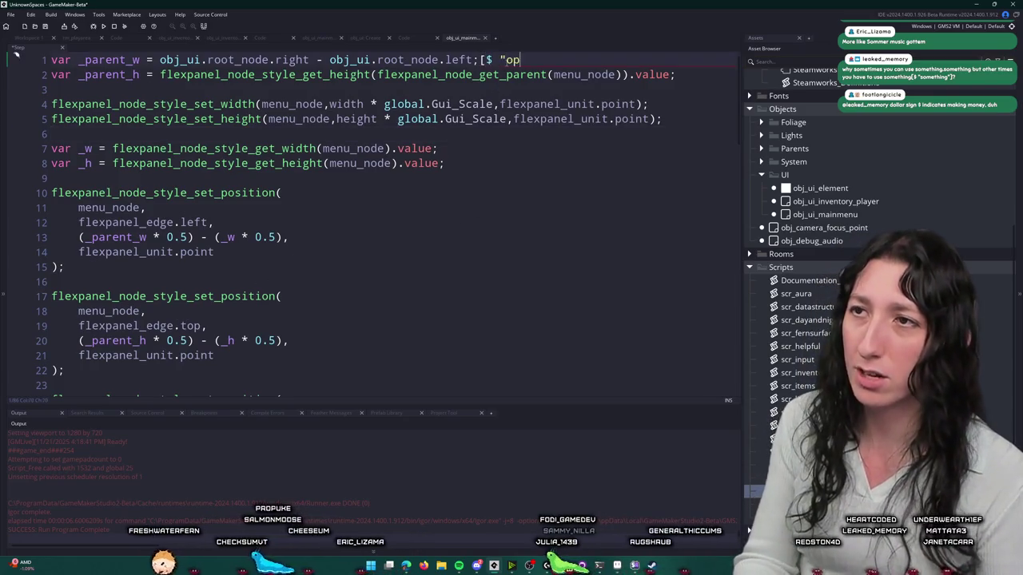
pyautogui.moveTo(546, 59); pyautogui.dragTo(160, 59)
pyautogui.press('BackSpace')
pyautogui.hotkey('ctrl', 'c')
# Step: Set _parent_h to obj_ui.root_node.bottom and drop the left-edge subtraction from both lines
pyautogui.moveTo(675, 75); pyautogui.dragTo(160, 75)
pyautogui.hotkey('ctrl', 'v')
pyautogui.doubleClick(290, 74)
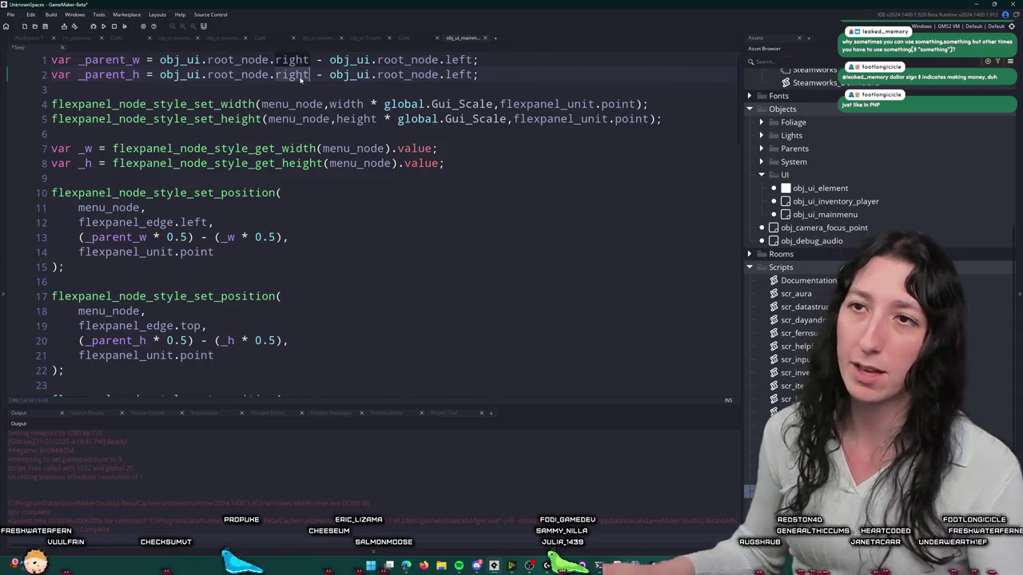
pyautogui.write('bottom')
pyautogui.click(244, 74)
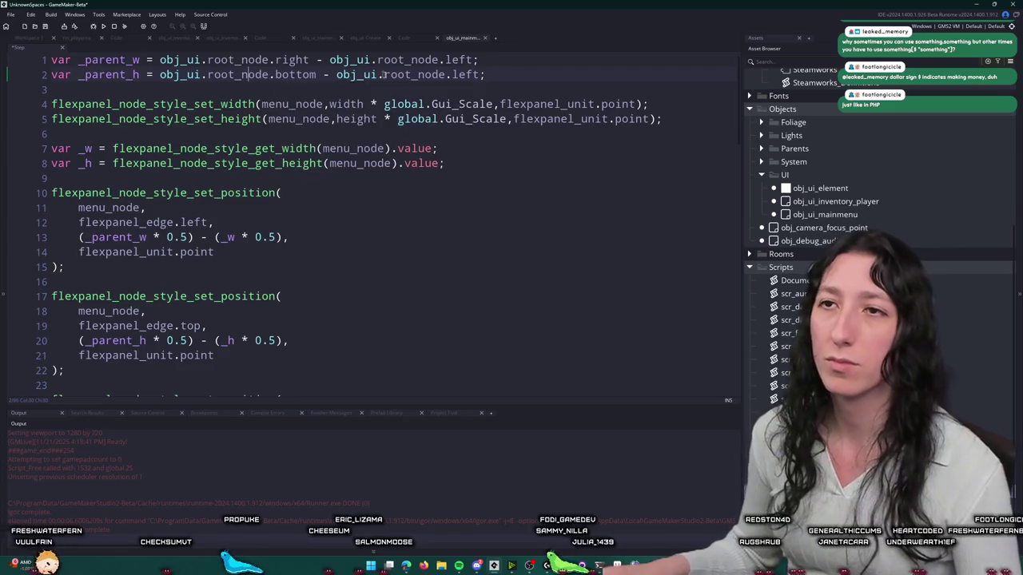
pyautogui.hotkey('shift', 'End')
pyautogui.press('BackSpace')
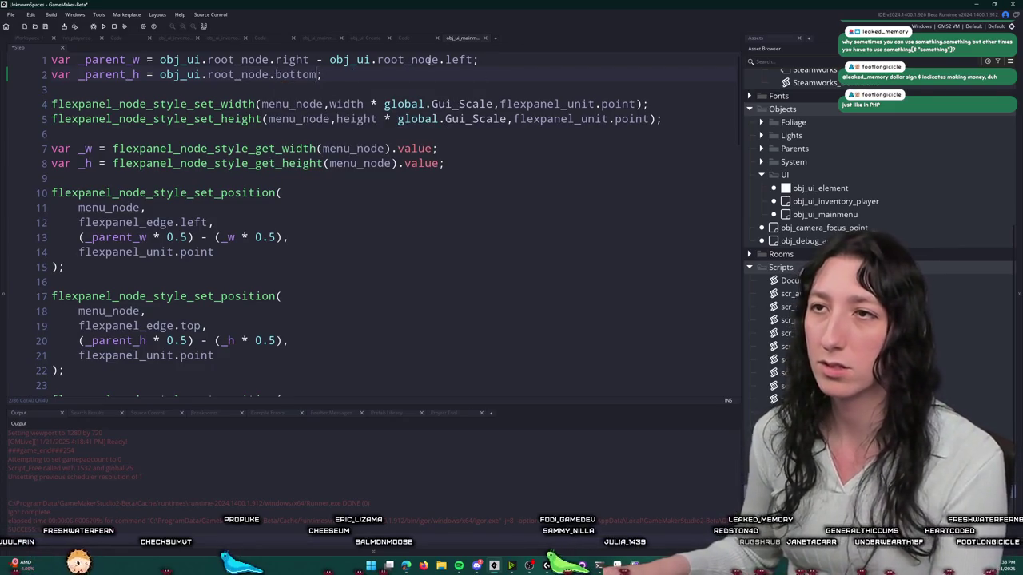
pyautogui.write(';')
pyautogui.moveTo(474, 60); pyautogui.dragTo(311, 62)
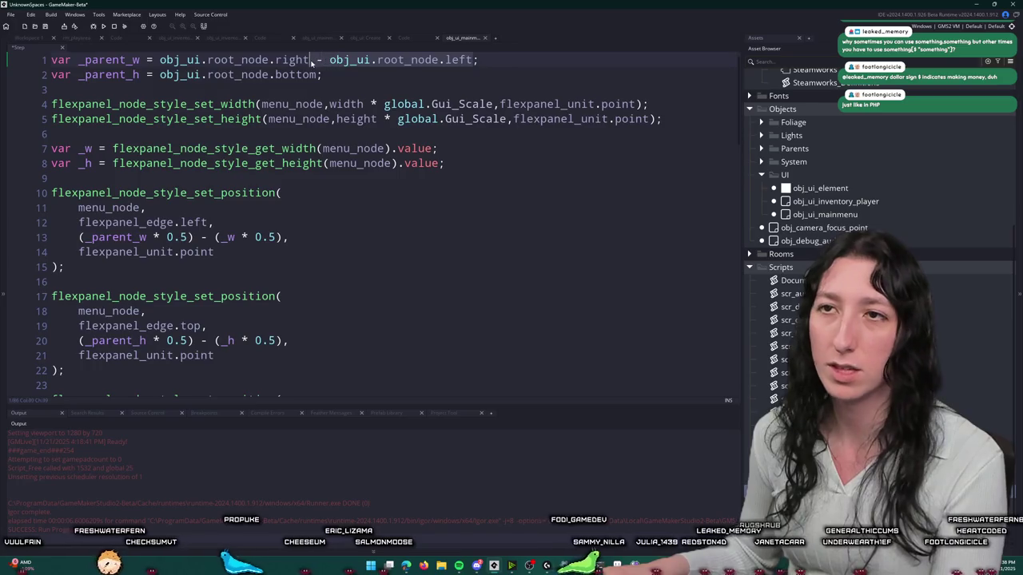
pyautogui.press('BackSpace')
pyautogui.write(';')
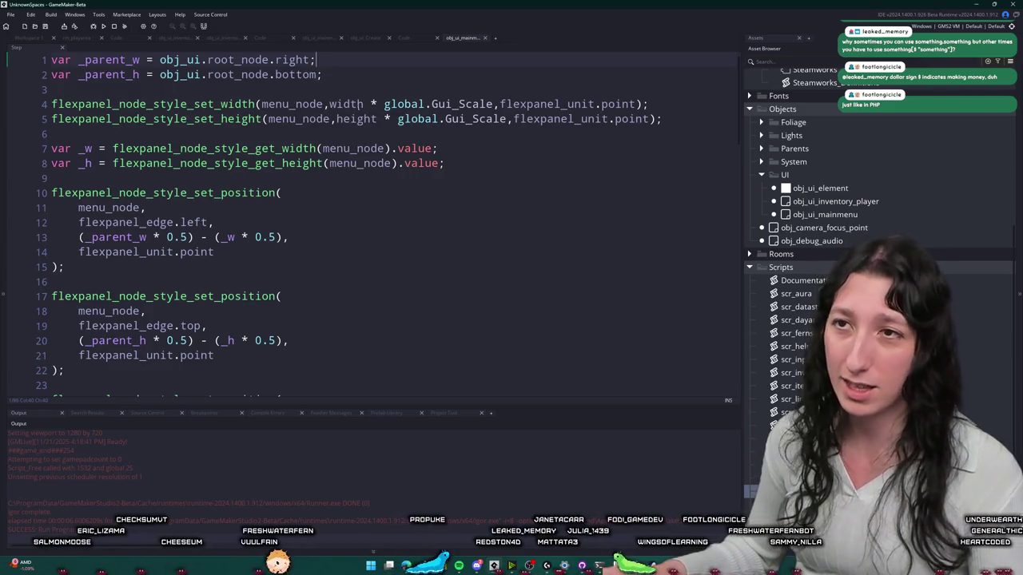
# Step: Strip the flexpanel width and height setter calls from Step lines 4–5, then view Draw GUI Begin
pyautogui.click(323, 104)
pyautogui.moveTo(329, 104); pyautogui.dragTo(51, 103)
pyautogui.press('BackSpace')
pyautogui.moveTo(268, 119); pyautogui.dragTo(51, 119)
pyautogui.press('BackSpace')
pyautogui.press('Delete')
pyautogui.press('BackSpace')
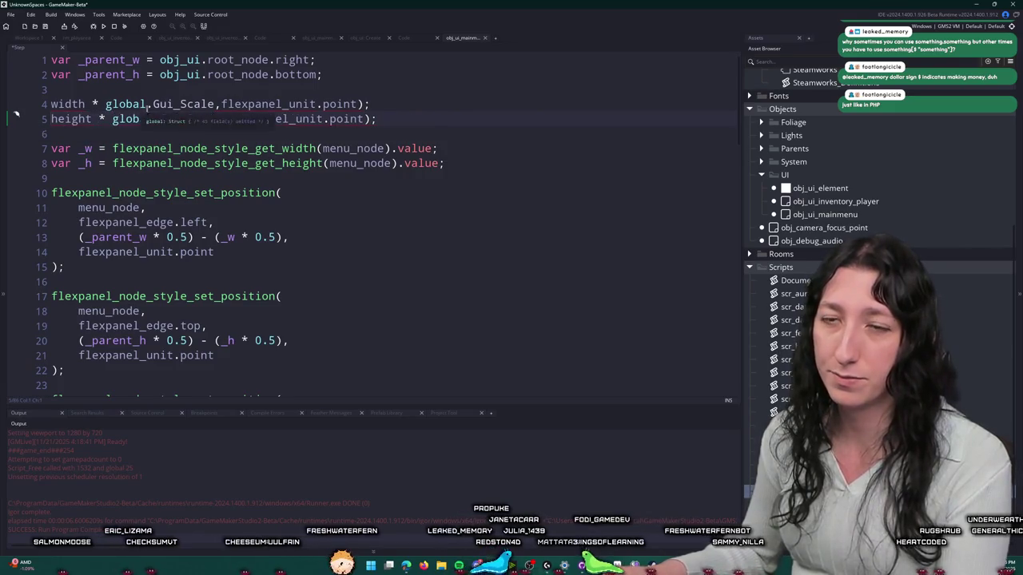
pyautogui.press('Up')
pyautogui.hotkey('ctrl', 'Right')
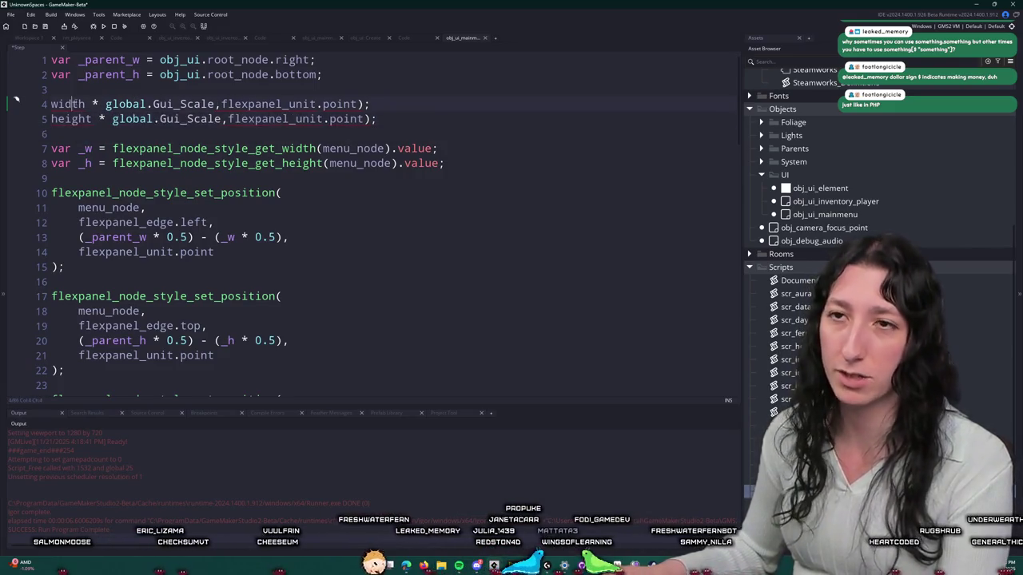
pyautogui.press('Right')
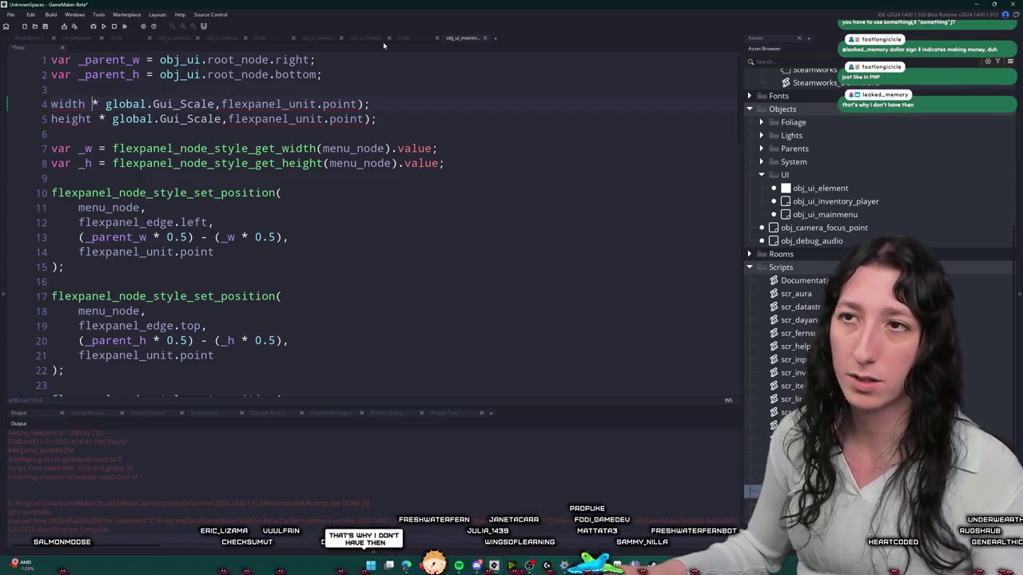
pyautogui.click(422, 38)
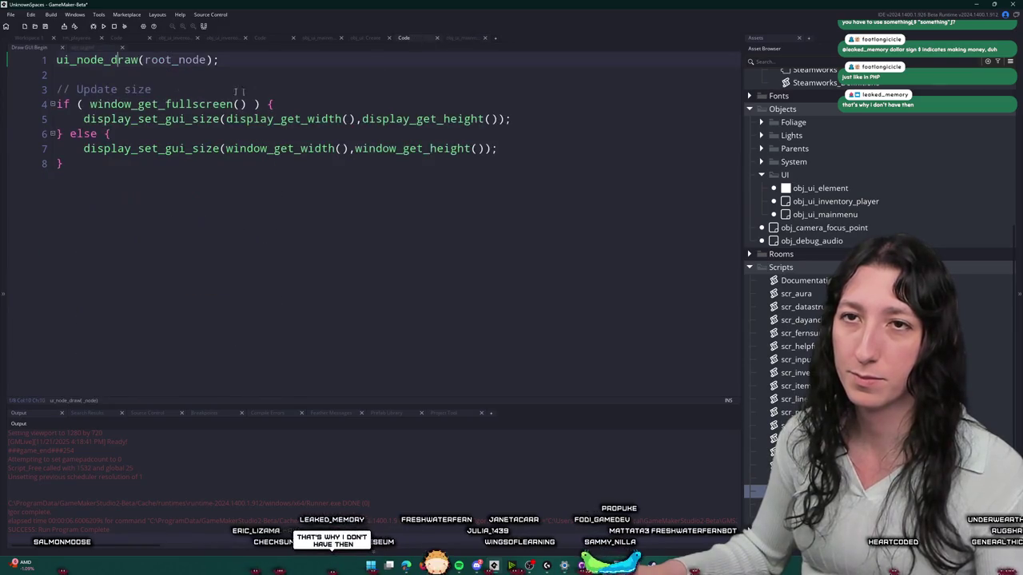
# Step: In main menu Create, rename width/height to base_width/base_height and add plain width/height copies
pyautogui.click(405, 38)
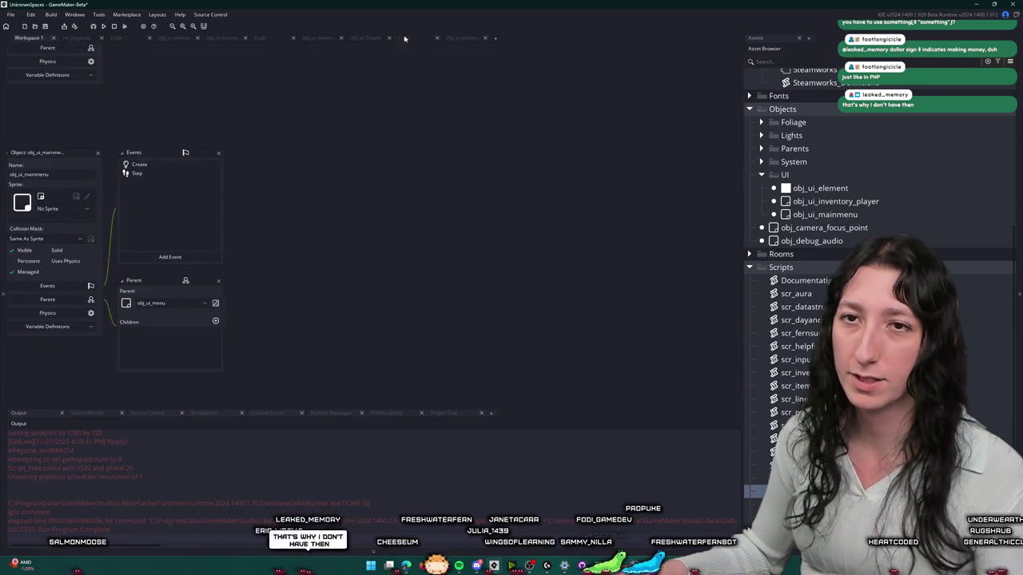
pyautogui.doubleClick(193, 168)
pyautogui.scroll(15, 146, 195)
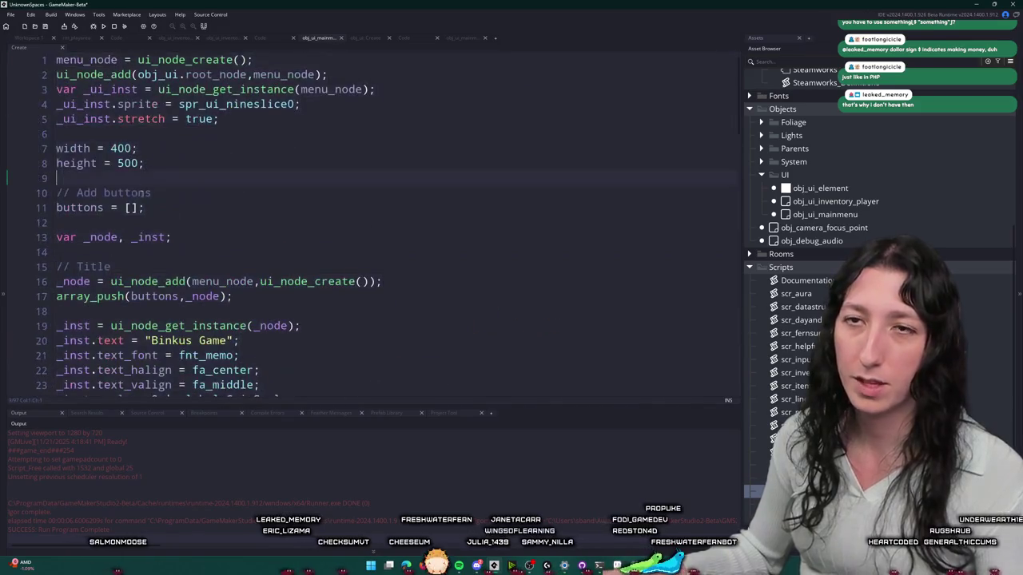
pyautogui.moveTo(56, 148); pyautogui.dragTo(58, 163)
pyautogui.write('base_')
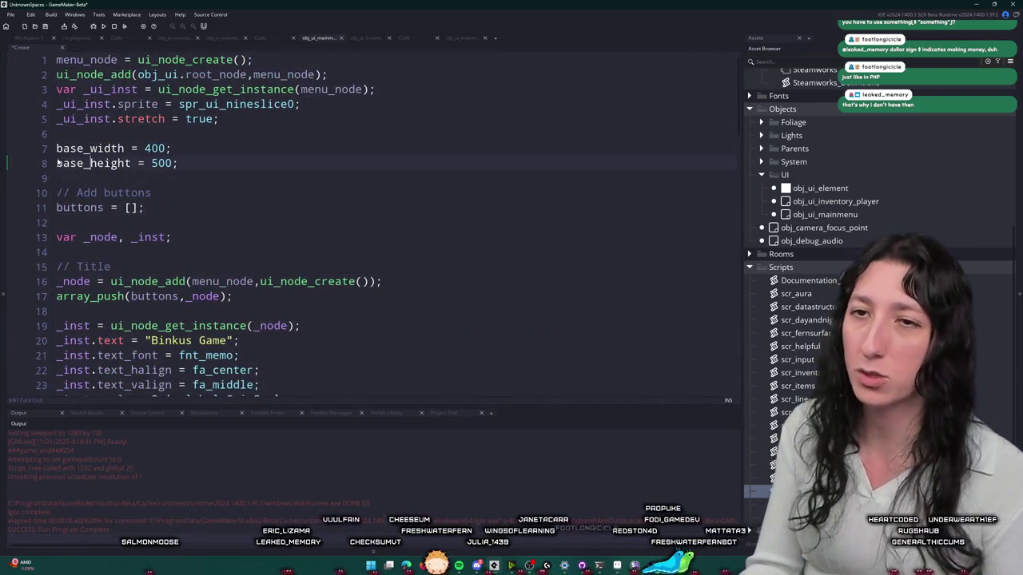
pyautogui.hotkey('ctrl', 'd')
pyautogui.hotkey('ctrl', 'z')
pyautogui.hotkey('shift', 'Home')
pyautogui.hotkey('shift', 'Up')
pyautogui.hotkey('ctrl', 'd')
pyautogui.click(33, 199)
pyautogui.moveTo(57, 177); pyautogui.dragTo(57, 192)
pyautogui.press('Delete')
pyautogui.press('Delete')
pyautogui.press('Delete')
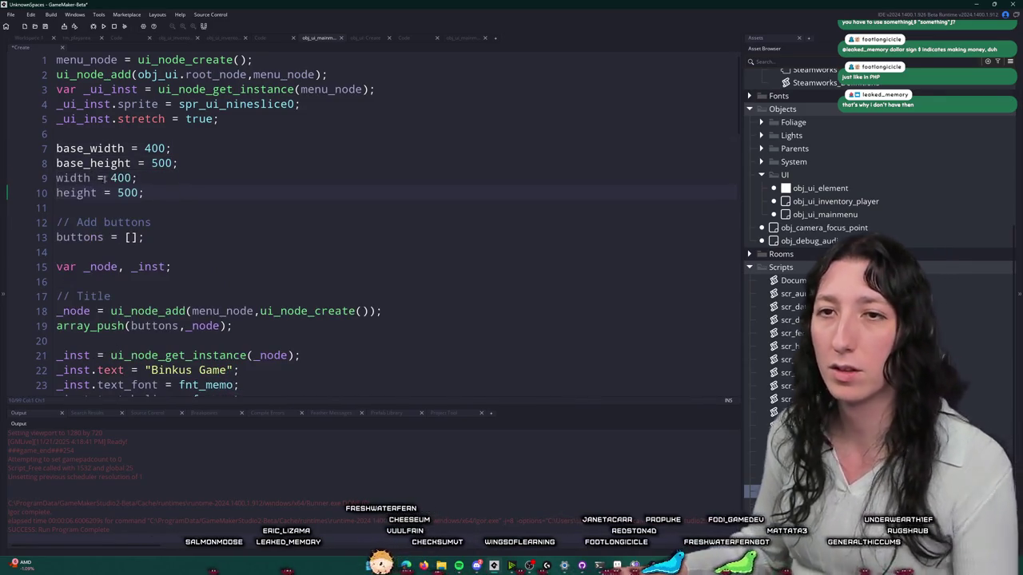
pyautogui.press('Up')
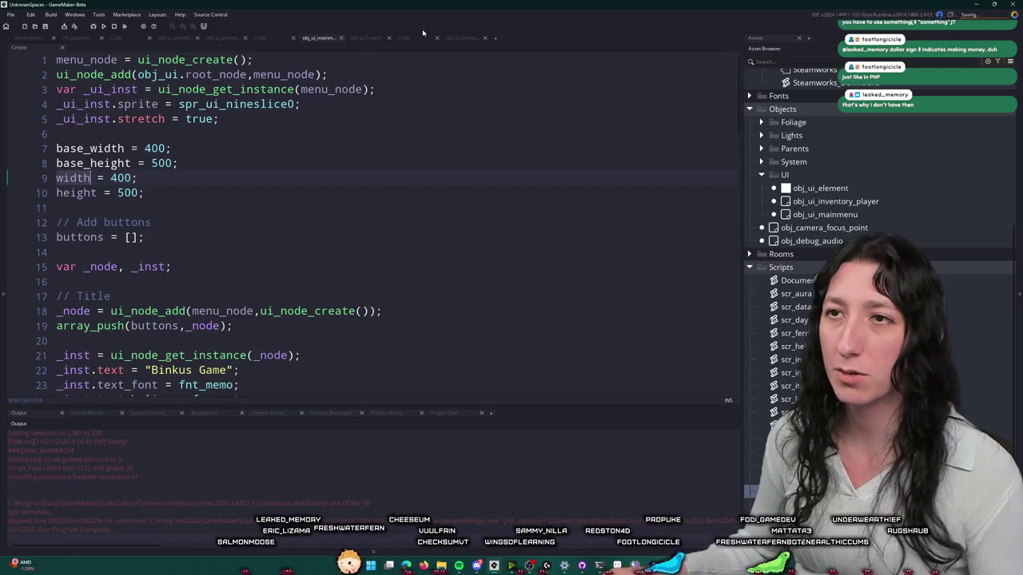
# Step: In main menu Step, compute width and height from base_width and base_height
pyautogui.click(467, 38)
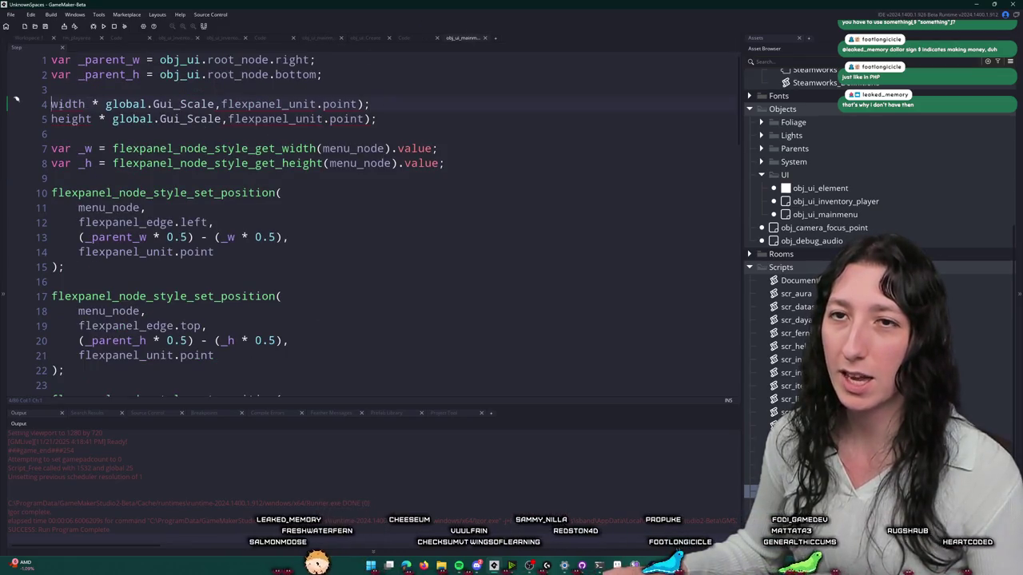
pyautogui.write('width = ')
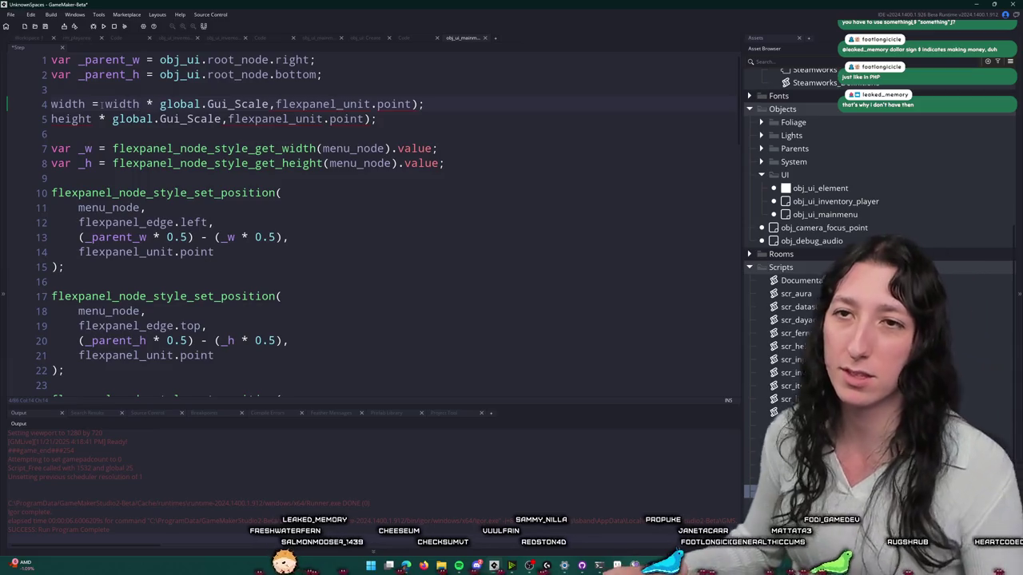
pyautogui.write('base_')
pyautogui.click(94, 118)
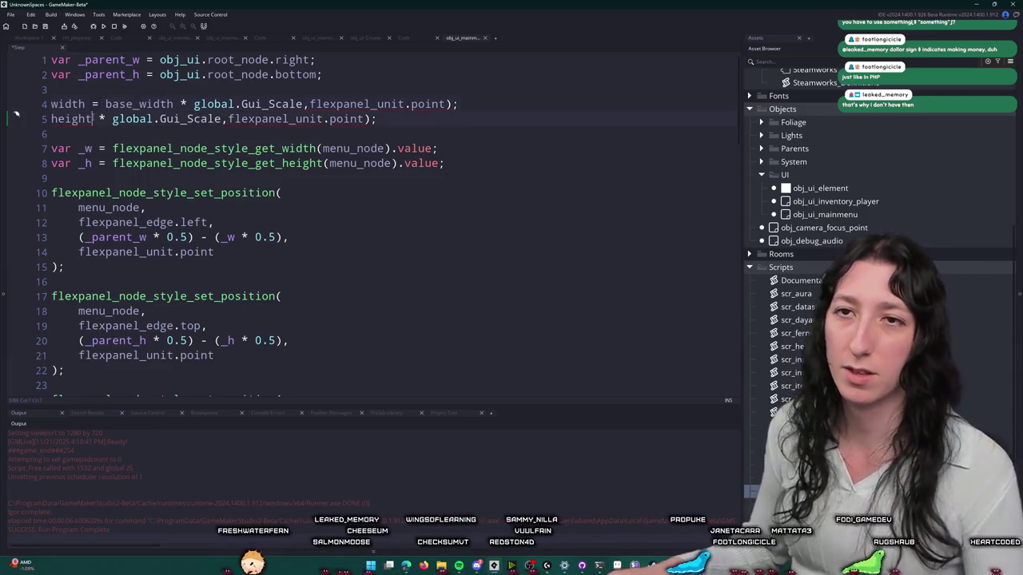
pyautogui.write('= width')
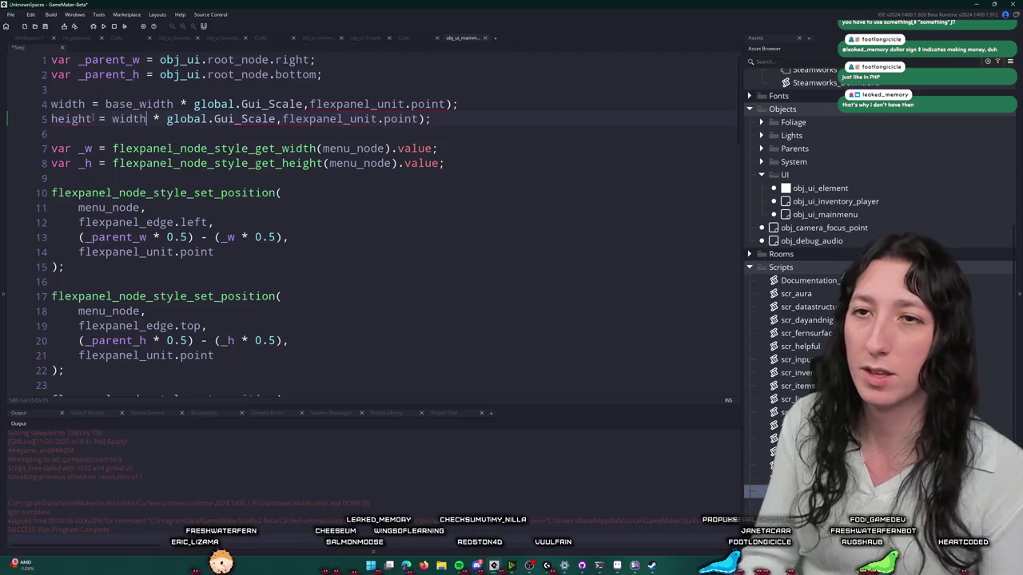
pyautogui.press('BackSpace')
pyautogui.press('BackSpace')
pyautogui.press('BackSpace')
pyautogui.write('base_height')
# Step: Replace the flexpanel width and height lookups for _w and _h with width and height
pyautogui.click(112, 148)
pyautogui.moveTo(112, 148); pyautogui.dragTo(392, 148)
pyautogui.write('width')
pyautogui.doubleClick(78, 118)
pyautogui.click(151, 163)
pyautogui.moveTo(114, 163); pyautogui.dragTo(439, 163)
pyautogui.write('height;')
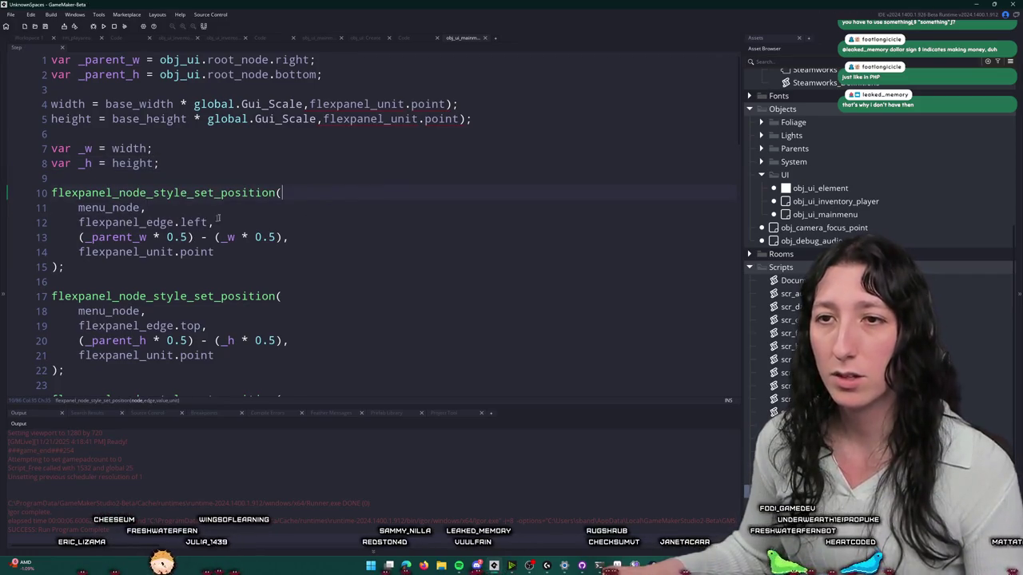
# Step: Start direct positioning code with a new menu_node.left = line
pyautogui.doubleClick(108, 207)
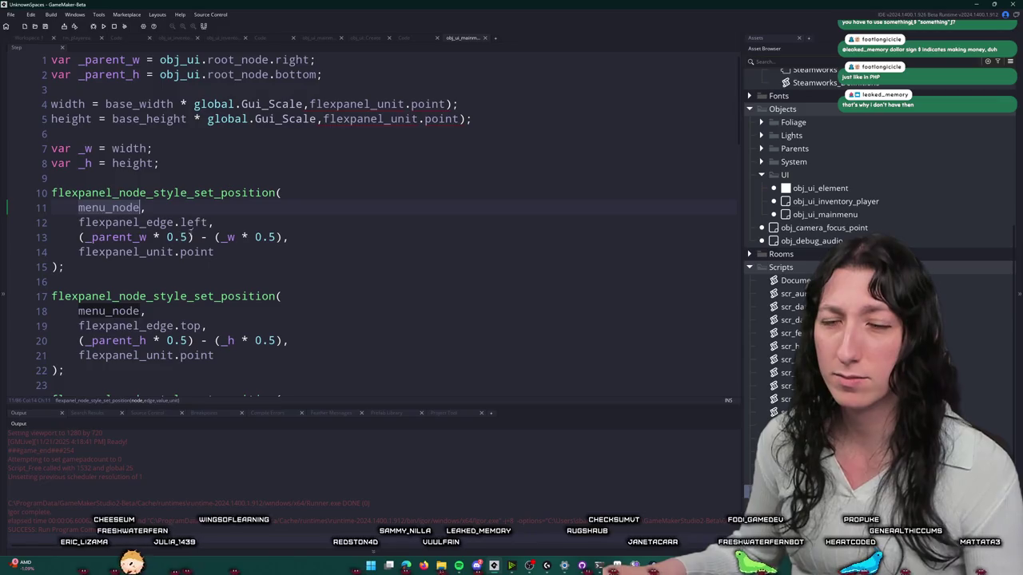
pyautogui.click(219, 154)
pyautogui.click(213, 164)
pyautogui.press('Return')
pyautogui.press('Return')
pyautogui.write('menu_node')
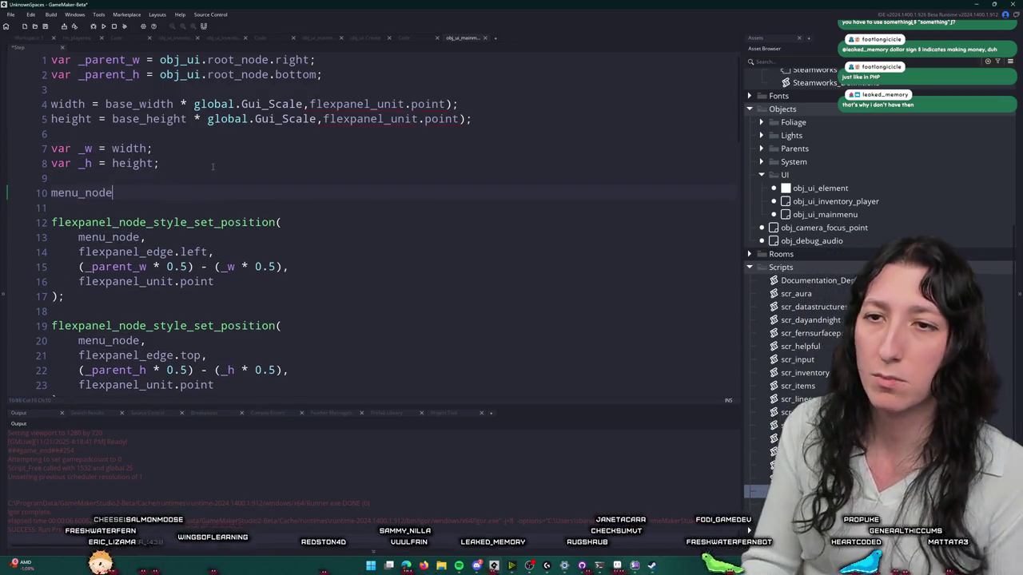
pyautogui.write('.left =')
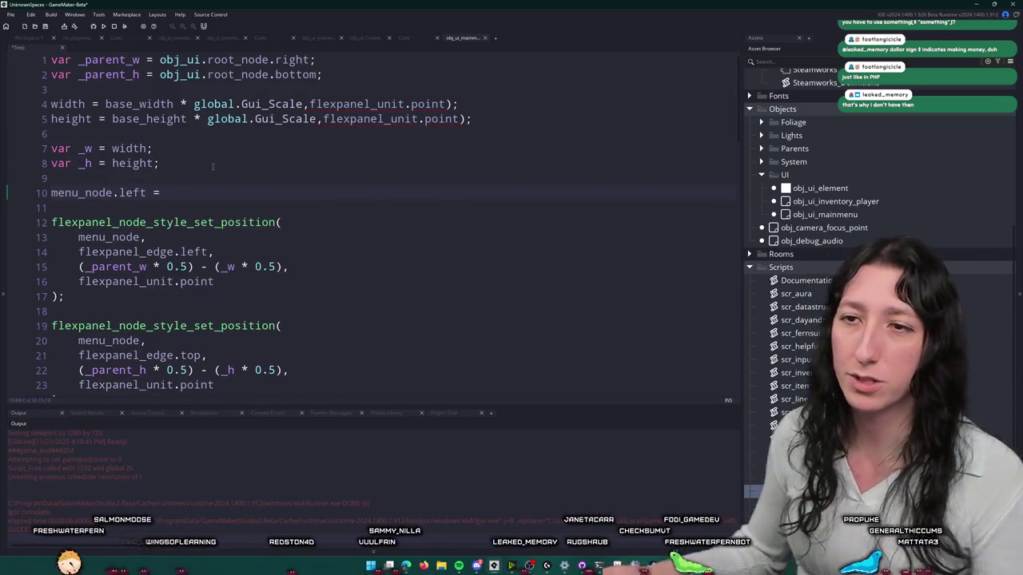
# Step: Set menu_node.left to the old left-centring expression and delete the flexpanel left-edge positioning block
pyautogui.moveTo(285, 266); pyautogui.dragTo(77, 266)
pyautogui.hotkey('ctrl', 'c')
pyautogui.click(230, 193)
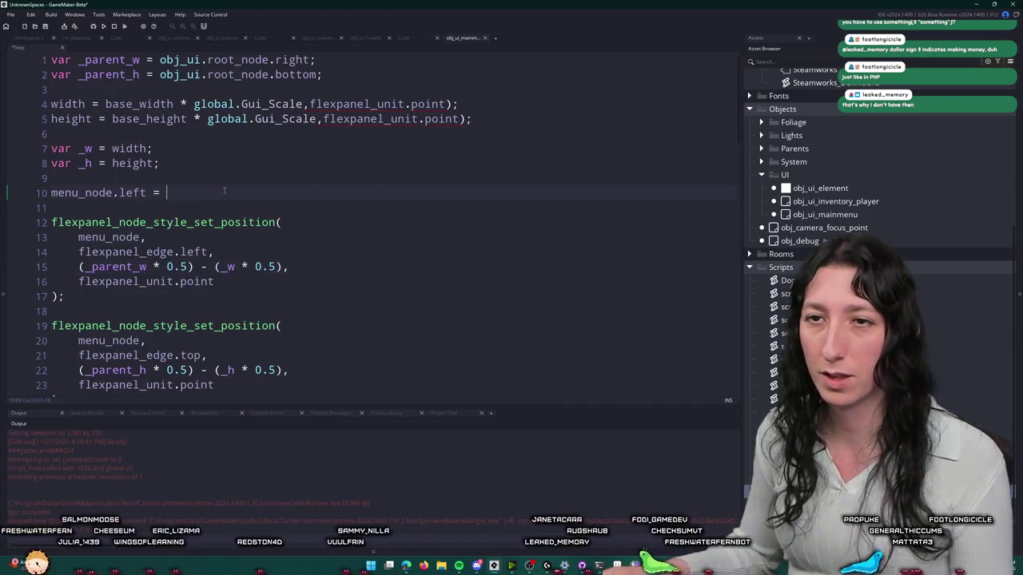
pyautogui.hotkey('ctrl', 'v')
pyautogui.write(';')
pyautogui.moveTo(64, 311); pyautogui.dragTo(56, 207)
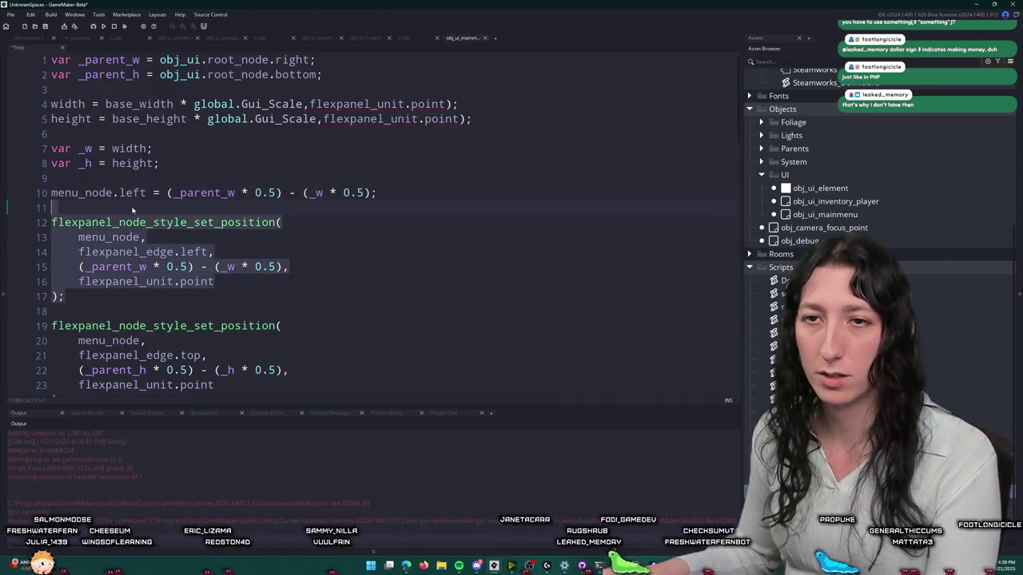
pyautogui.press('BackSpace')
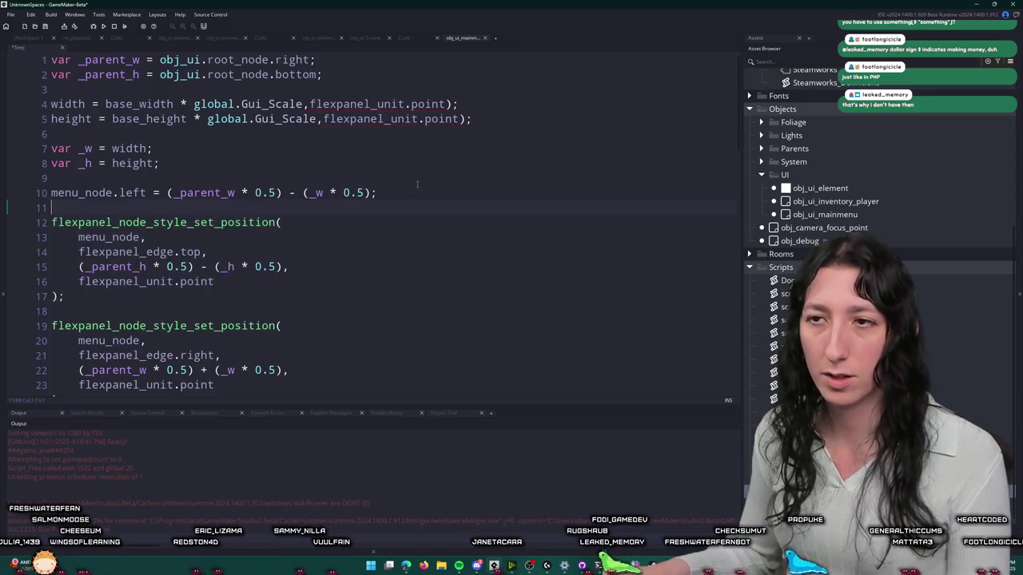
# Step: Add a menu_node.top line using the height-based centring expression
pyautogui.hotkey('ctrl', 'd')
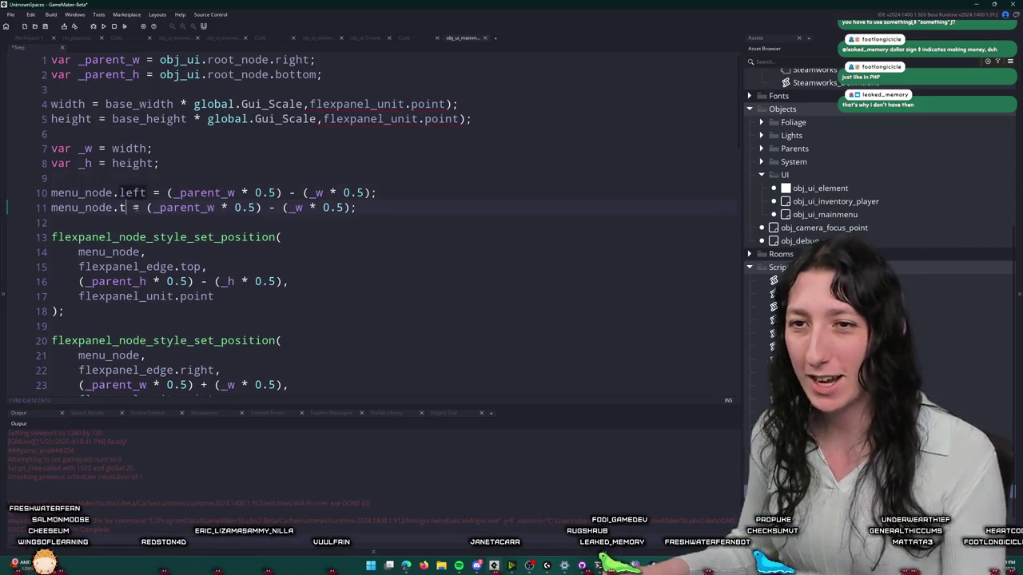
pyautogui.write('top')
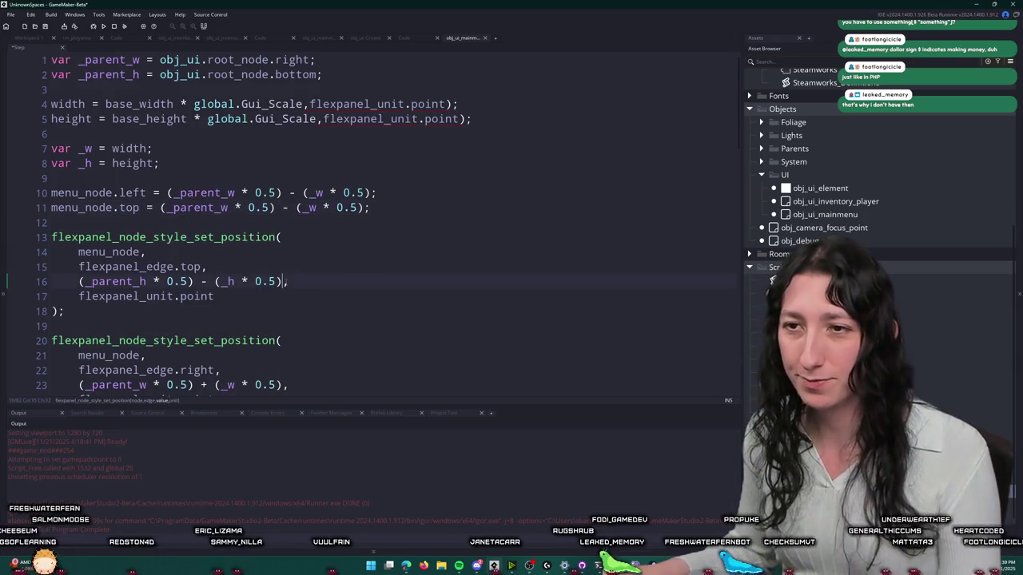
pyautogui.click(69, 280)
pyautogui.moveTo(161, 207)
pyautogui.mouseDown()
pyautogui.moveTo(368, 208)
pyautogui.moveTo(51, 193)
pyautogui.mouseUp()
pyautogui.hotkey('ctrl', 'v')
# Step: Add a menu_node.right line set to menu_node.left + _w
pyautogui.hotkey('ctrl', 'd')
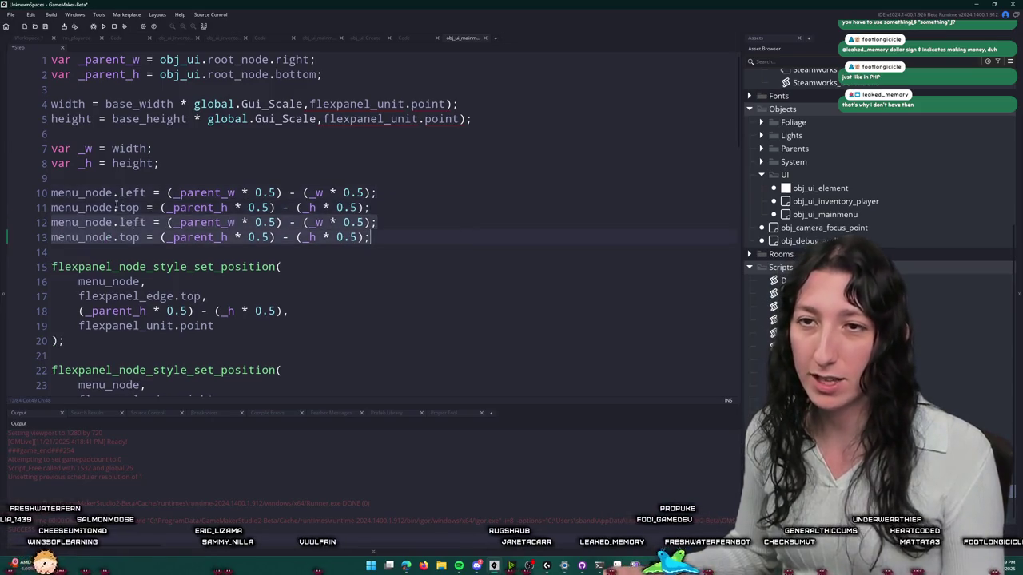
pyautogui.click(146, 222)
pyautogui.press('BackSpace')
pyautogui.press('BackSpace')
pyautogui.press('BackSpace')
pyautogui.write('right')
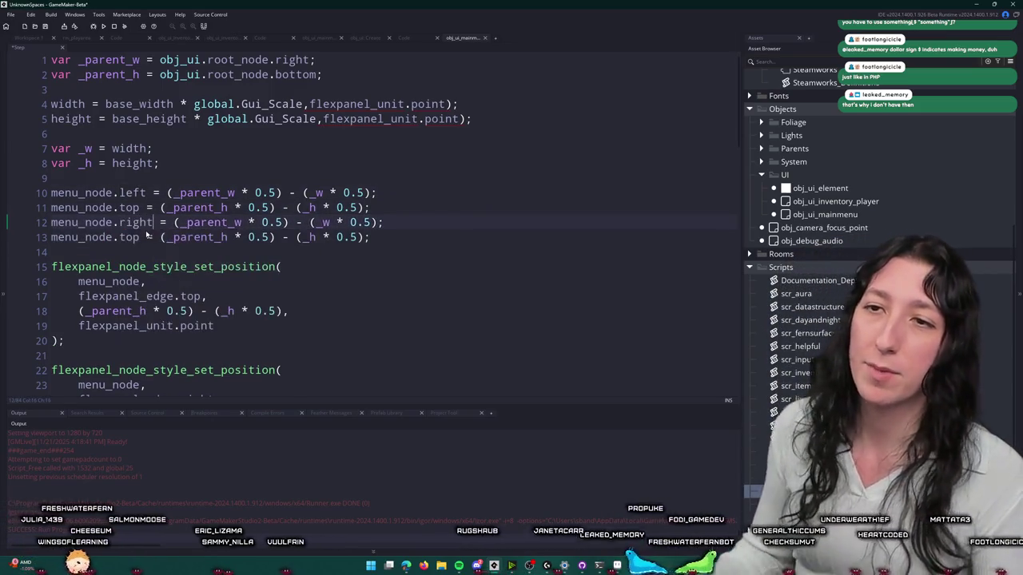
pyautogui.click(148, 192)
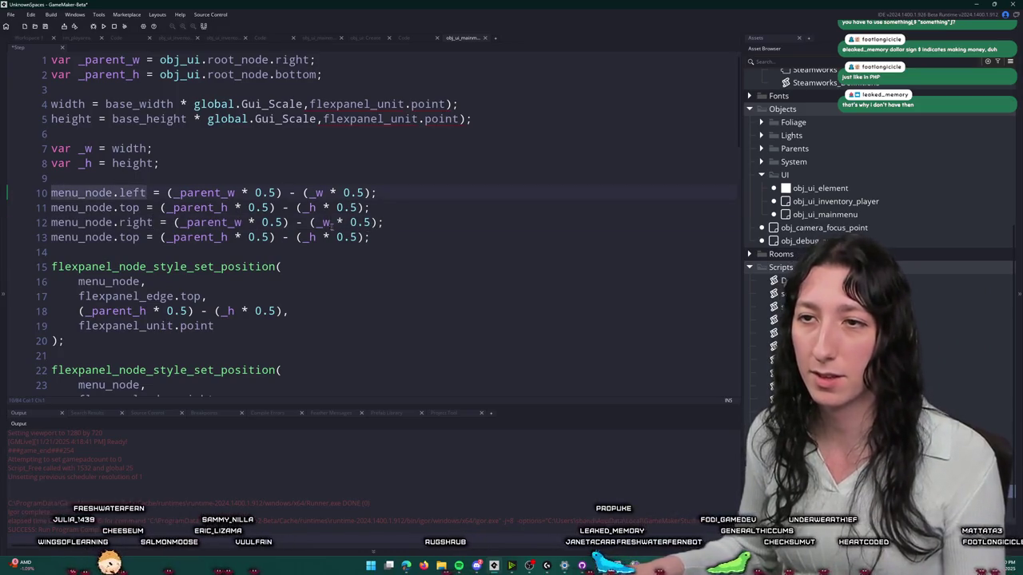
pyautogui.click(174, 222)
pyautogui.moveTo(175, 222); pyautogui.dragTo(316, 222)
pyautogui.hotkey('ctrl', 'v')
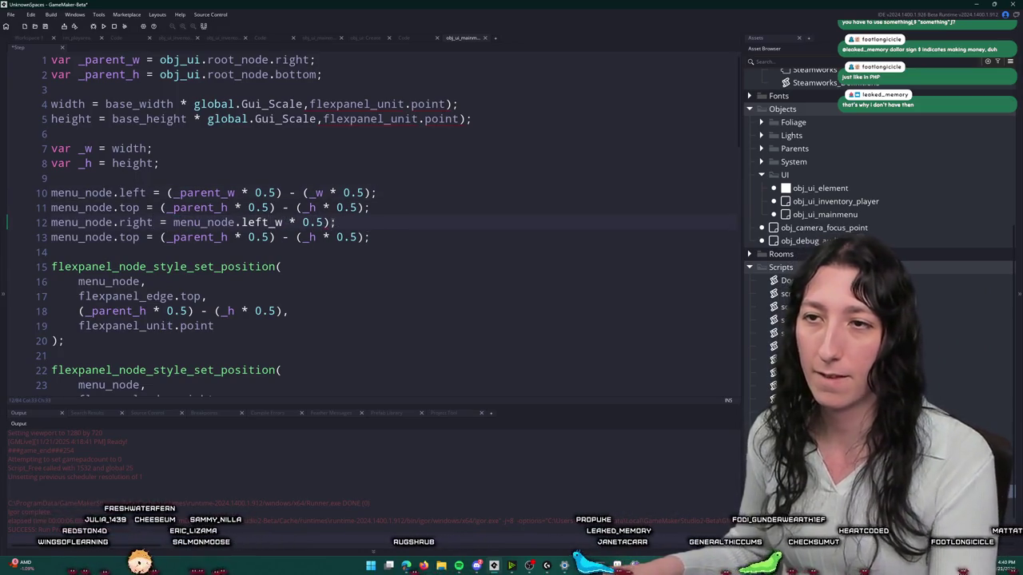
pyautogui.press('Delete')
pyautogui.press('Delete')
pyautogui.press('Delete')
pyautogui.press('BackSpace')
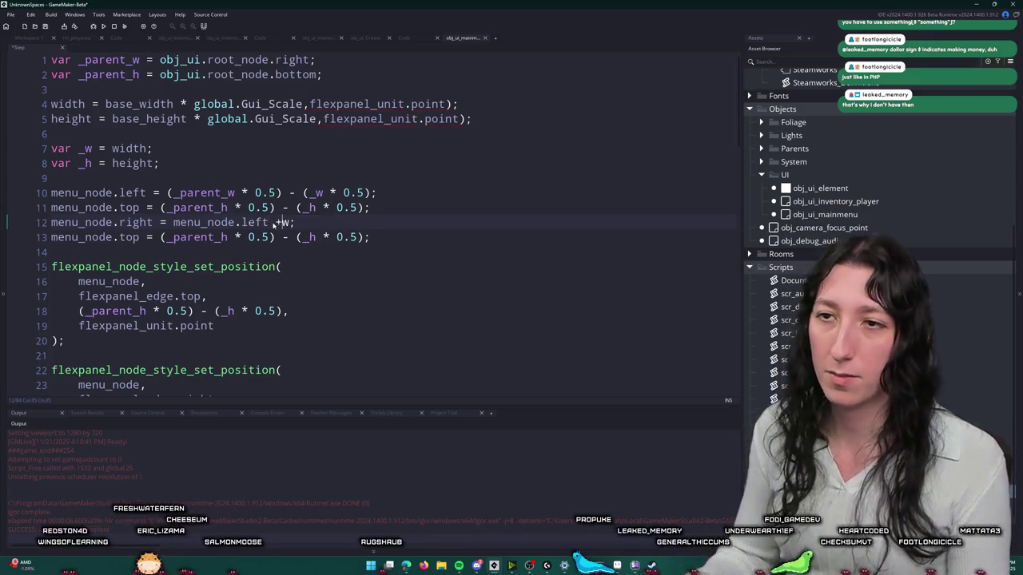
pyautogui.write('_')
# Step: Add a menu_node.bottom line set to menu_node.top + _h
pyautogui.hotkey('ctrl', 'd')
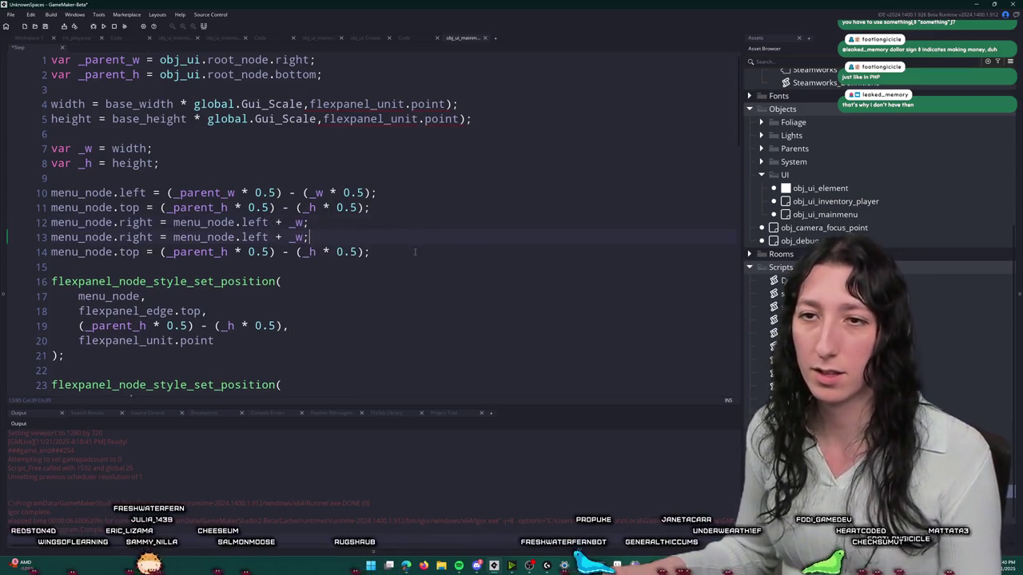
pyautogui.hotkey('ctrl', 'shift', 'k')
pyautogui.doubleClick(139, 237)
pyautogui.write('bottom')
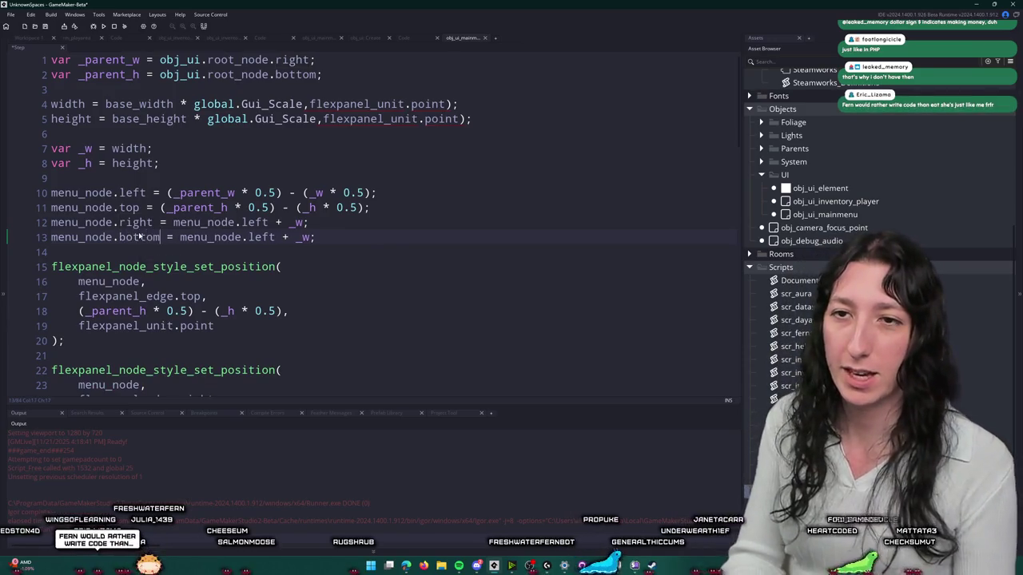
pyautogui.doubleClick(256, 237)
pyautogui.write('top')
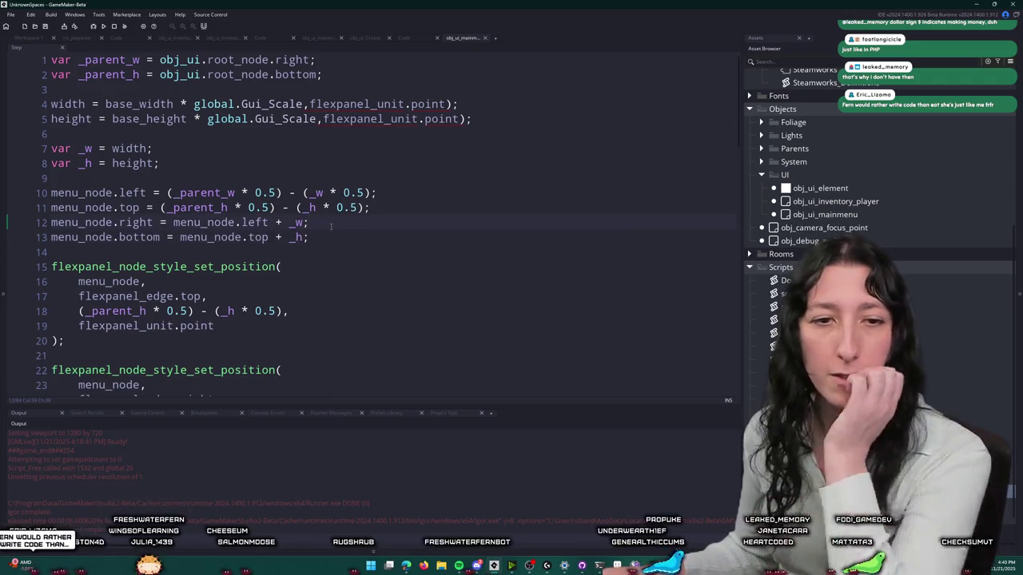
pyautogui.scroll(-1, 330, 227)
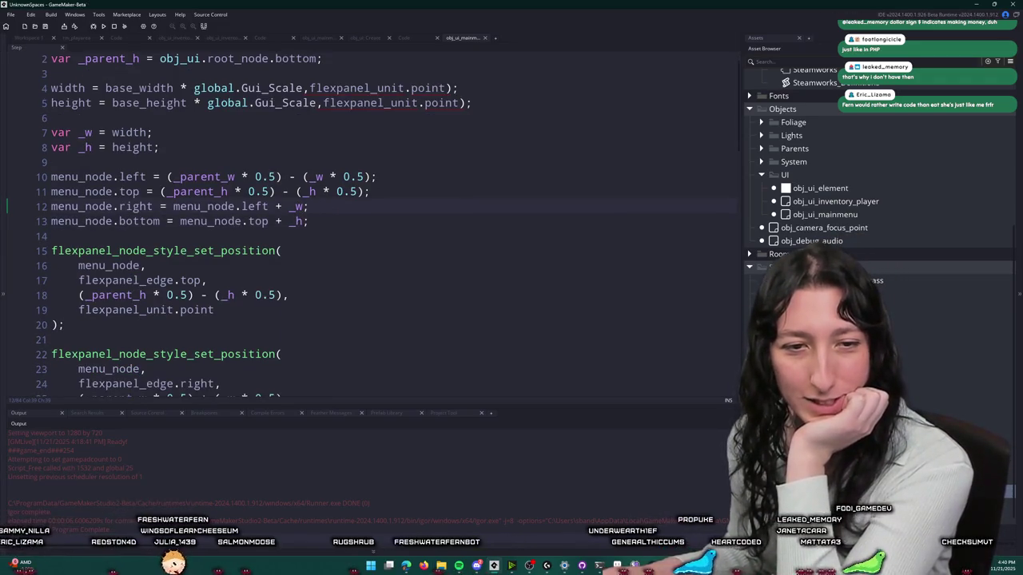
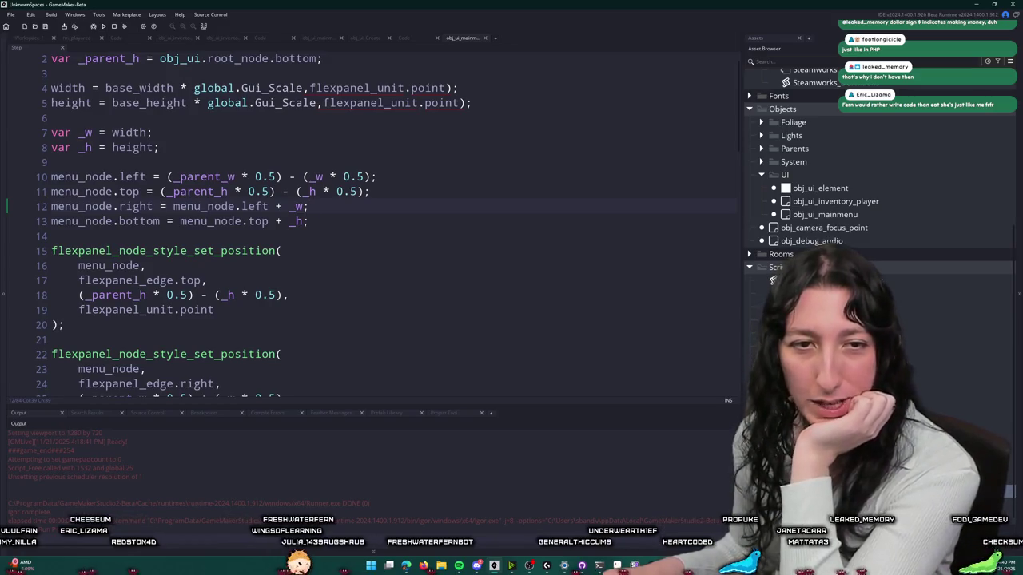
# Step: Delete the old menu_node flexpanel positioning calls from the main menu Step code
pyautogui.scroll(-1, 239, 209)
pyautogui.click(120, 203)
pyautogui.moveTo(136, 217); pyautogui.dragTo(285, 287)
pyautogui.press('Delete')
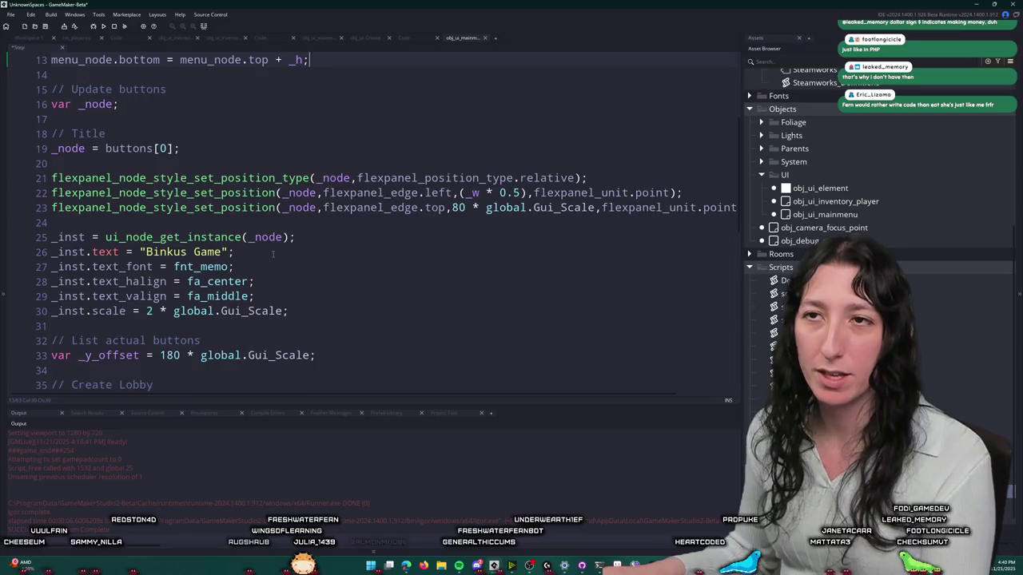
pyautogui.click(310, 193)
pyautogui.press('Up')
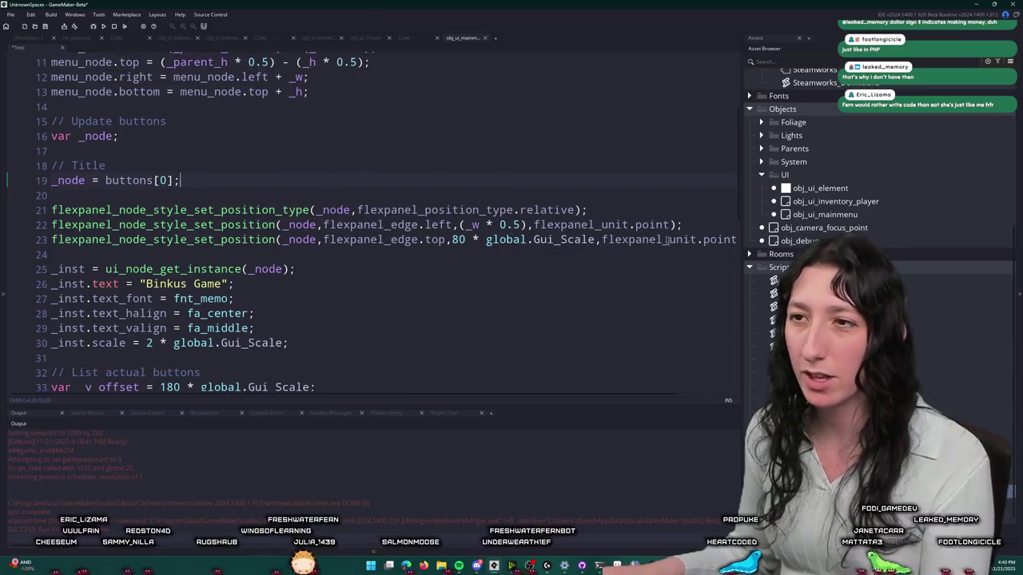
# Step: Add a new title line: _node.left = (_w * 0.5);
pyautogui.click(397, 250)
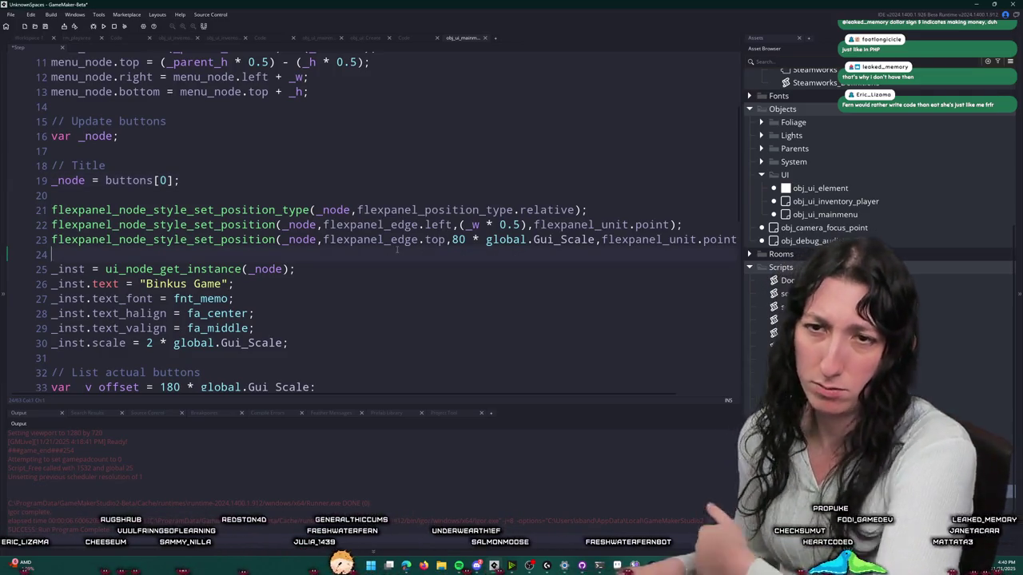
pyautogui.press('Return')
pyautogui.press('Return')
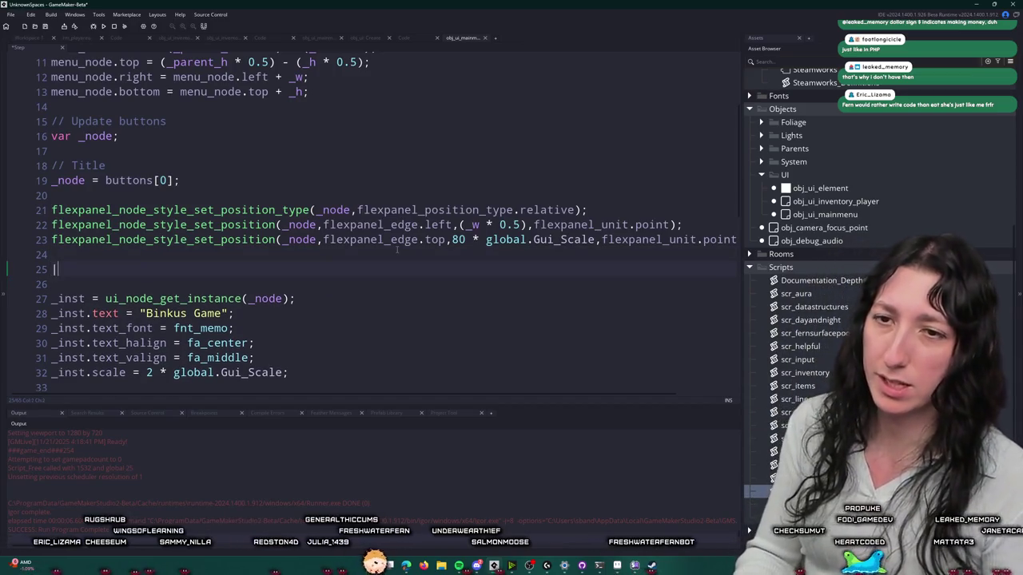
pyautogui.write('_nod')
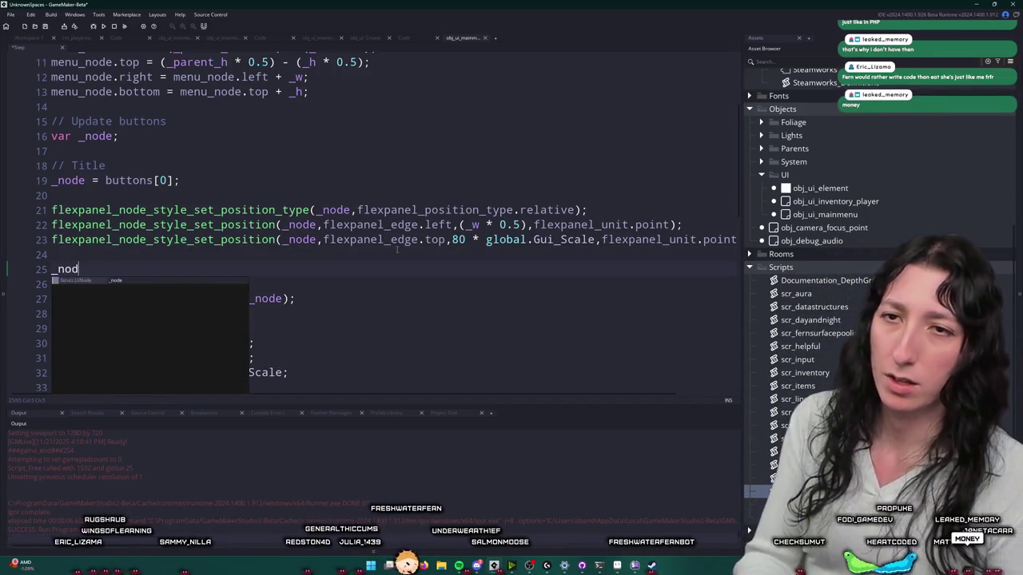
pyautogui.write('eik')
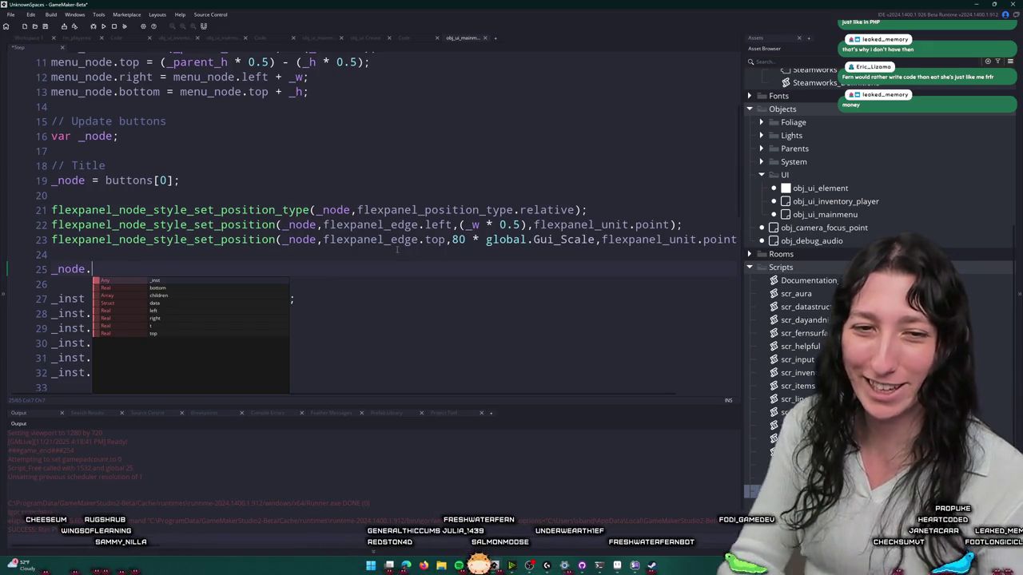
pyautogui.press('Escape')
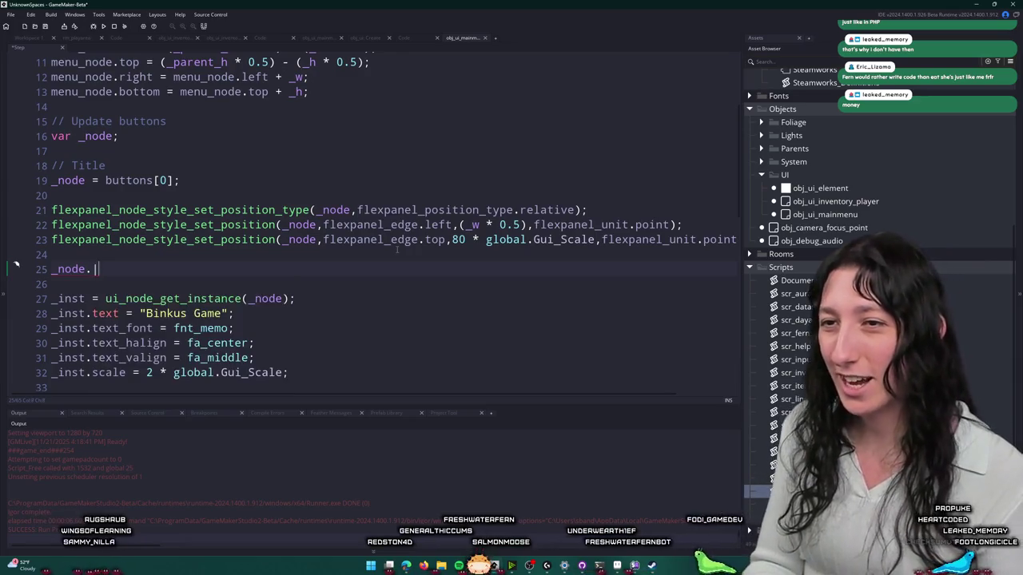
pyautogui.write('left =')
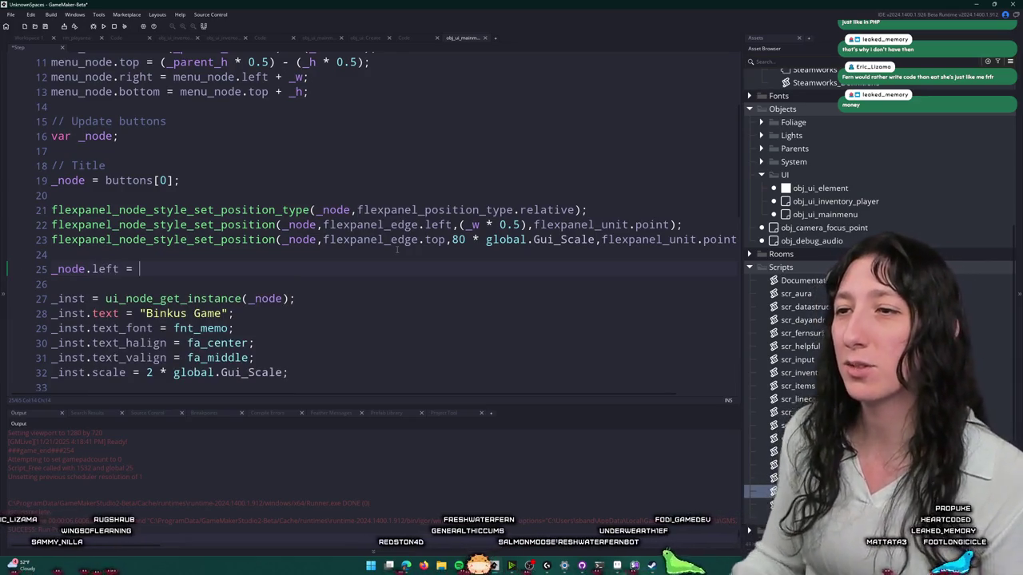
pyautogui.moveTo(527, 225); pyautogui.dragTo(459, 225)
pyautogui.hotkey('ctrl', 'c')
pyautogui.click(217, 269)
pyautogui.hotkey('ctrl', 'v')
pyautogui.write(';')
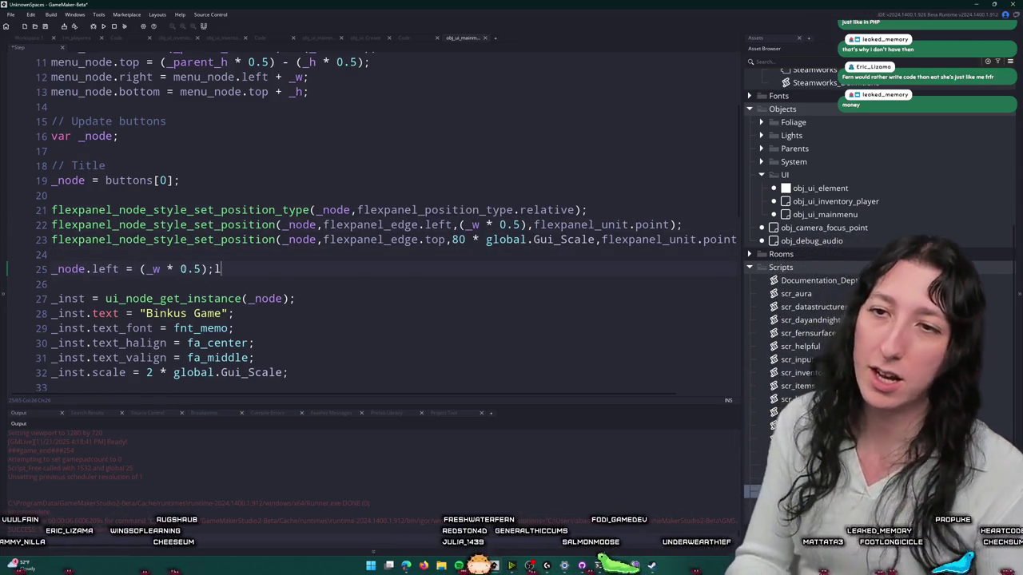
pyautogui.press('BackSpace')
pyautogui.scroll(2, 184, 270)
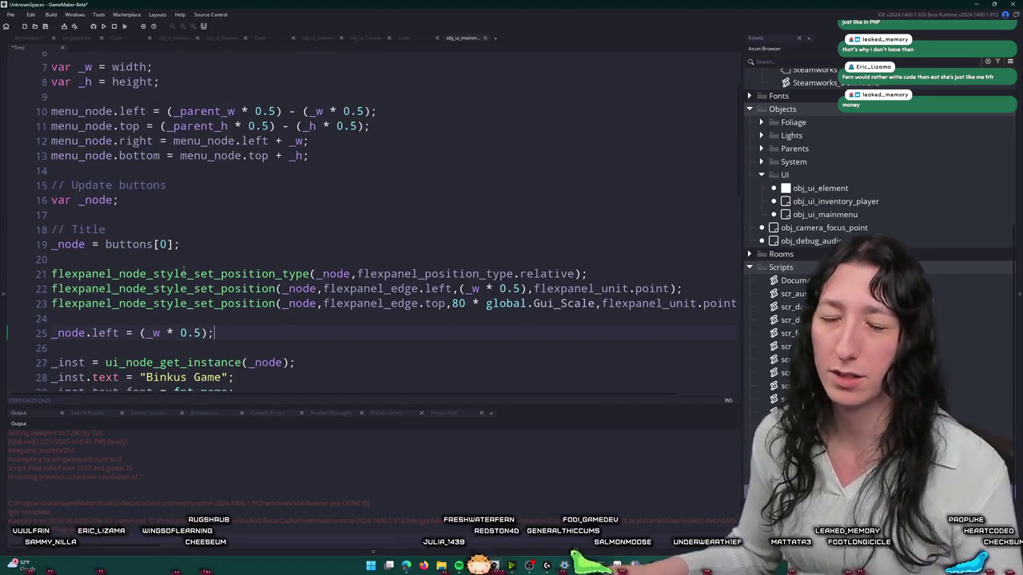
pyautogui.click(214, 111)
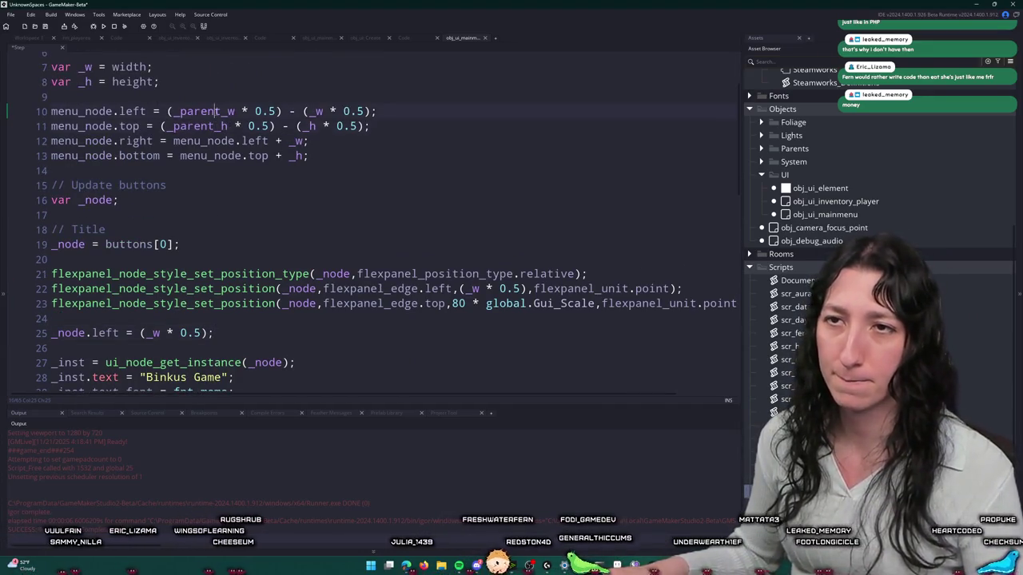
pyautogui.click(207, 333)
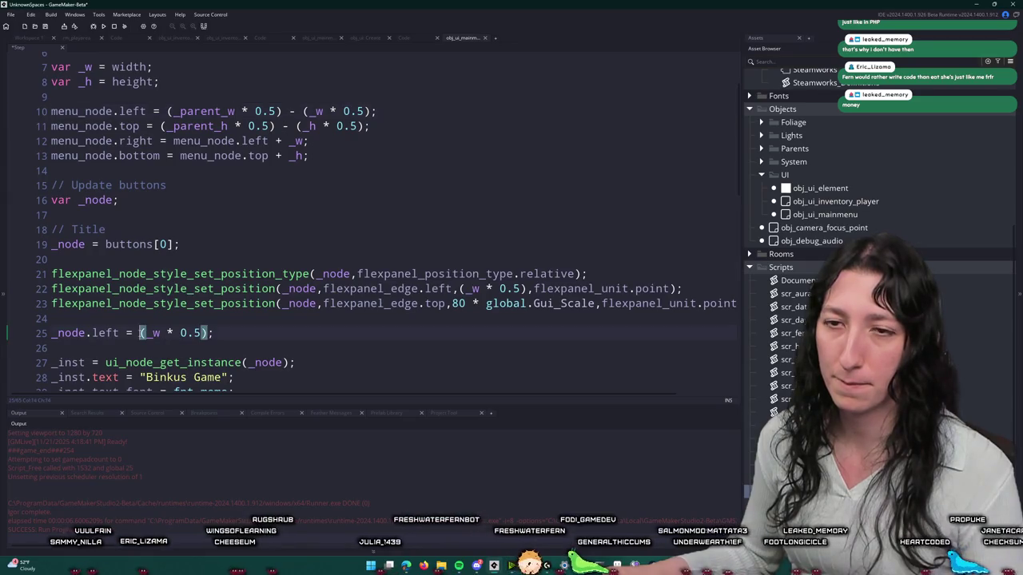
# Step: Add _node.top = 80 * global.Gui_Scale and delete the three flexpanel title position calls
pyautogui.scroll(-1, 399, 240)
pyautogui.click(733, 255)
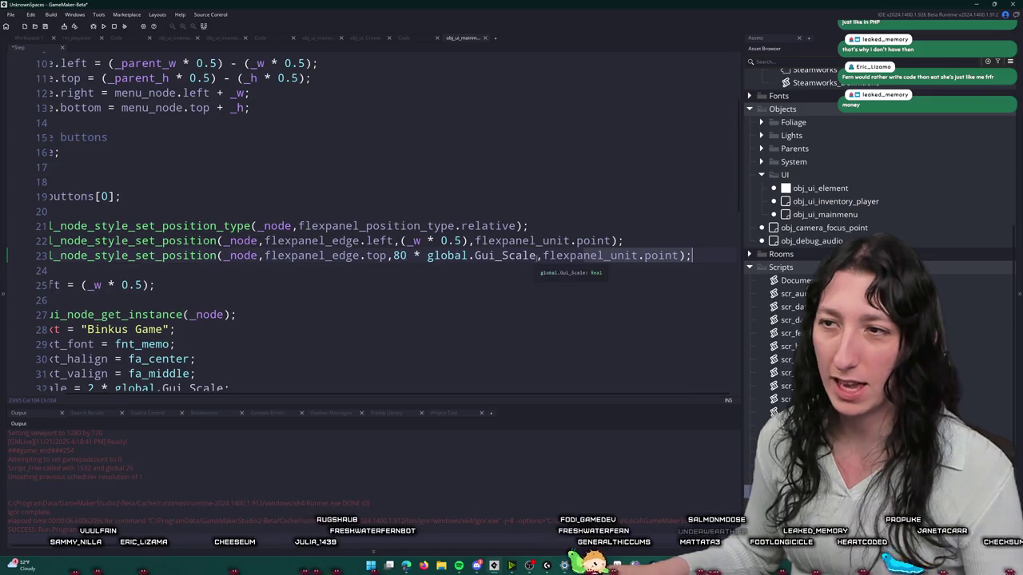
pyautogui.moveTo(536, 257); pyautogui.dragTo(392, 257)
pyautogui.hotkey('ctrl', 'c')
pyautogui.click(309, 289)
pyautogui.press('Return')
pyautogui.hotkey('ctrl', 'v')
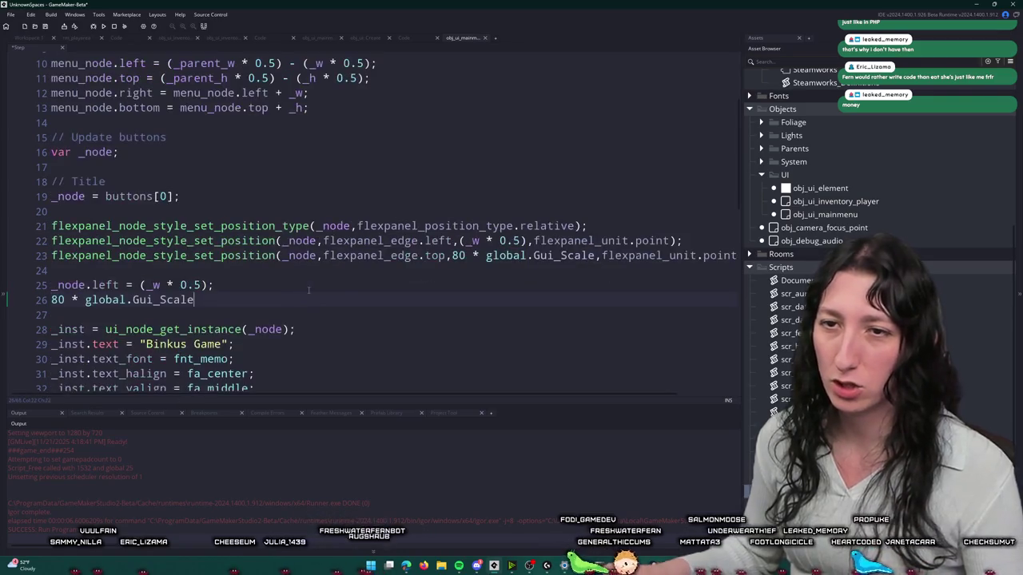
pyautogui.moveTo(118, 285); pyautogui.dragTo(57, 285)
pyautogui.hotkey('ctrl', 'c')
pyautogui.click(52, 301)
pyautogui.hotkey('ctrl', 'v')
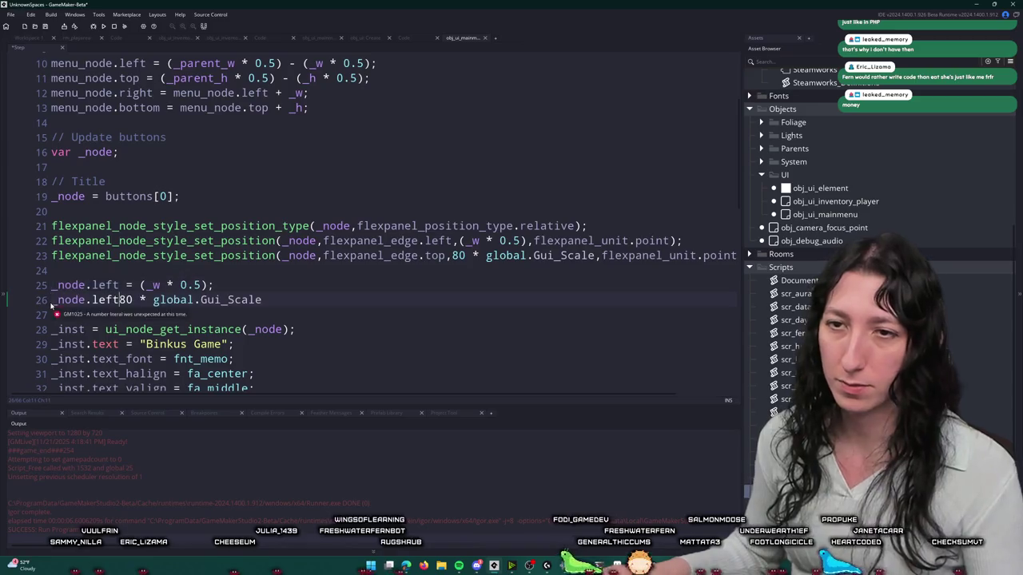
pyautogui.write('=')
pyautogui.doubleClick(108, 299)
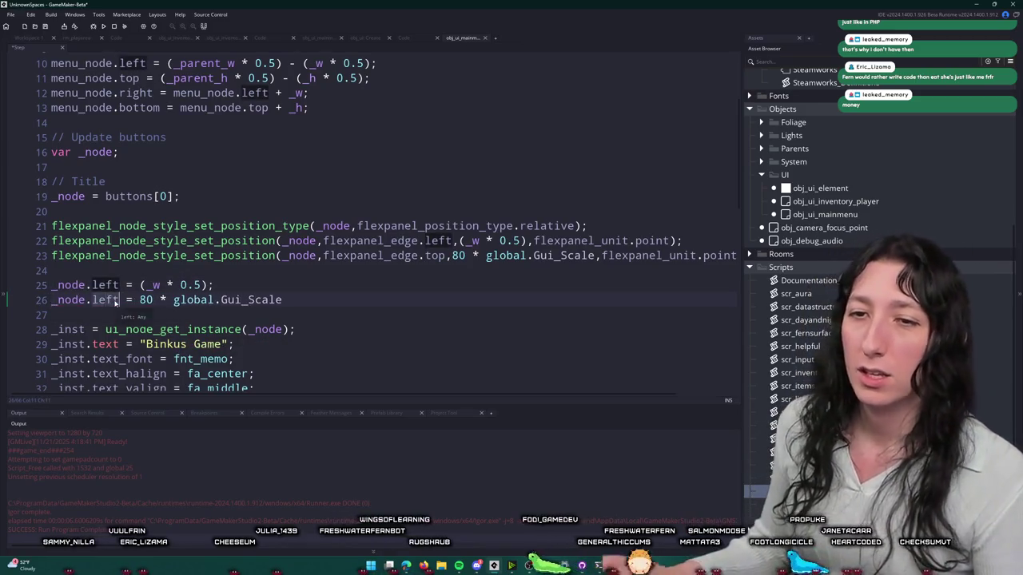
pyautogui.write('top')
pyautogui.moveTo(148, 275); pyautogui.dragTo(21, 219)
pyautogui.press('BackSpace')
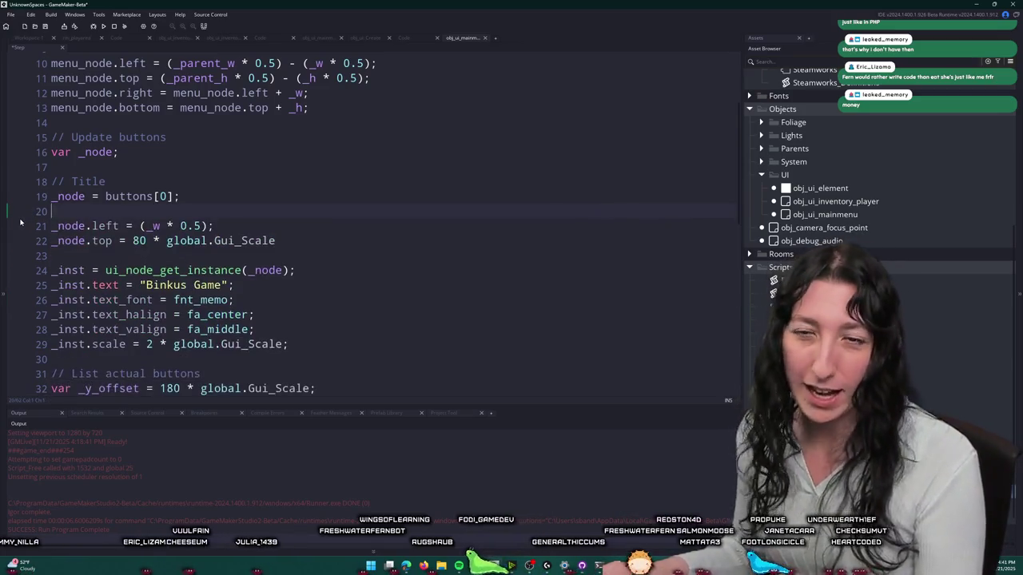
# Step: Change the title's top to menu_node.top + (80 * global.Gui_Scale)
pyautogui.scroll(3, 206, 194)
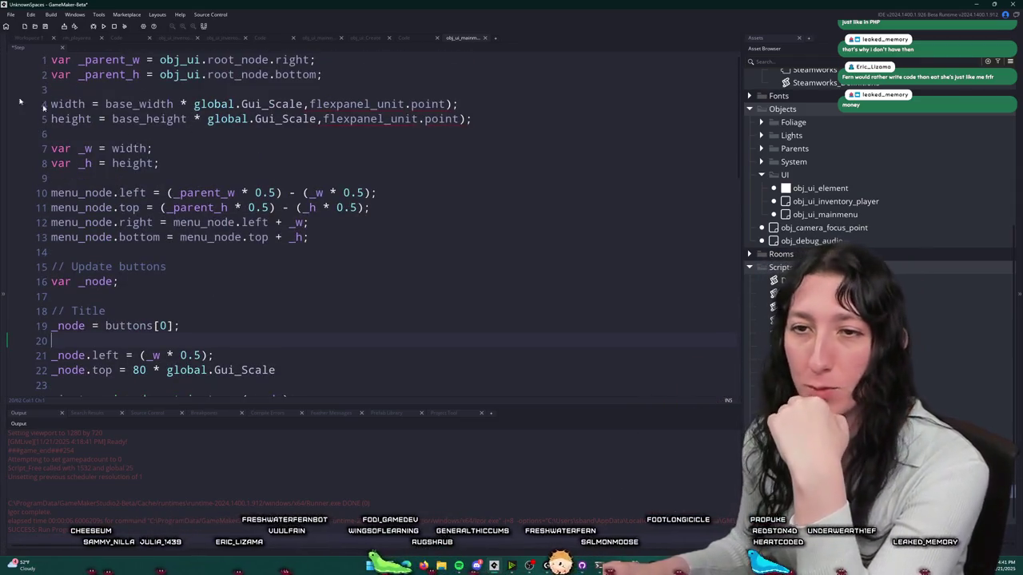
pyautogui.scroll(-2, 270, 229)
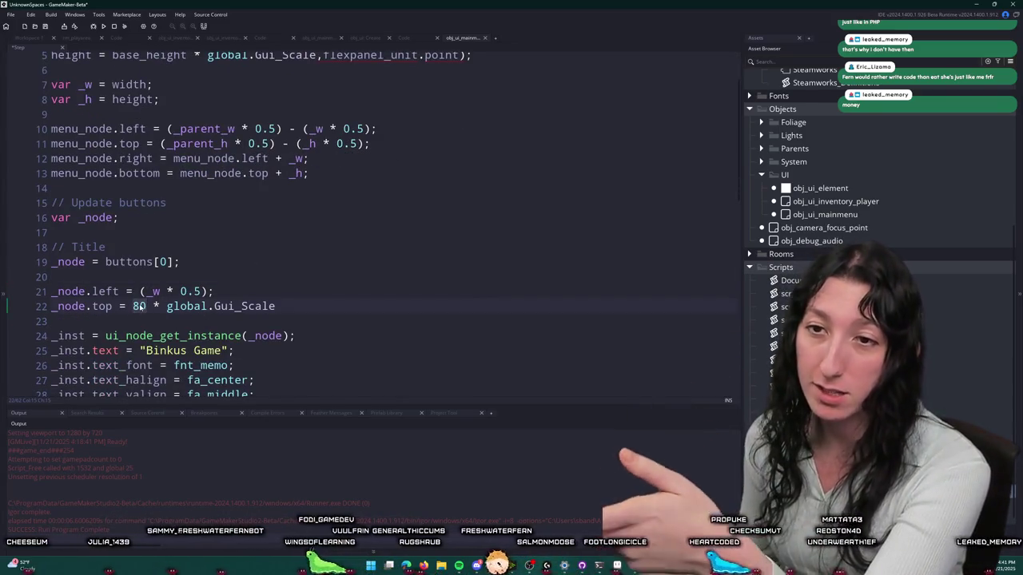
pyautogui.moveTo(113, 306); pyautogui.dragTo(53, 306)
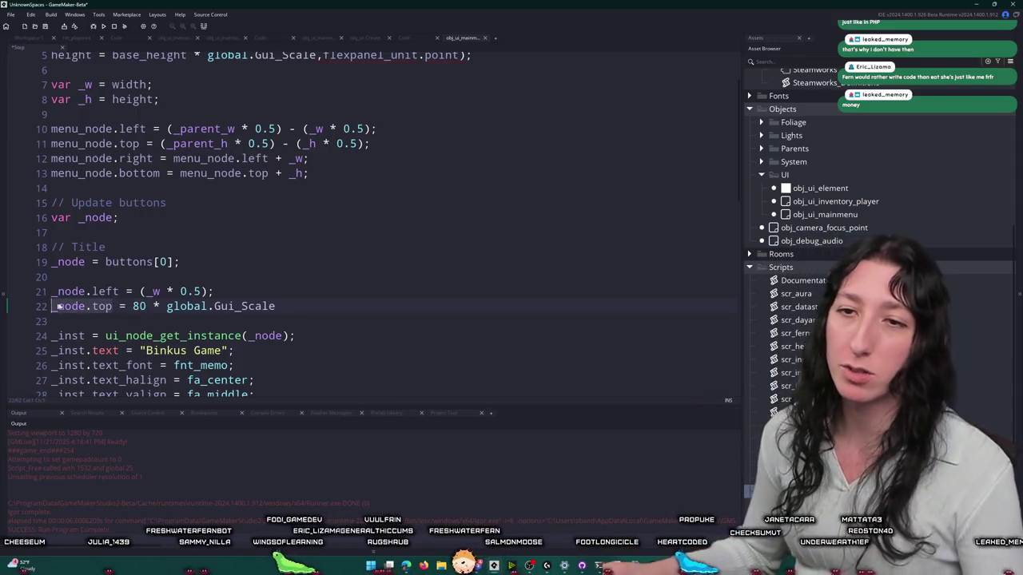
pyautogui.click(127, 306)
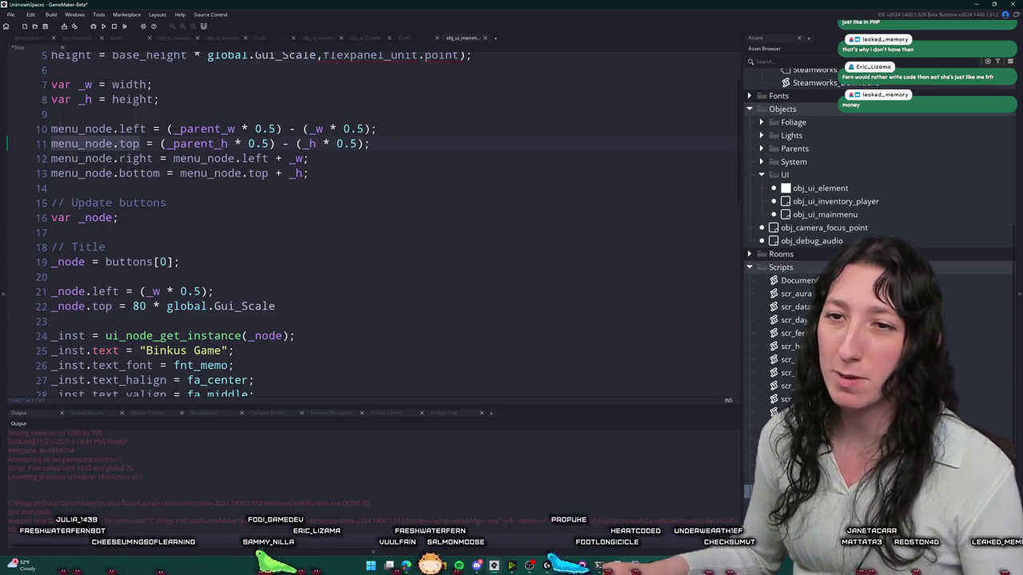
pyautogui.click(133, 306)
pyautogui.hotkey('ctrl', 'v')
pyautogui.write('(')
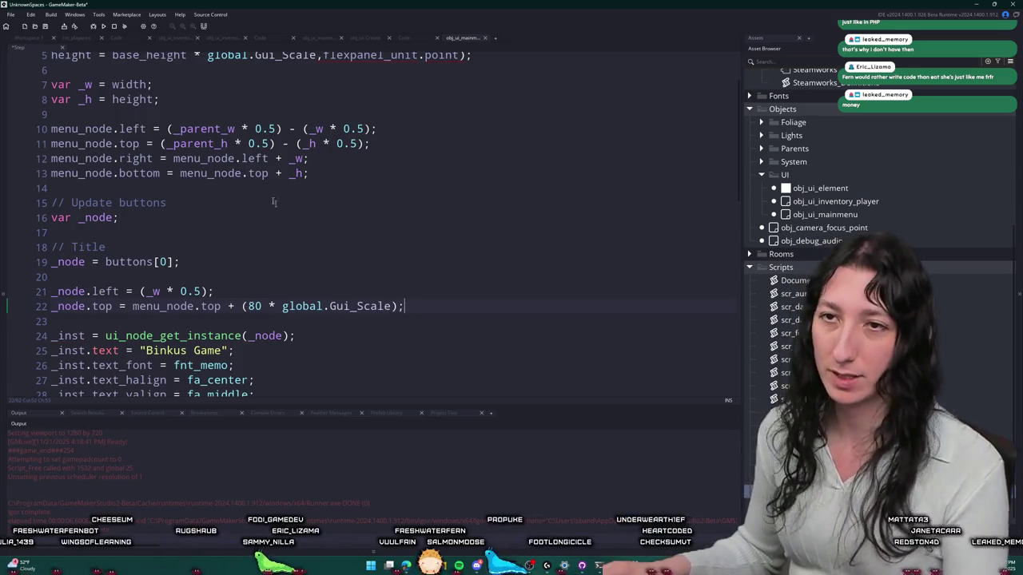
# Step: Change the title's left to menu_node.left + (_w * 0.5)
pyautogui.moveTo(147, 128); pyautogui.dragTo(51, 129)
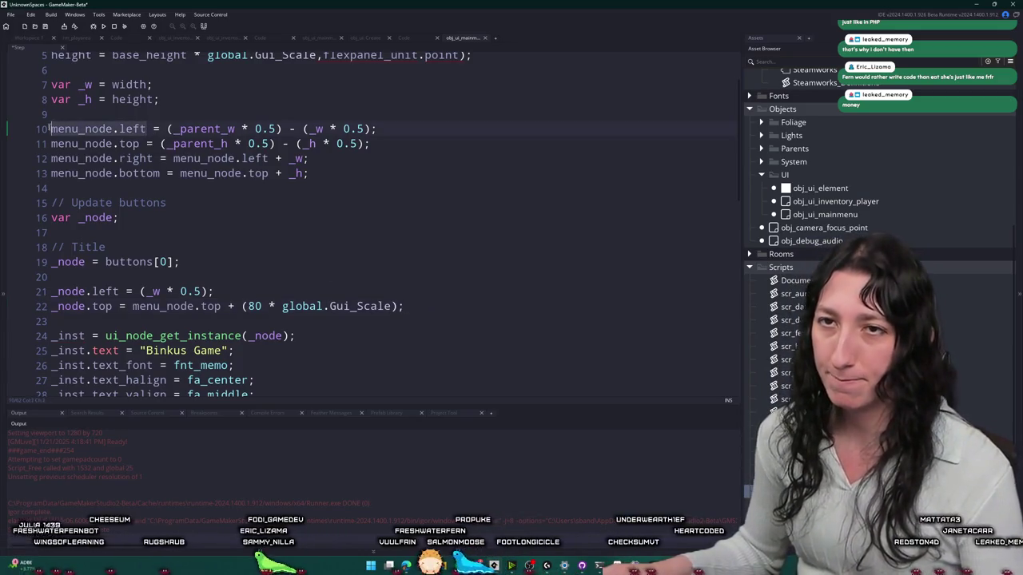
pyautogui.doubleClick(80, 129)
pyautogui.hotkey('ctrl', 'c')
pyautogui.click(140, 291)
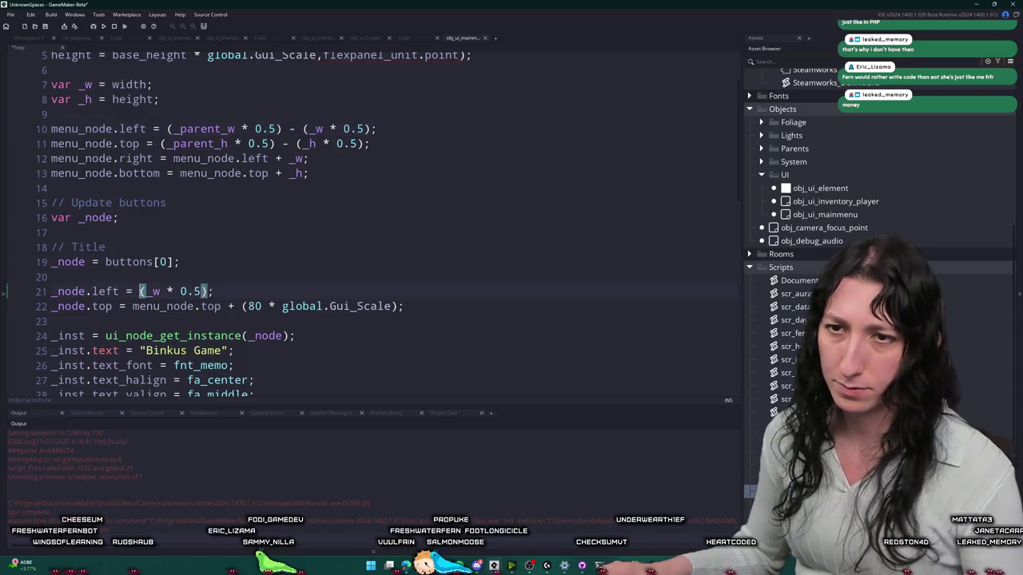
pyautogui.hotkey('ctrl', 'v')
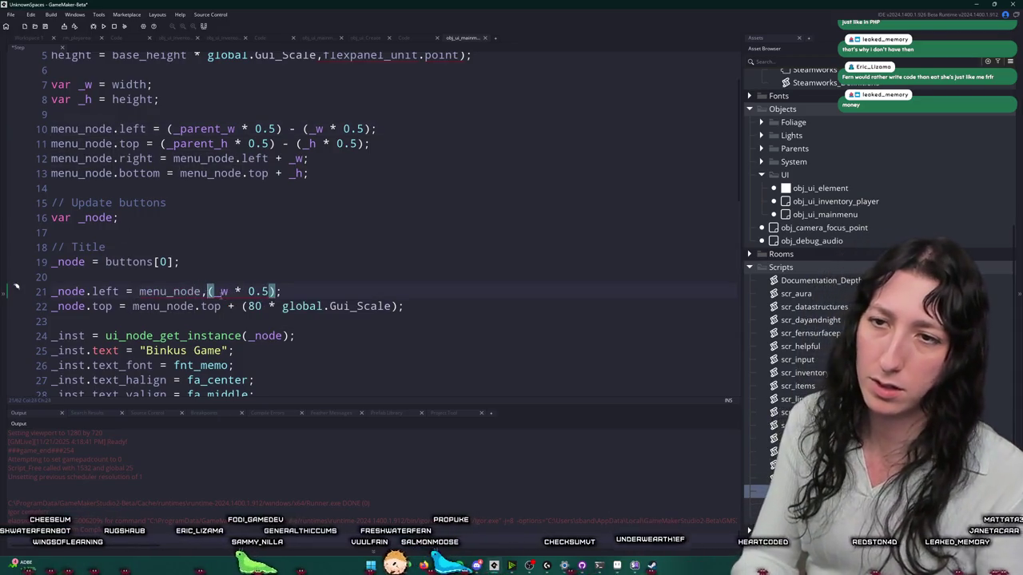
pyautogui.write('.left +')
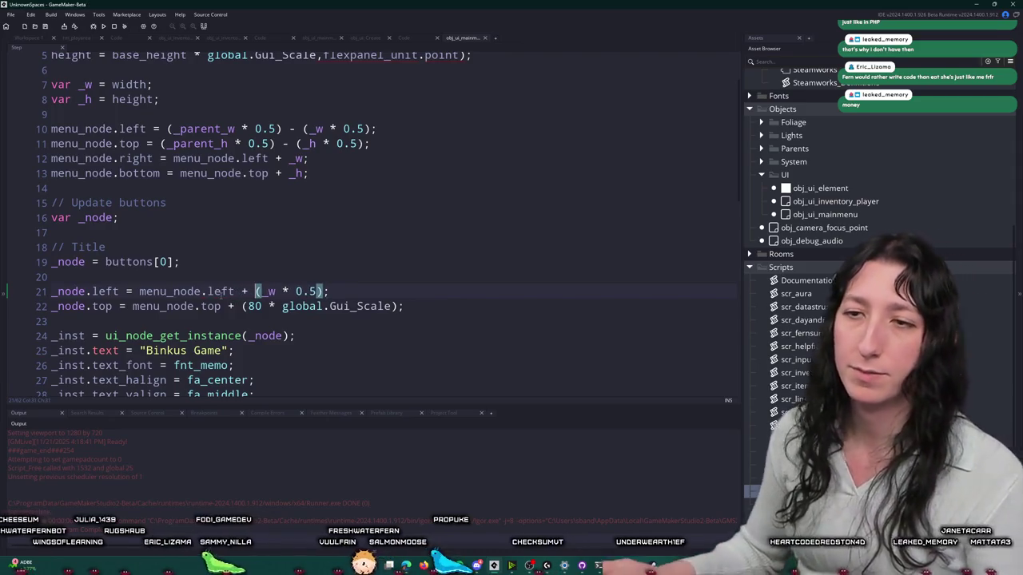
pyautogui.scroll(-2, 517, 258)
pyautogui.moveTo(508, 242); pyautogui.dragTo(46, 209)
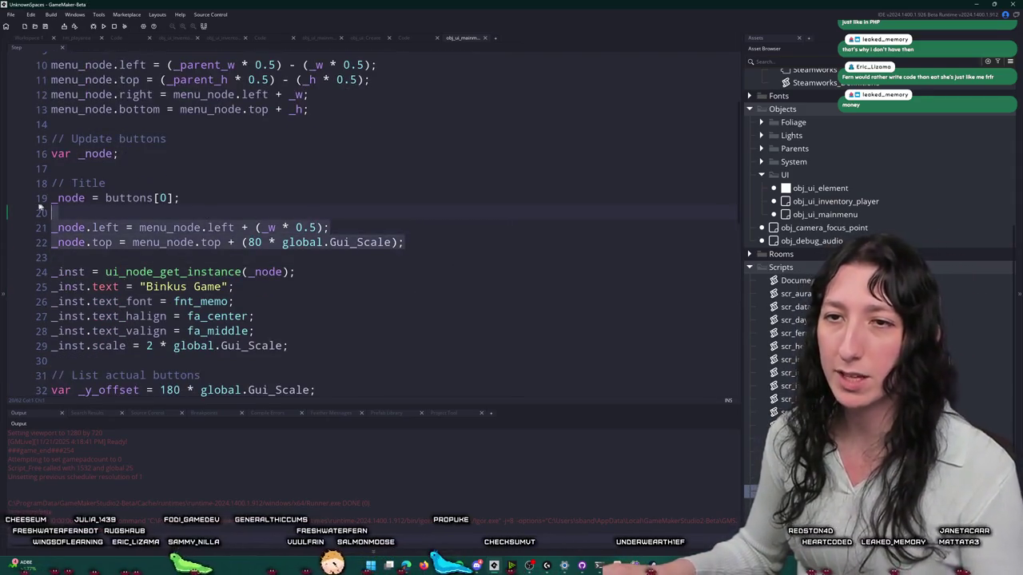
pyautogui.scroll(-8, 514, 260)
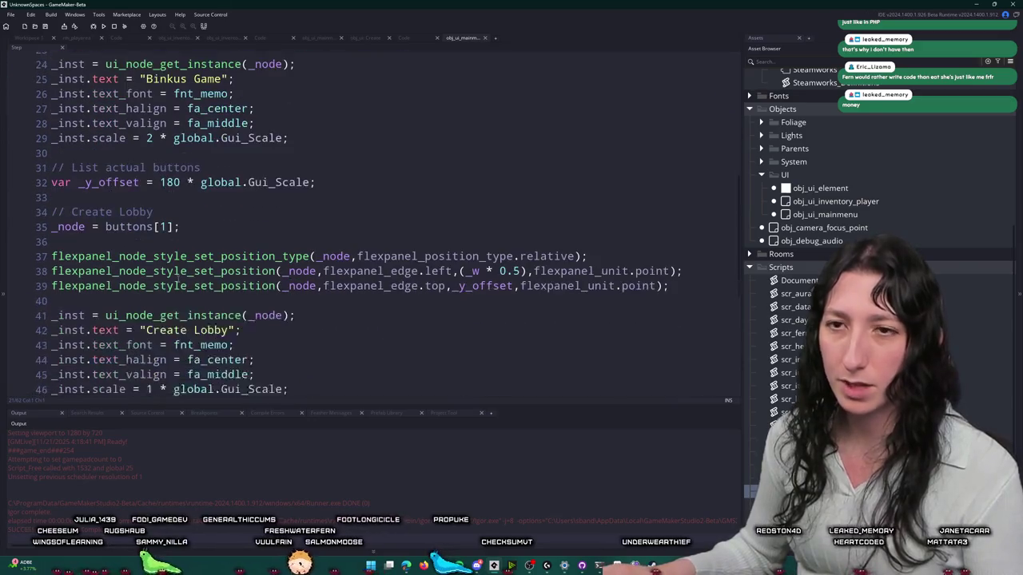
# Step: Replace Create Lobby's flexpanel calls with left/top lines, top = menu_node.top + _y_offset
pyautogui.moveTo(693, 243); pyautogui.dragTo(44, 225)
pyautogui.hotkey('shift', 'Up')
pyautogui.hotkey('ctrl', 'v')
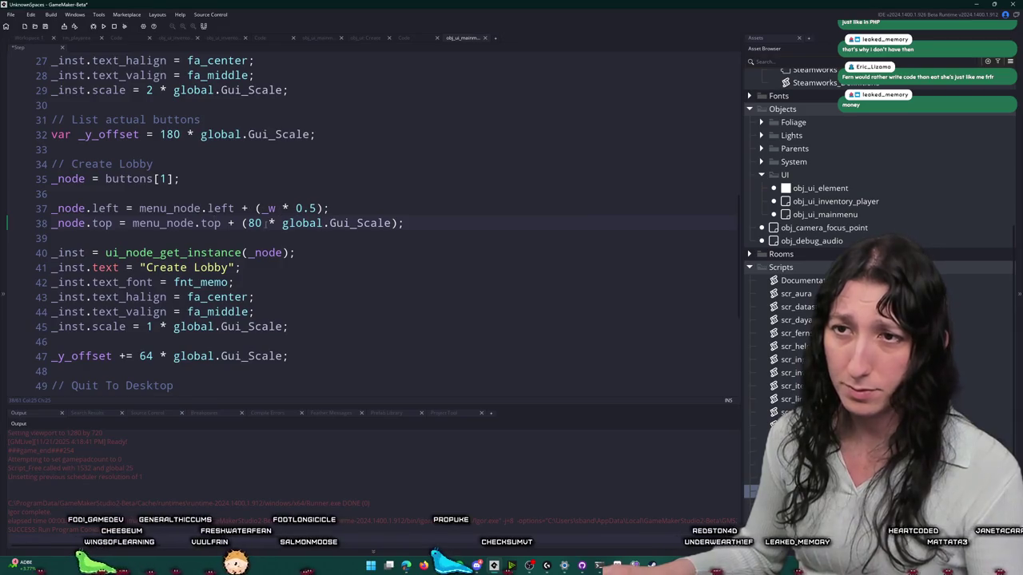
pyautogui.doubleClick(253, 224)
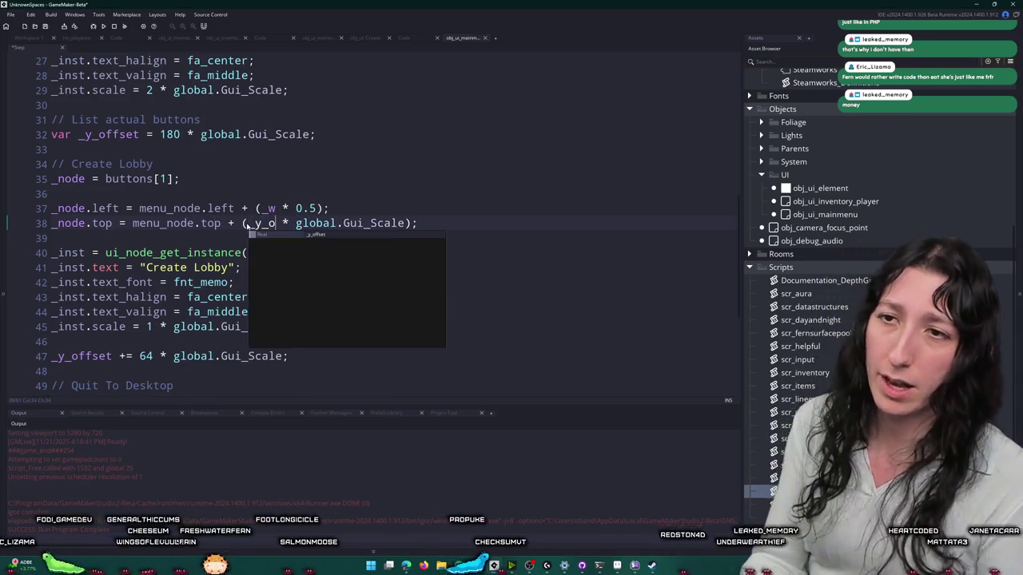
pyautogui.write('_y_offset')
pyautogui.moveTo(448, 223); pyautogui.dragTo(308, 223)
pyautogui.press('BackSpace')
pyautogui.click(244, 223)
pyautogui.press('BackSpace')
pyautogui.click(340, 223)
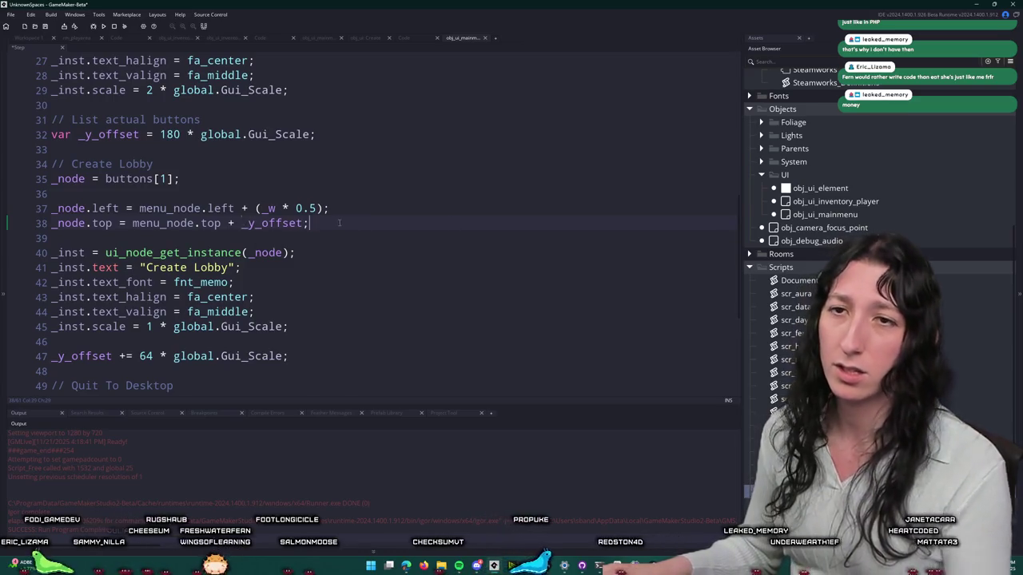
pyautogui.hotkey('shift', 'Up')
pyautogui.hotkey('shift', 'Home')
# Step: Put the same left/top positioning lines in place of Quit To Desktop's flexpanel calls
pyautogui.scroll(-5, 345, 267)
pyautogui.moveTo(671, 256)
pyautogui.mouseDown()
pyautogui.moveTo(376, 257)
pyautogui.moveTo(40, 227)
pyautogui.mouseUp()
pyautogui.hotkey('ctrl', 'v')
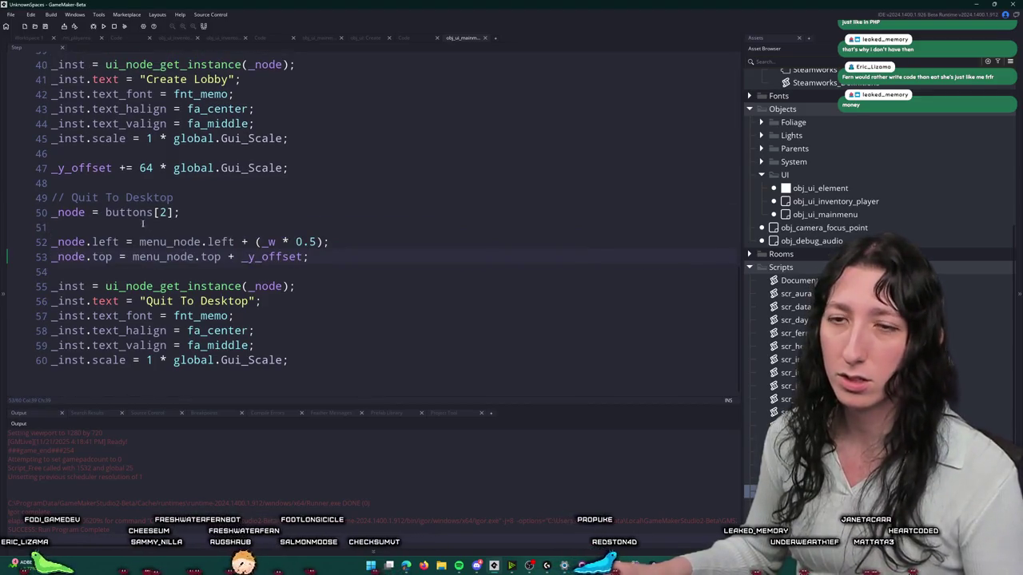
# Step: Delete the Quit To Desktop text and font setting lines
pyautogui.moveTo(310, 360); pyautogui.dragTo(26, 287)
pyautogui.click(260, 331)
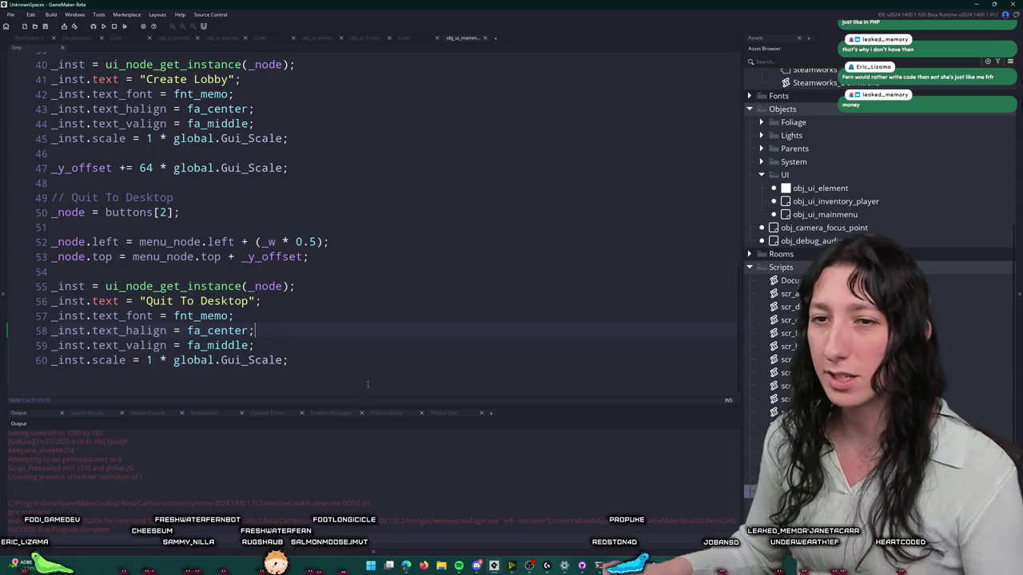
pyautogui.moveTo(331, 361); pyautogui.dragTo(52, 286)
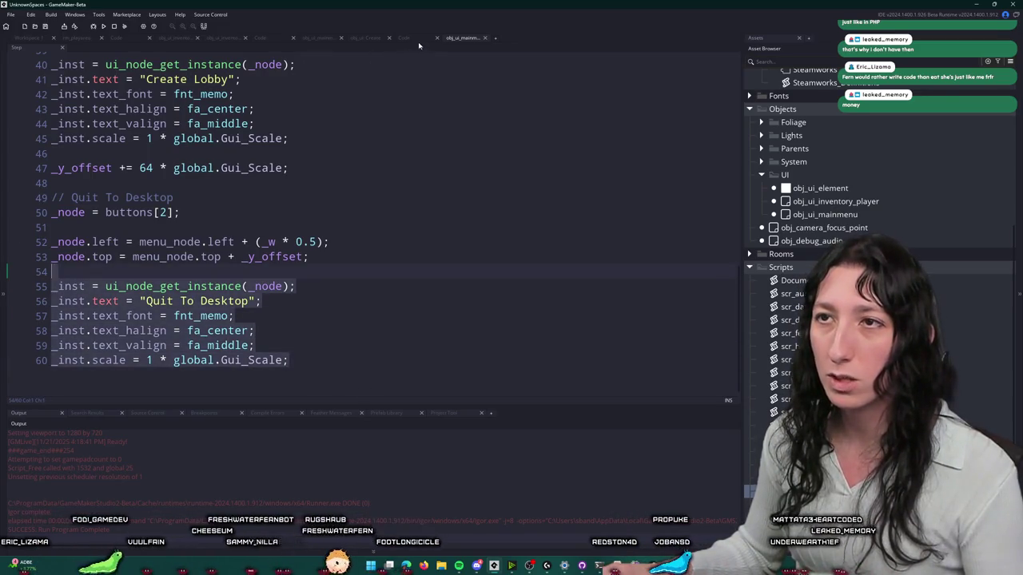
pyautogui.click(300, 368)
pyautogui.moveTo(300, 368); pyautogui.dragTo(51, 286)
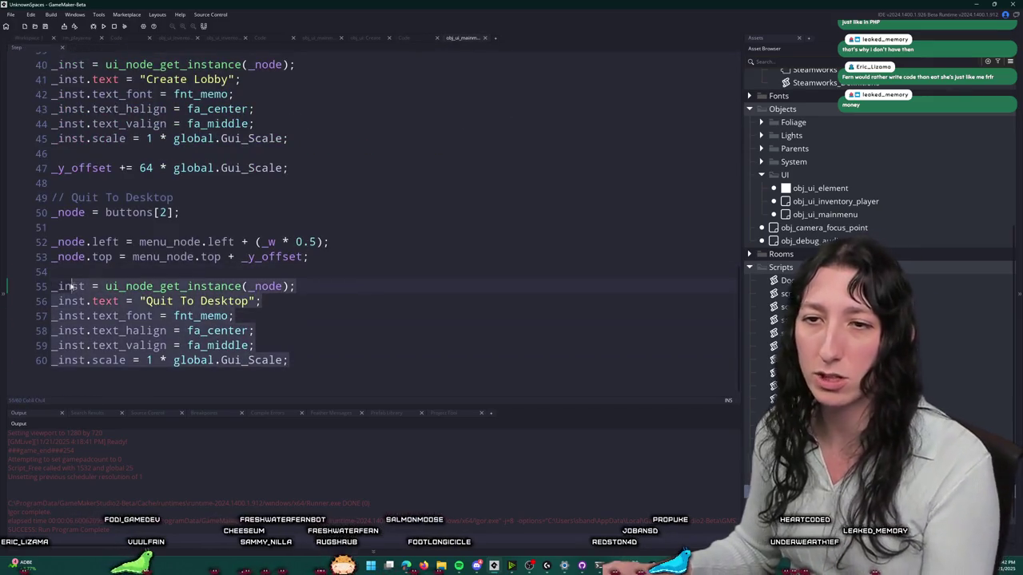
pyautogui.click(254, 345)
pyautogui.moveTo(254, 346); pyautogui.dragTo(21, 290)
pyautogui.press('BackSpace')
pyautogui.press('BackSpace')
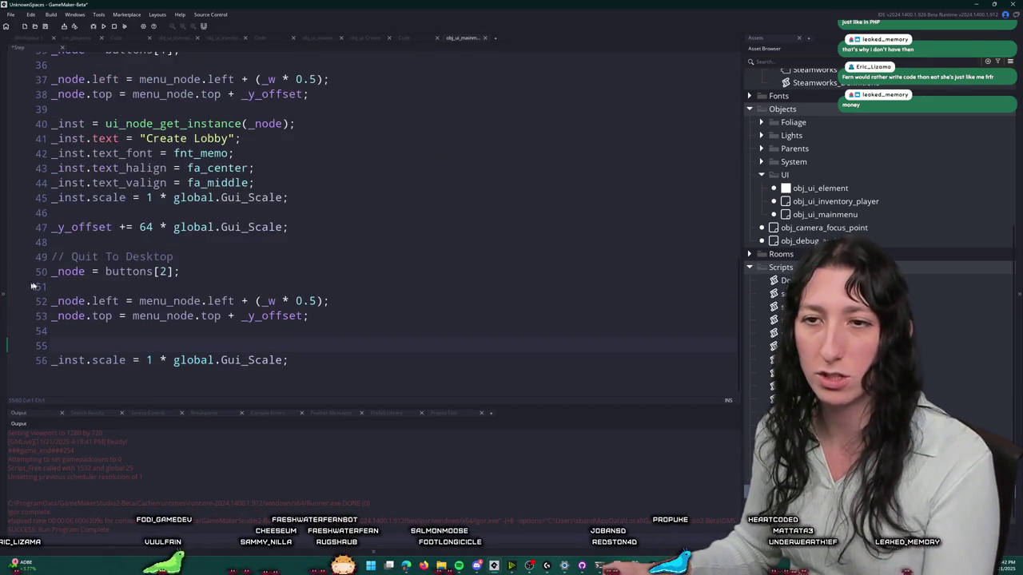
# Step: Delete the Create Lobby text, font and alignment lines
pyautogui.moveTo(256, 197)
pyautogui.mouseDown()
pyautogui.moveTo(32, 162)
pyautogui.moveTo(32, 153)
pyautogui.mouseUp()
pyautogui.press('BackSpace')
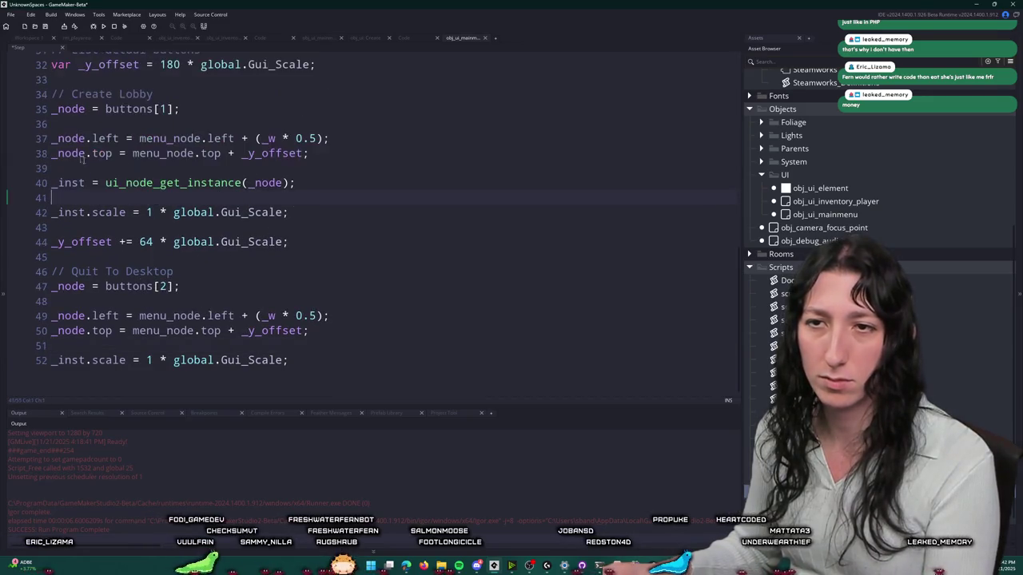
pyautogui.press('BackSpace')
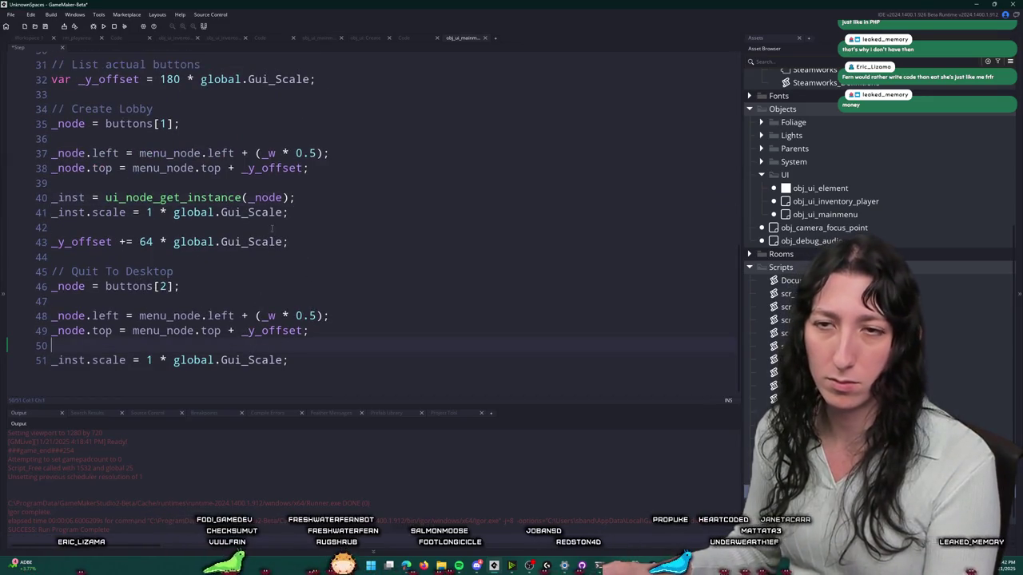
pyautogui.scroll(3, 272, 230)
pyautogui.scroll(-2, 257, 206)
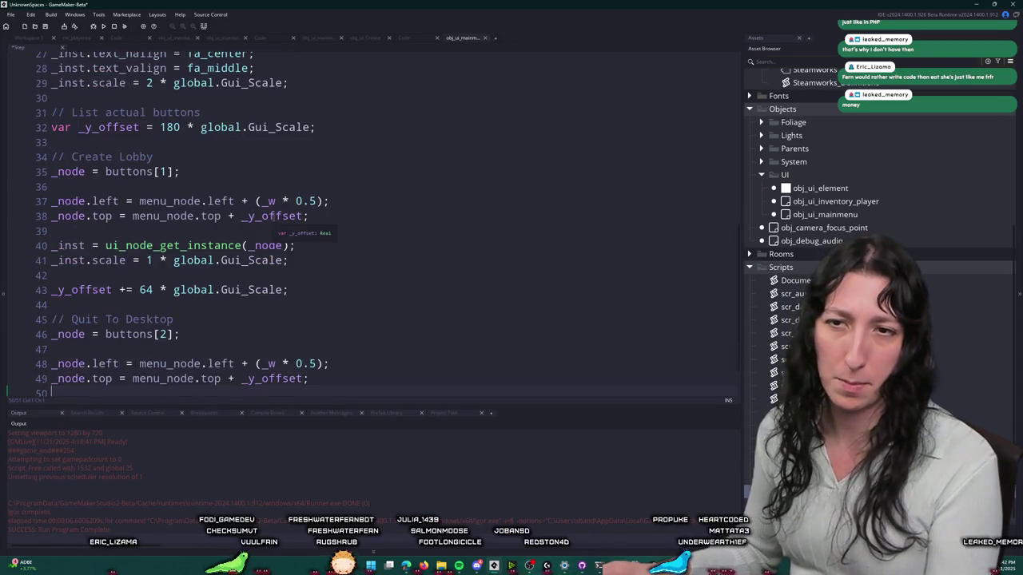
pyautogui.scroll(-1, 394, 192)
pyautogui.scroll(2, 387, 207)
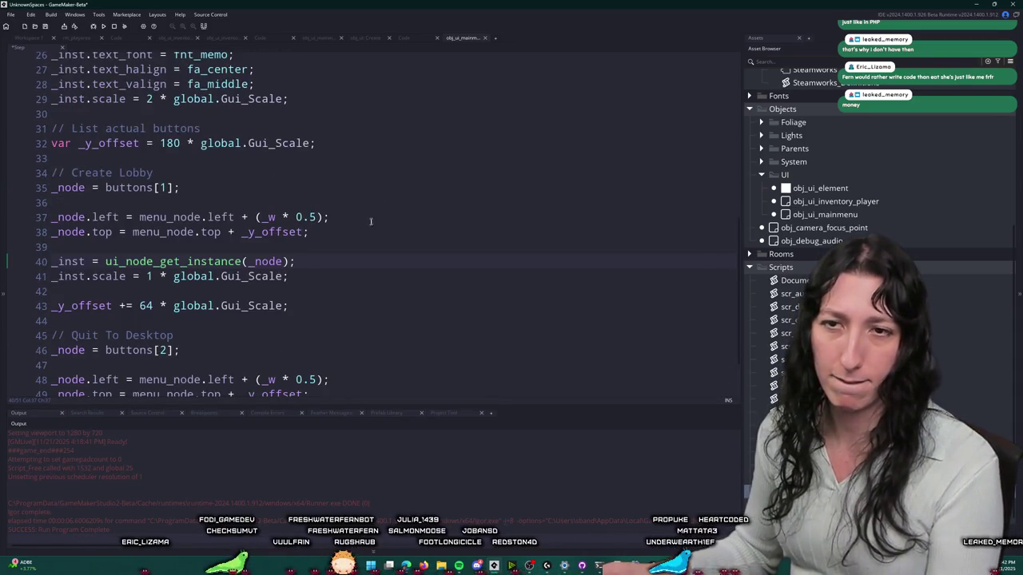
pyautogui.scroll(2, 287, 274)
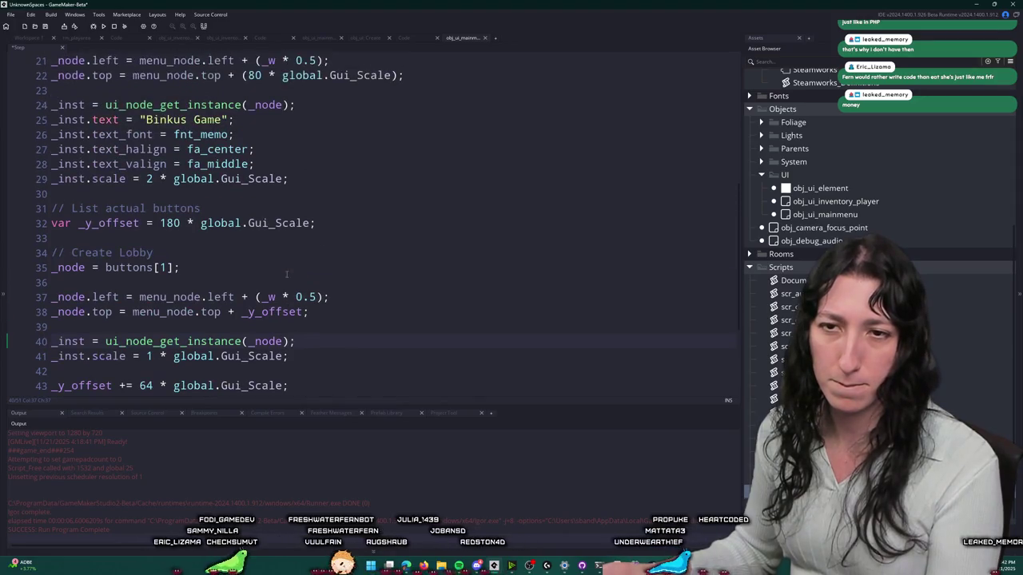
# Step: Declare _inst alongside _node in the var line
pyautogui.scroll(6, 197, 260)
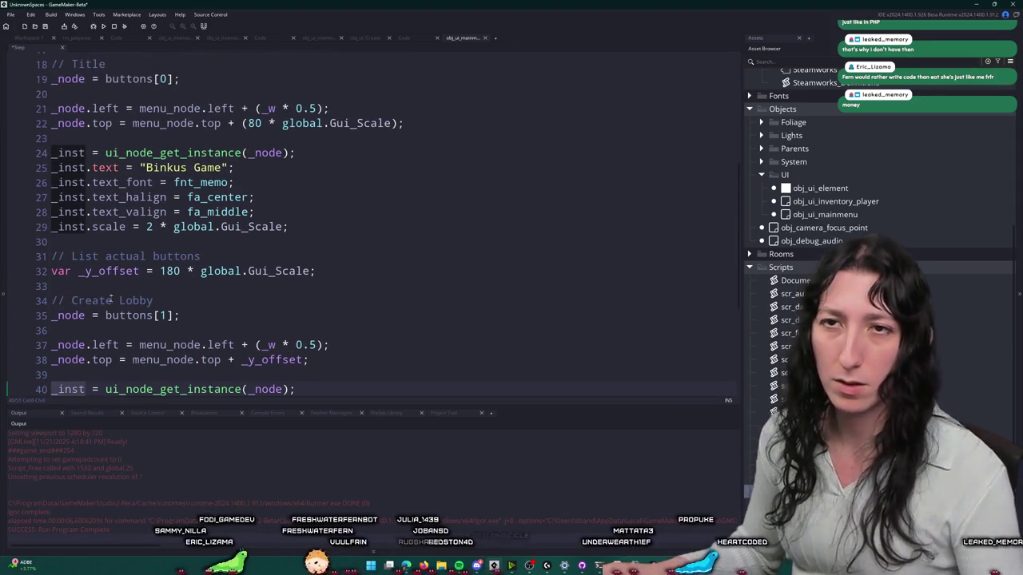
pyautogui.click(197, 260)
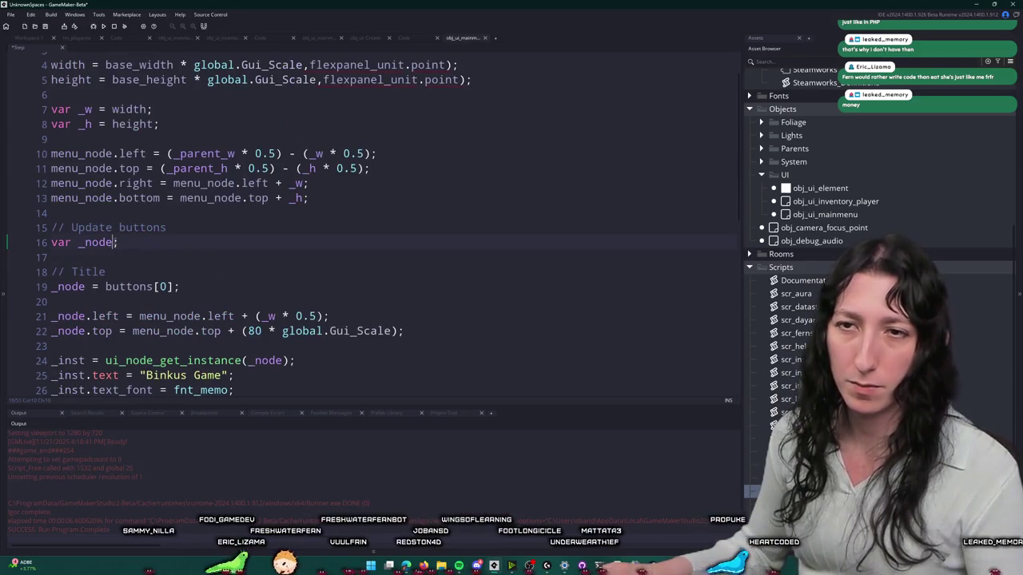
pyautogui.write(', _inst')
pyautogui.press('F5')
# Step: Remove the flexpanel_unit.point arguments from the width and height lines, then rebuild with F5
pyautogui.scroll(1, 212, 214)
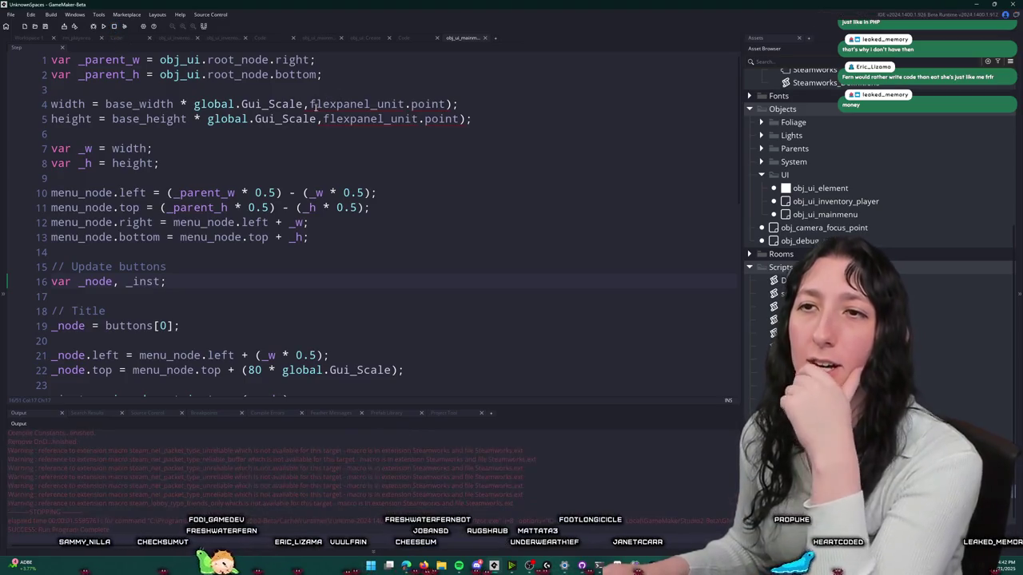
pyautogui.moveTo(302, 104); pyautogui.dragTo(473, 104)
pyautogui.press('BackSpace')
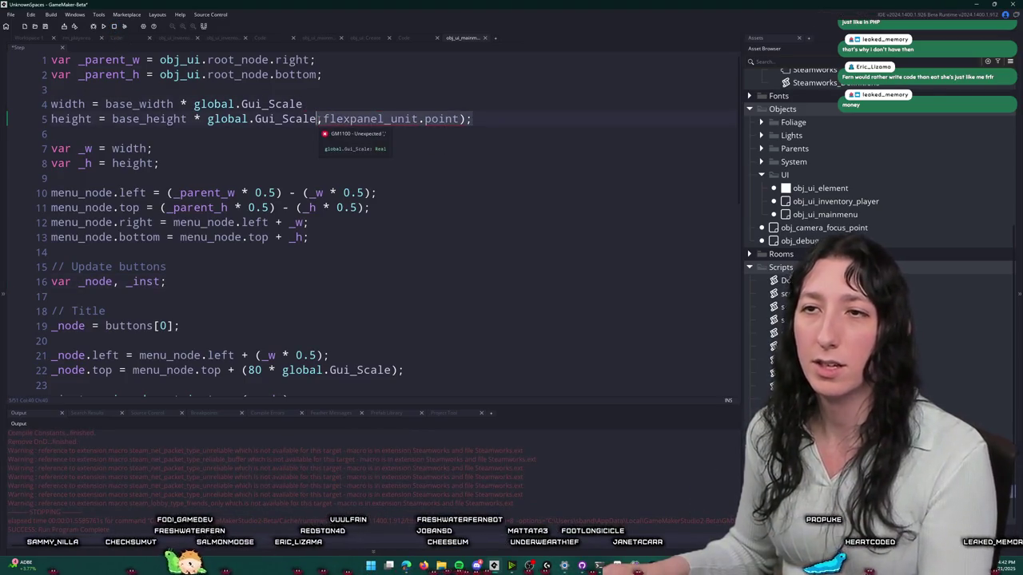
pyautogui.press('BackSpace')
pyautogui.click(335, 104)
pyautogui.press('F5')
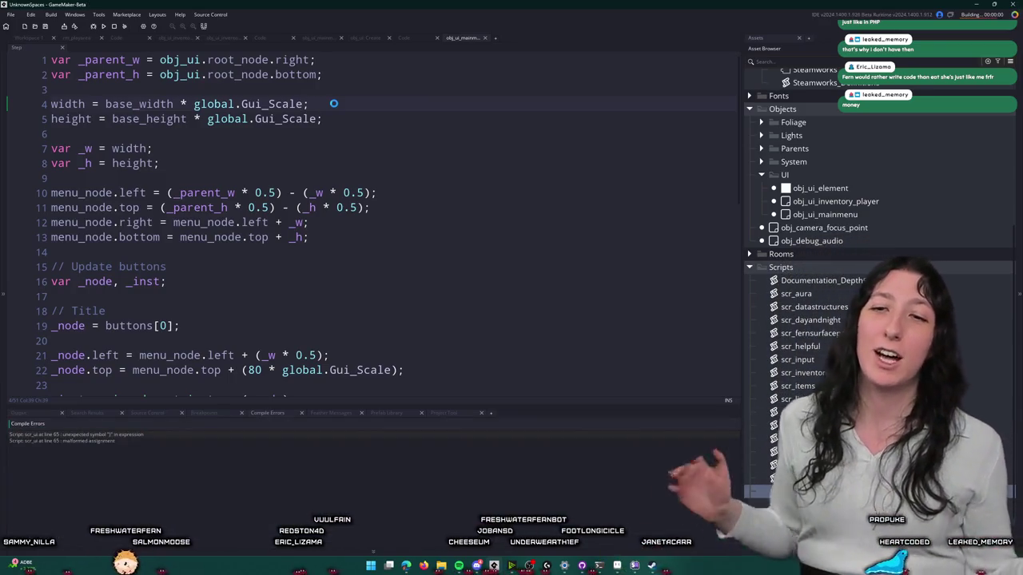
pyautogui.click(132, 436)
# Step: Jump to the scr_ui compile error, rerun the game, and dismiss its error report
pyautogui.doubleClick(132, 436)
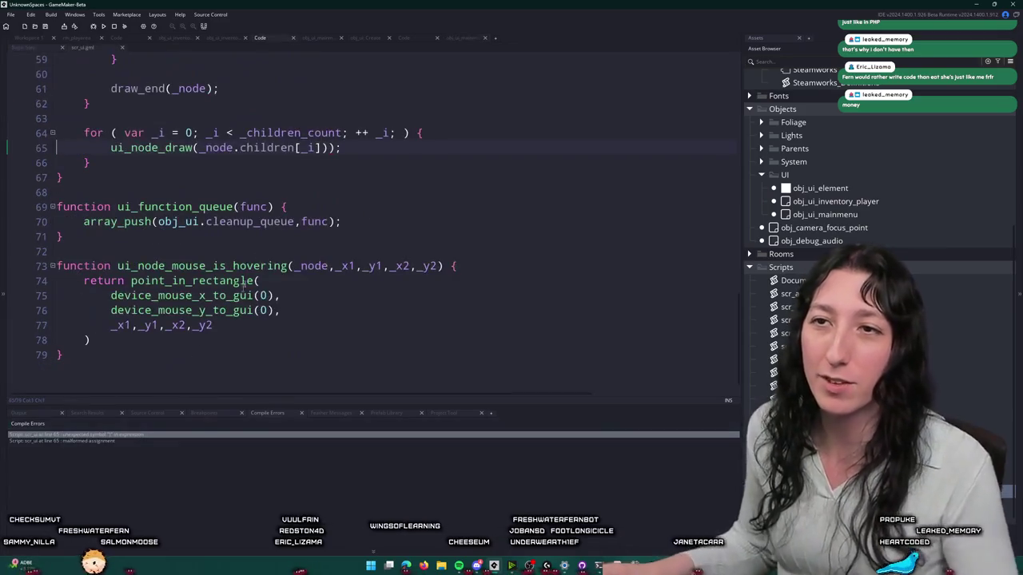
pyautogui.press('F5')
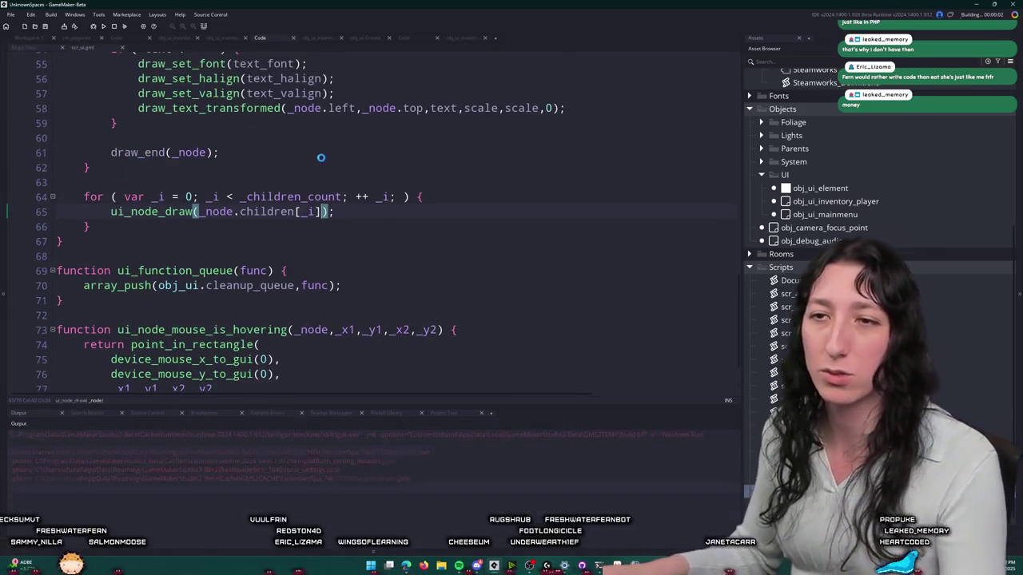
pyautogui.scroll(7, 325, 156)
pyautogui.scroll(9, 324, 152)
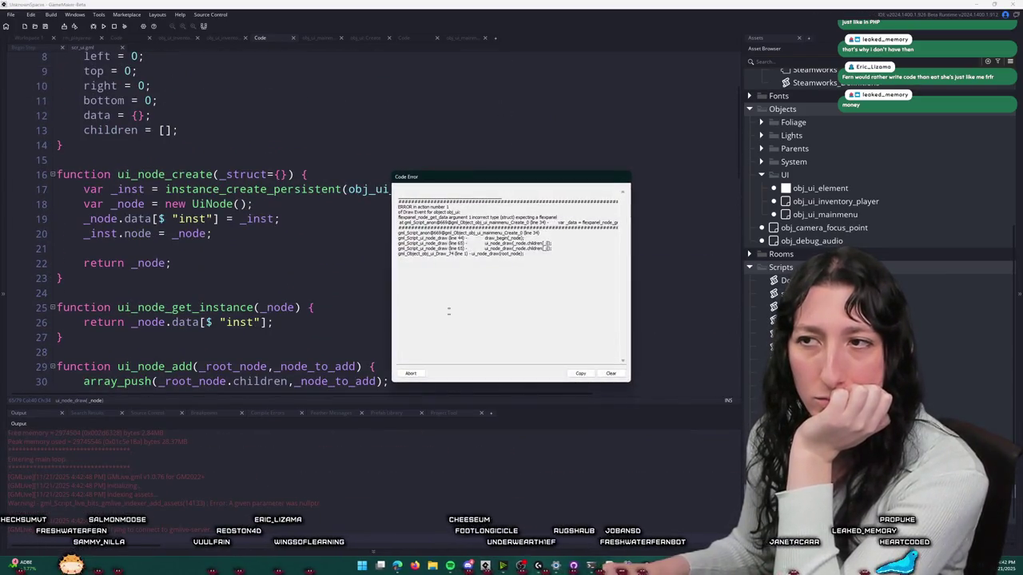
pyautogui.click(412, 372)
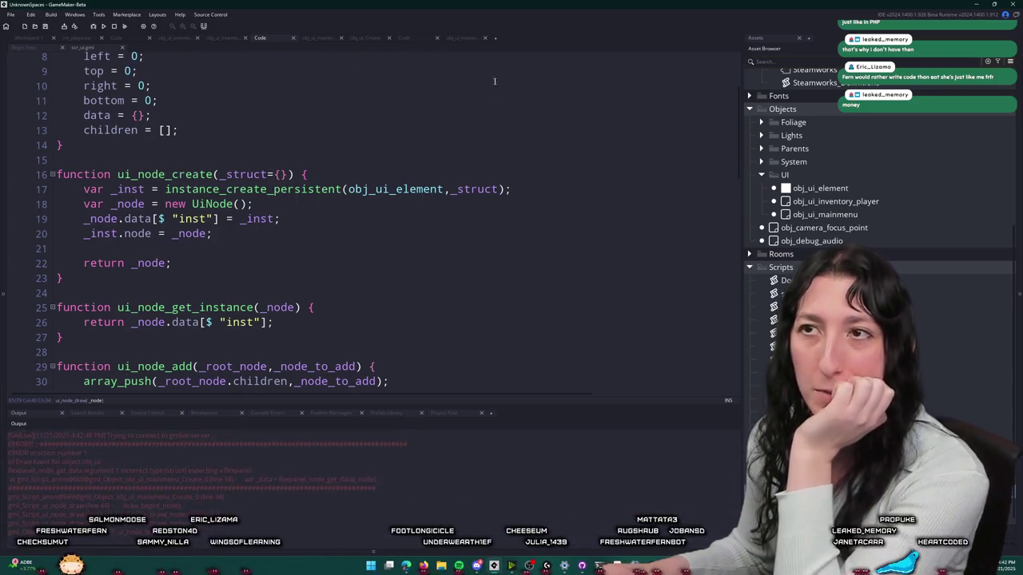
# Step: Open obj_ui_mainmenu's Create code and go to line 34
pyautogui.click(403, 38)
pyautogui.click(462, 38)
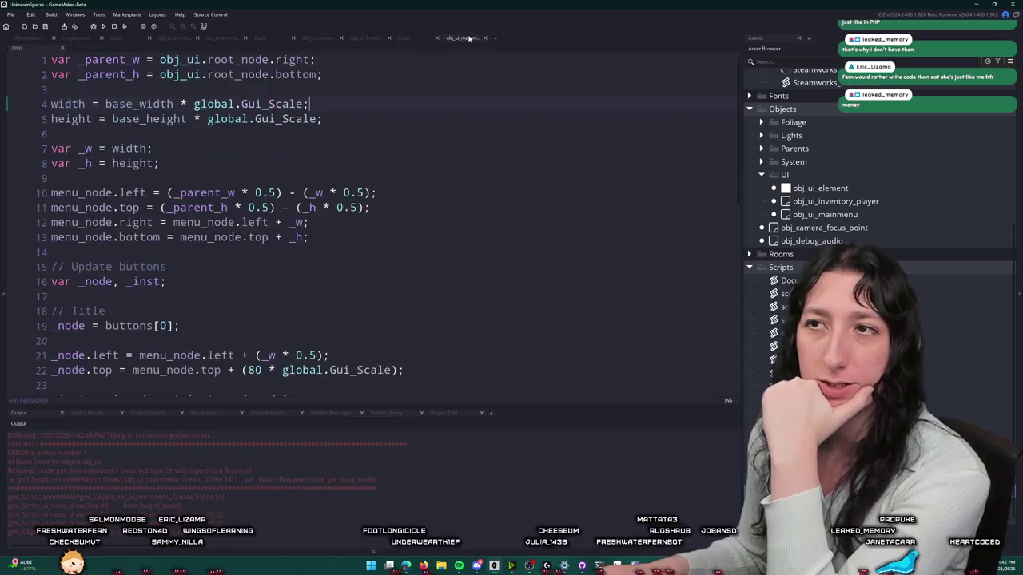
pyautogui.click(362, 38)
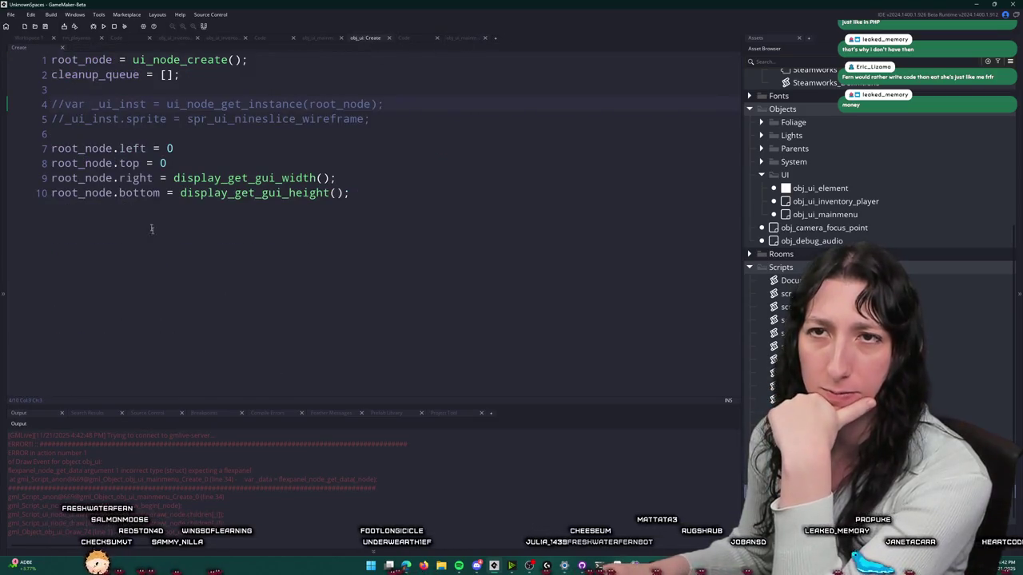
pyautogui.click(320, 37)
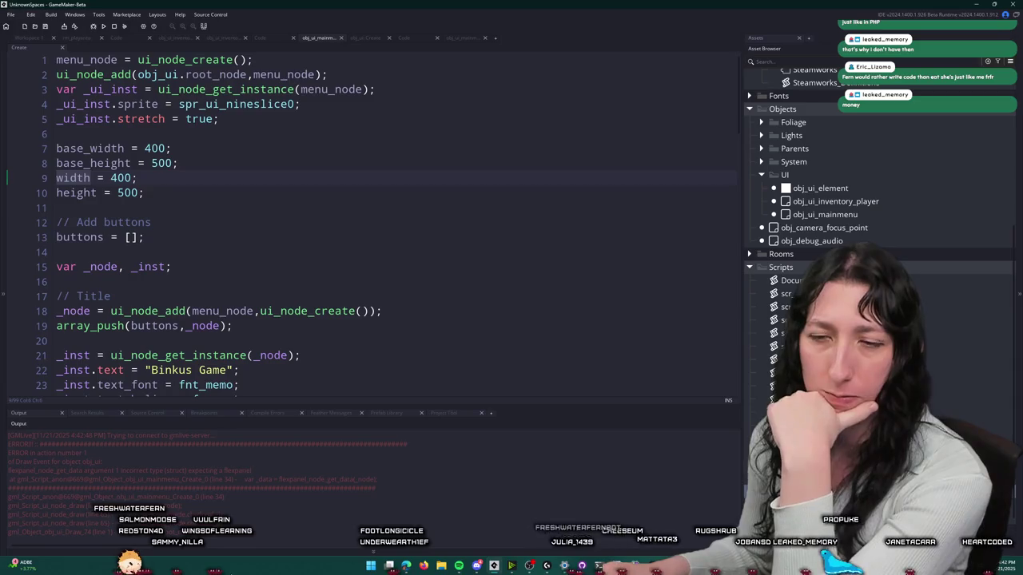
pyautogui.click(266, 355)
pyautogui.hotkey('ctrl', 'g')
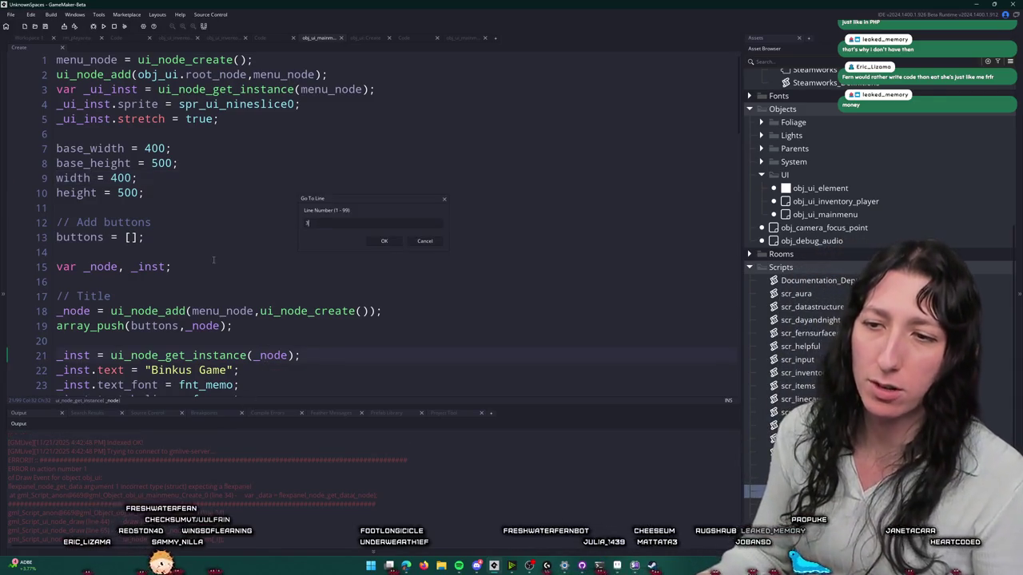
pyautogui.write('4')
pyautogui.press('Return')
pyautogui.scroll(2, 266, 122)
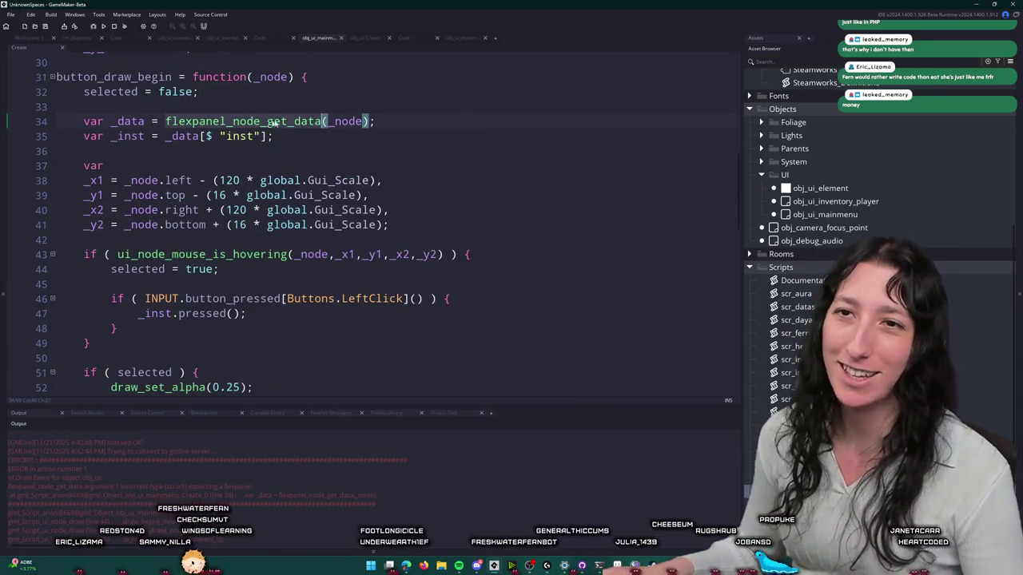
# Step: Read the instance from _node.data on line 35, drop the flexpanel_node_get_data line, and rerun
pyautogui.press('Up')
pyautogui.click(344, 120)
pyautogui.click(243, 137)
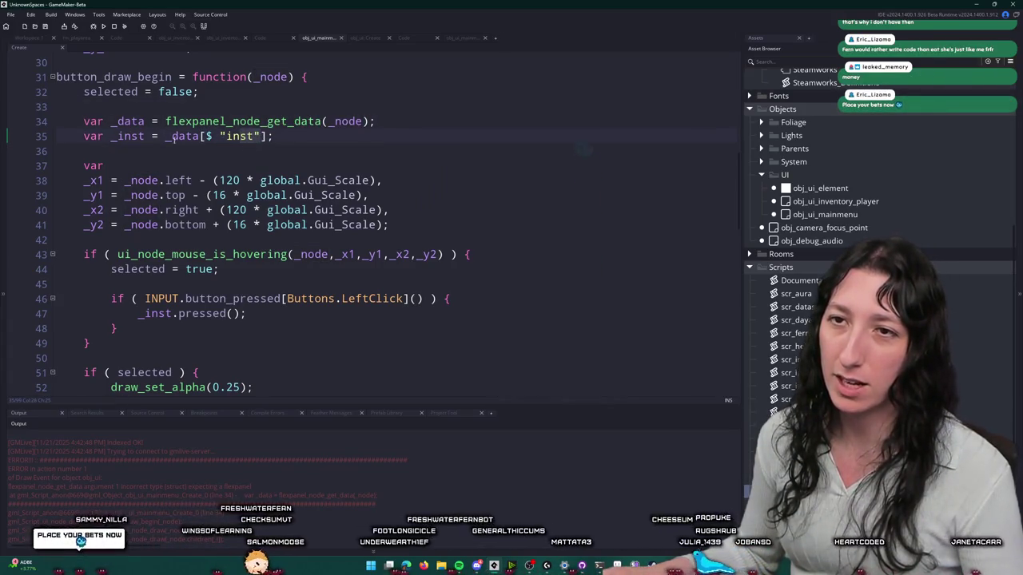
pyautogui.write('_node.')
pyautogui.moveTo(74, 141); pyautogui.dragTo(56, 121)
pyautogui.press('BackSpace')
pyautogui.scroll(-3, 85, 126)
pyautogui.press('F5')
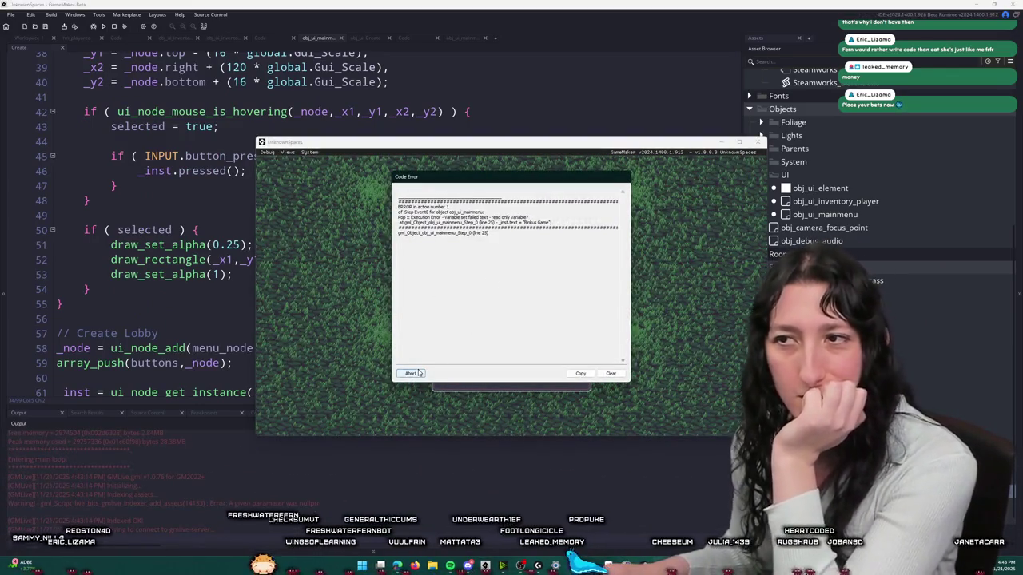
# Step: Abort the crashed game, inspect ui_node_get_instance's definition, then switch to the object editors workspace
pyautogui.click(419, 373)
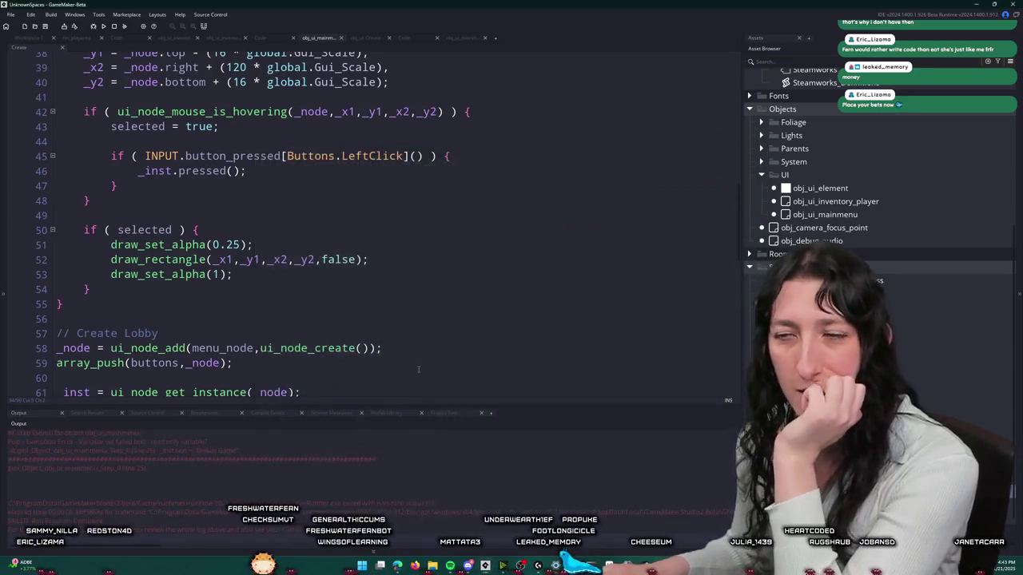
pyautogui.scroll(-5, 404, 275)
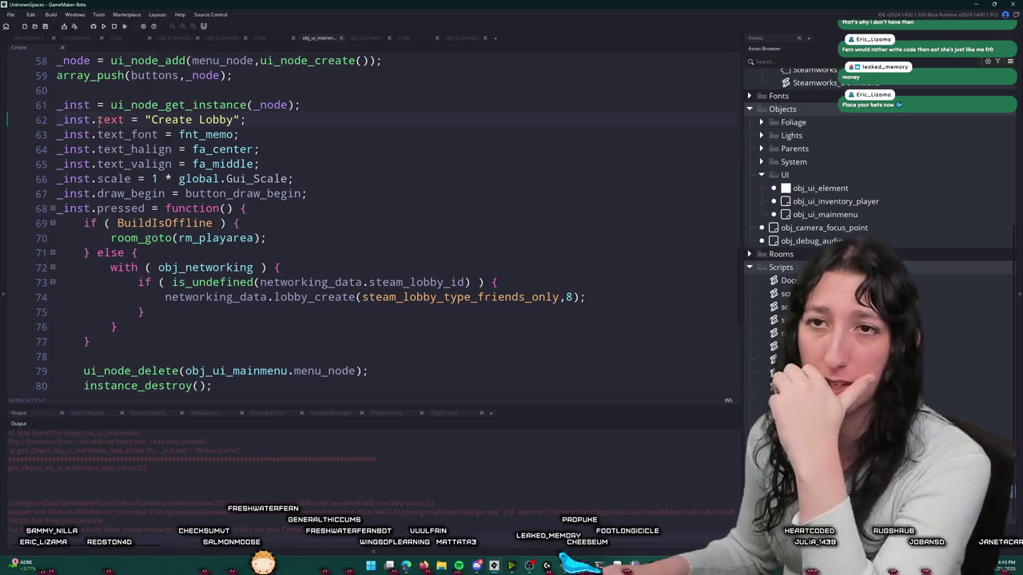
pyautogui.scroll(1, 120, 156)
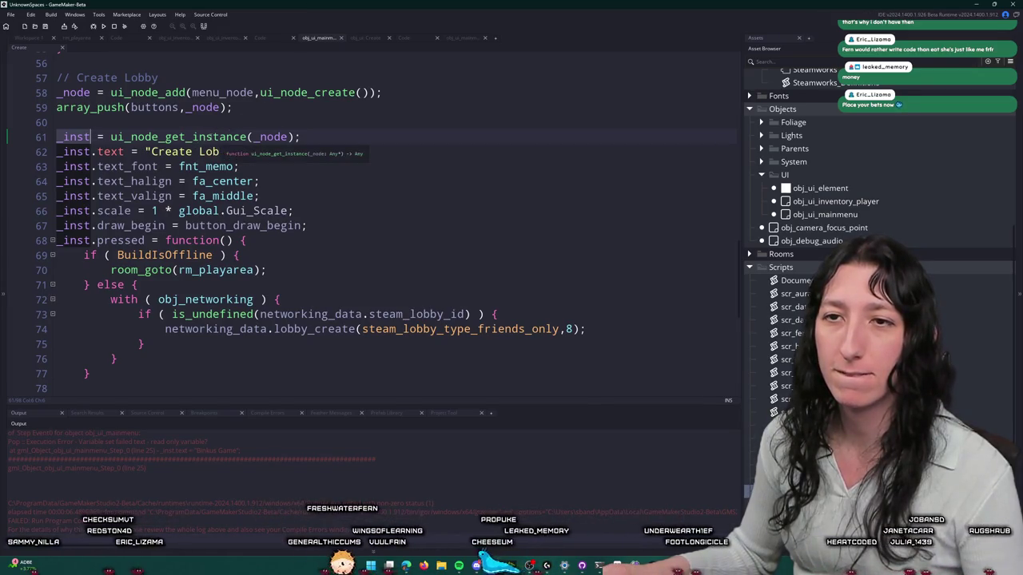
pyautogui.middleClick(232, 137)
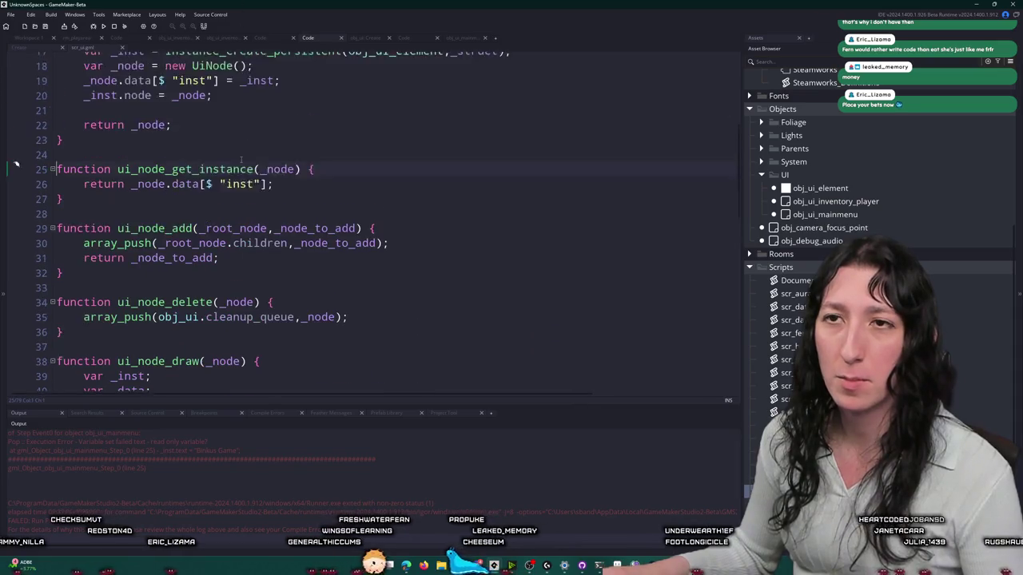
pyautogui.scroll(5, 306, 284)
pyautogui.click(306, 287)
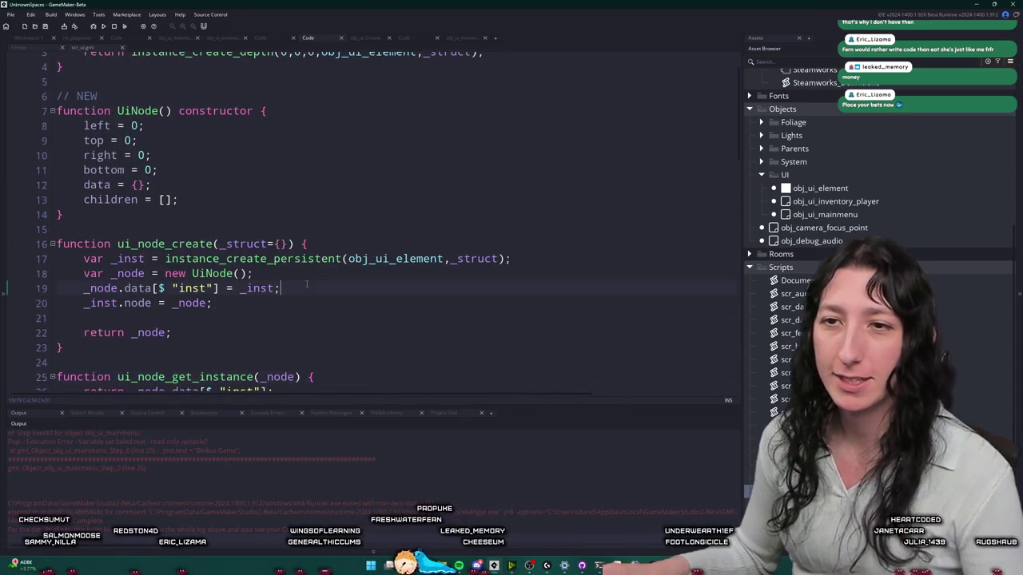
pyautogui.doubleClick(258, 288)
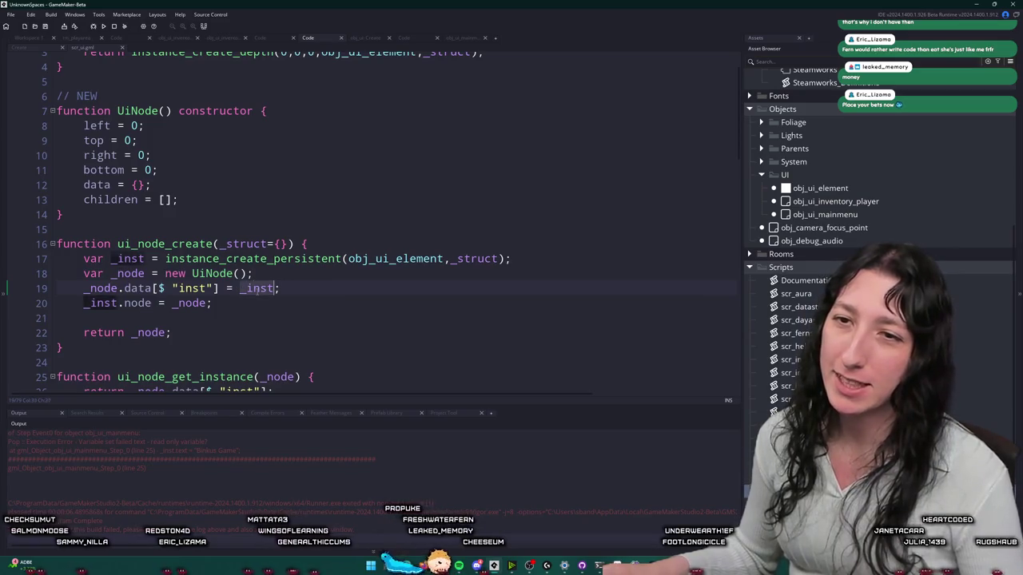
pyautogui.hotkey('ctrl', 'Tab')
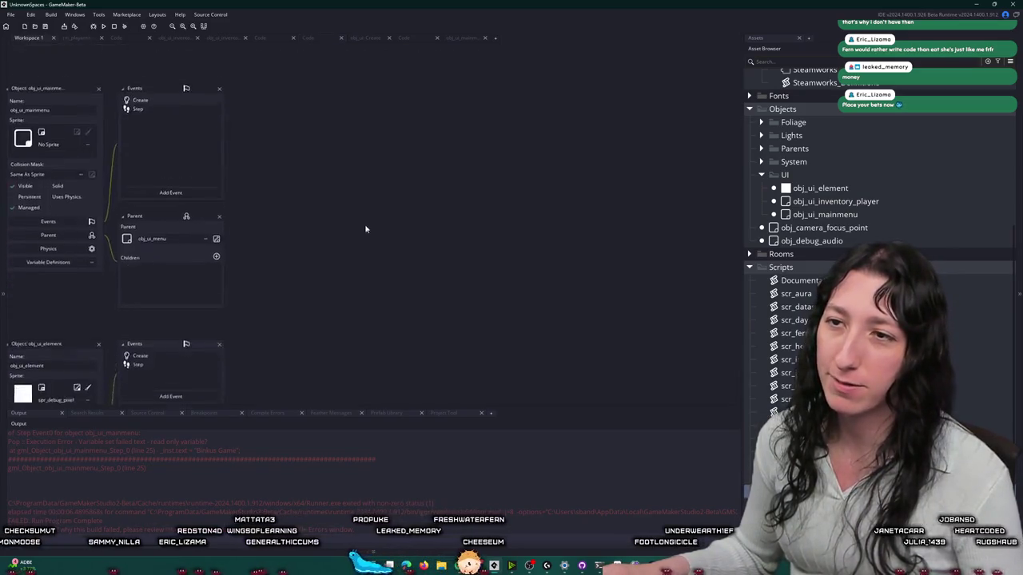
# Step: Open obj_ui_element's Create event and look through the open code tabs
pyautogui.scroll(-3, 167, 126)
pyautogui.doubleClick(152, 140)
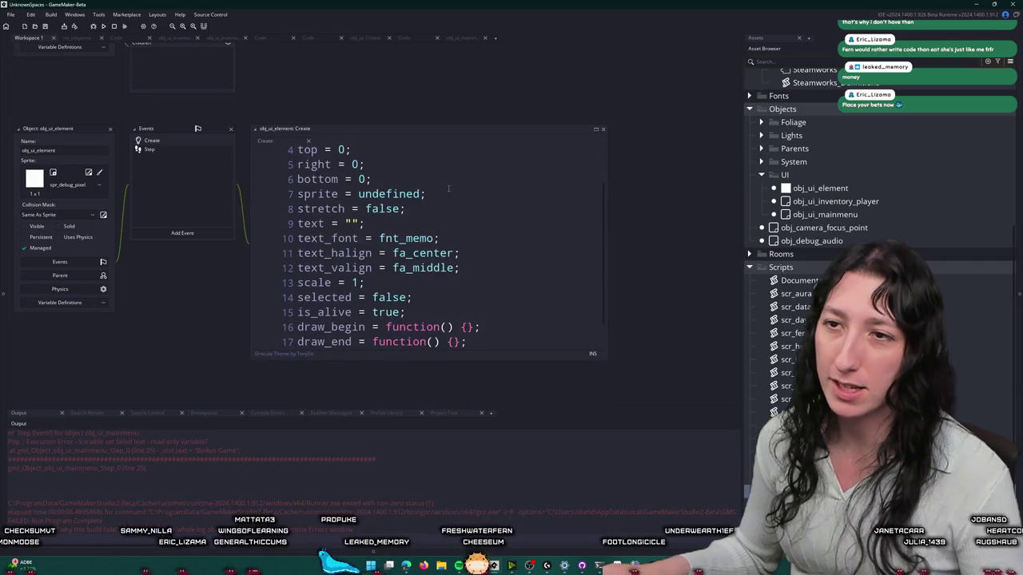
pyautogui.scroll(1, 250, 477)
pyautogui.scroll(-1, 391, 290)
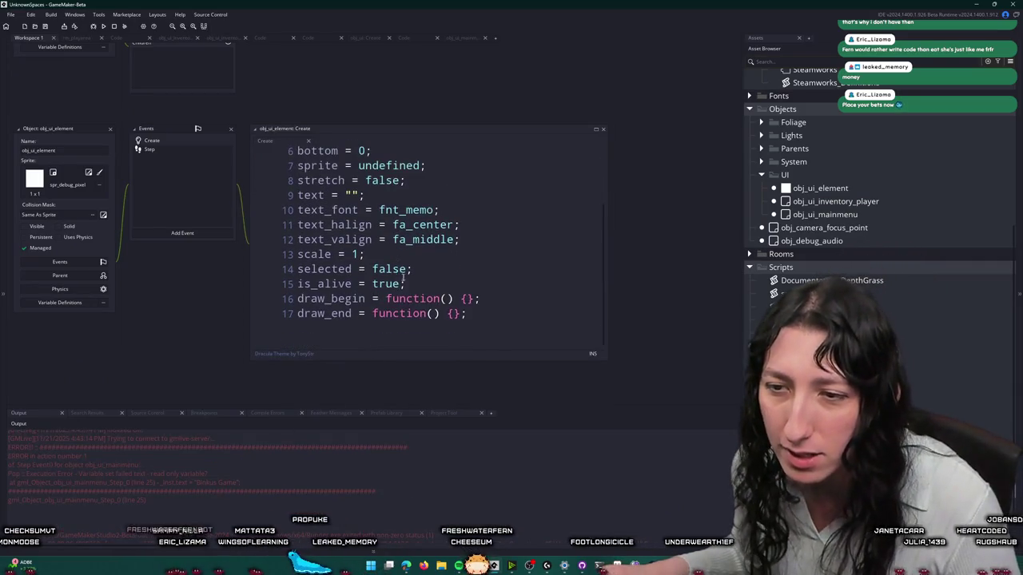
pyautogui.scroll(2, 374, 253)
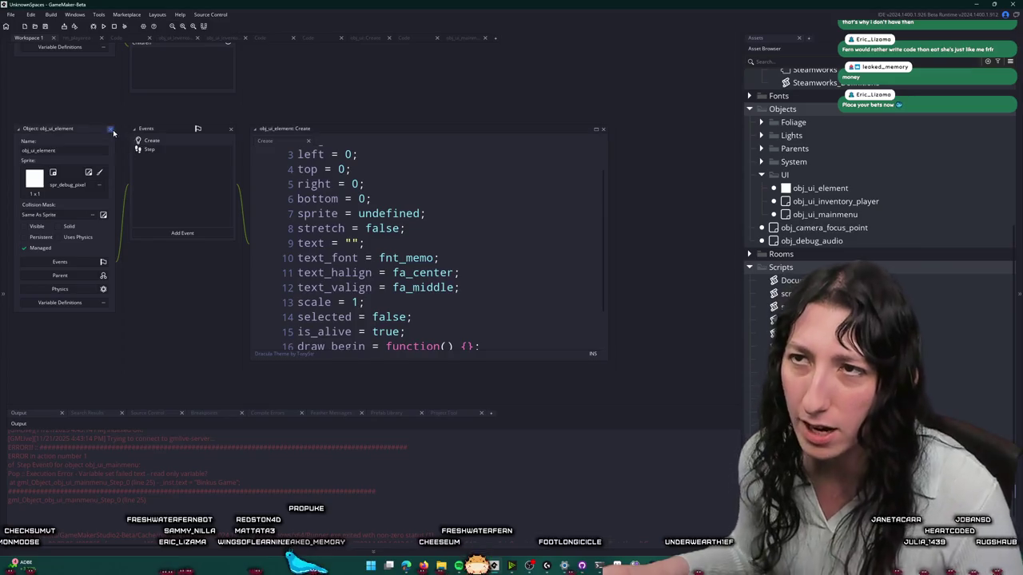
pyautogui.click(454, 40)
pyautogui.click(421, 39)
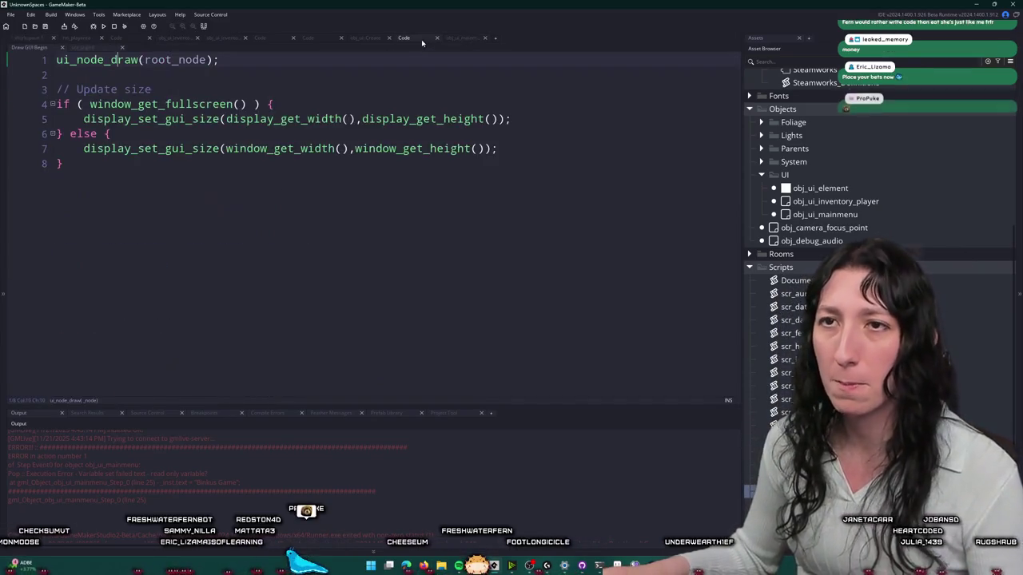
pyautogui.click(356, 40)
pyautogui.click(325, 40)
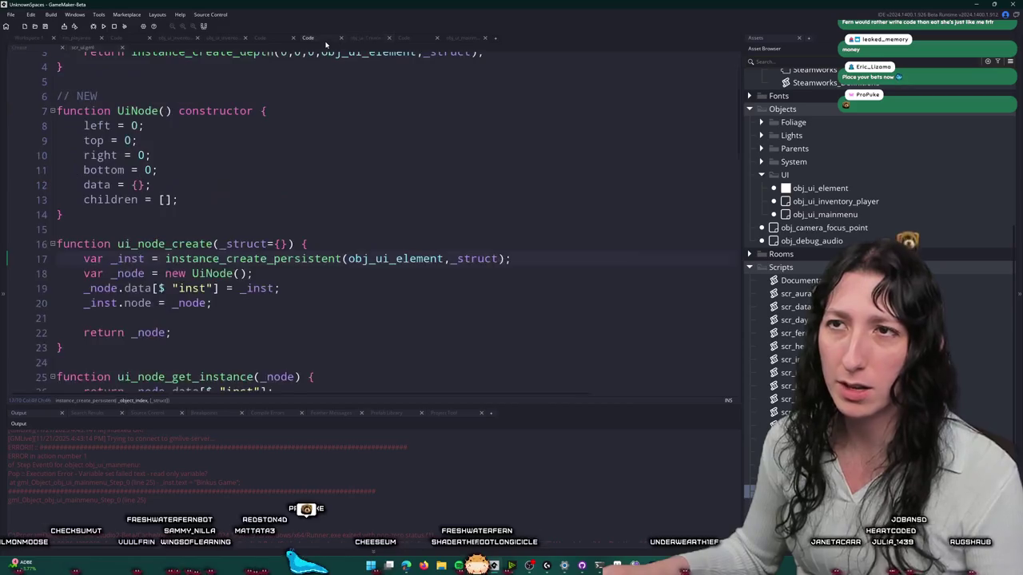
# Step: Open obj_ui_mainmenu's Create code and jump to line 25
pyautogui.click(37, 49)
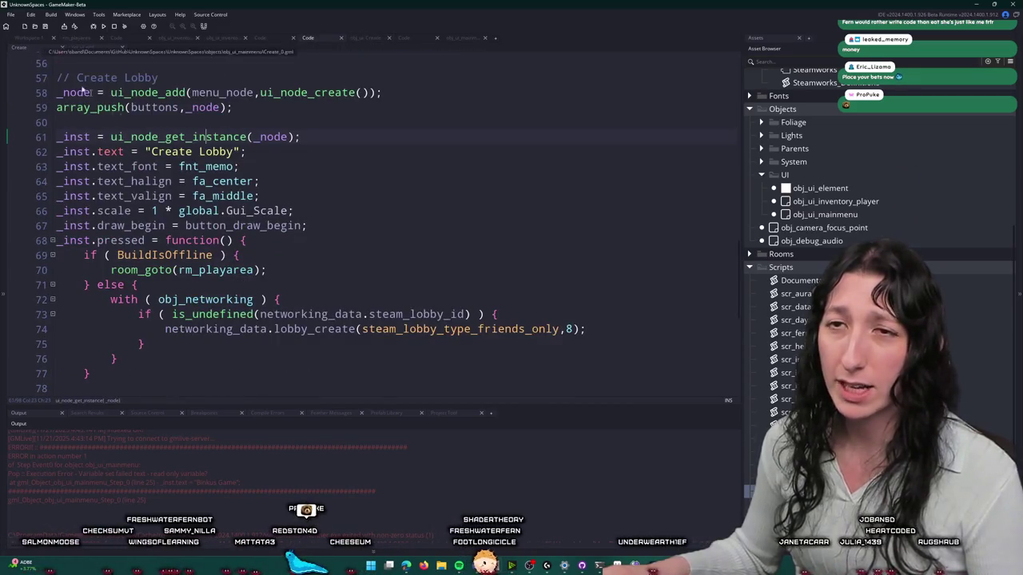
pyautogui.scroll(1, 397, 190)
pyautogui.click(397, 195)
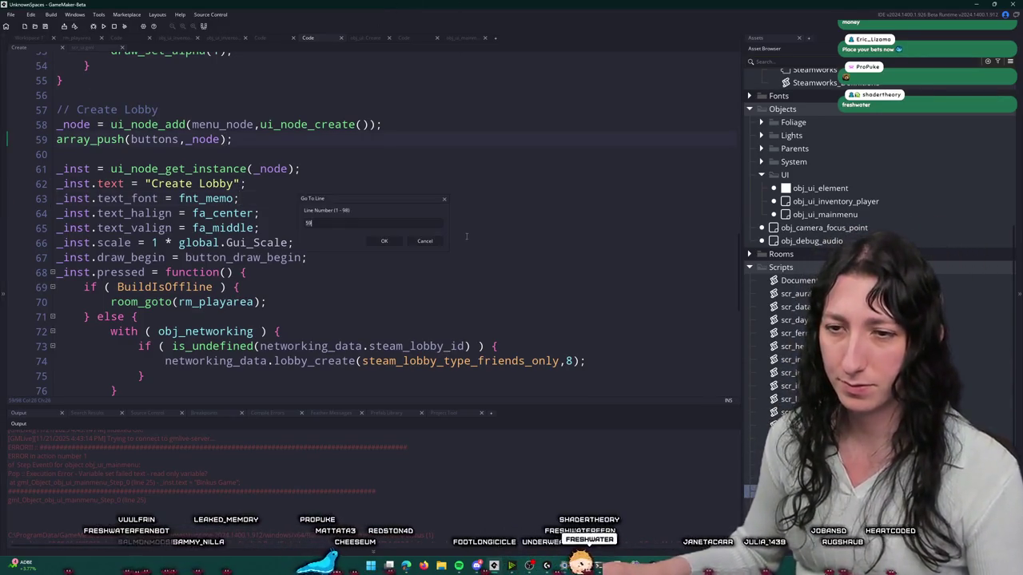
pyautogui.write('5')
pyautogui.press('Return')
pyautogui.scroll(3, 424, 223)
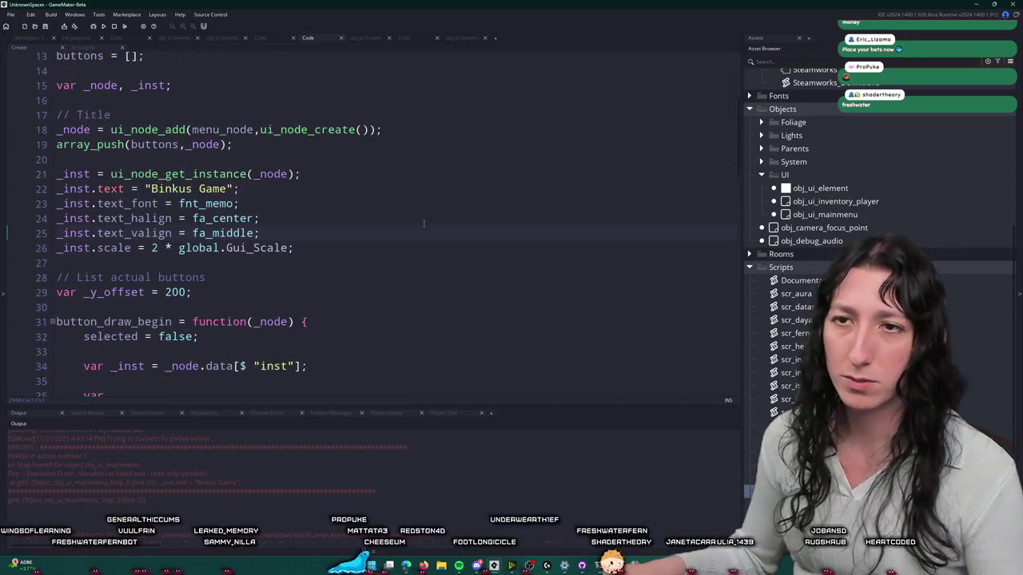
# Step: Review the title's text, text_font and text_valign lines, then run the game to the read-only error
pyautogui.click(170, 233)
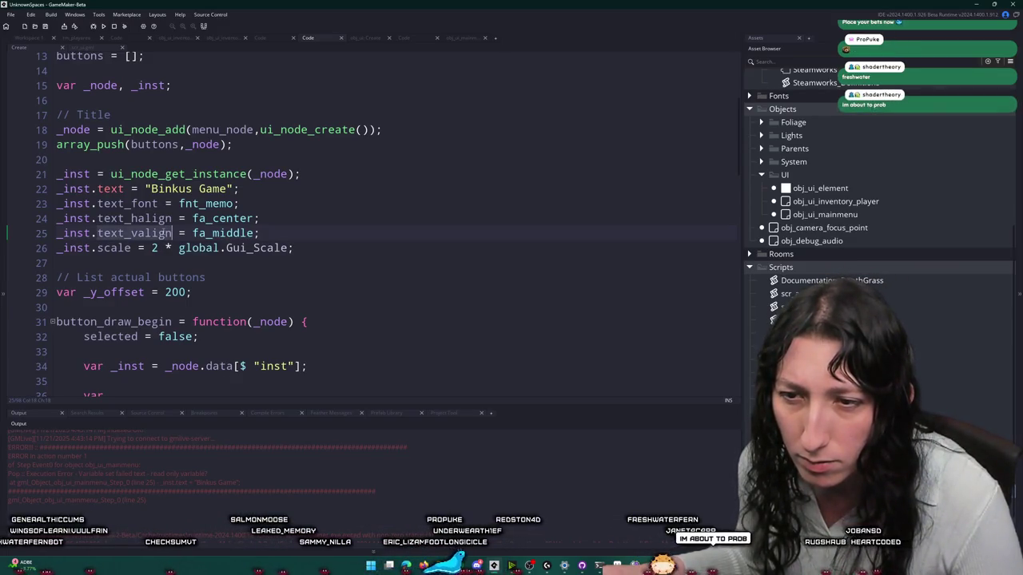
pyautogui.doubleClick(133, 204)
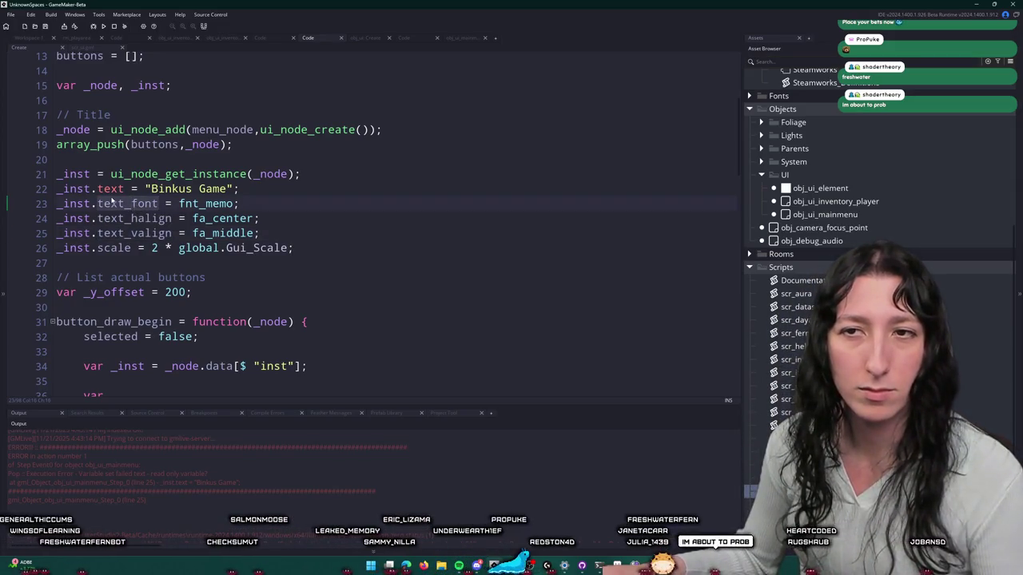
pyautogui.click(110, 189)
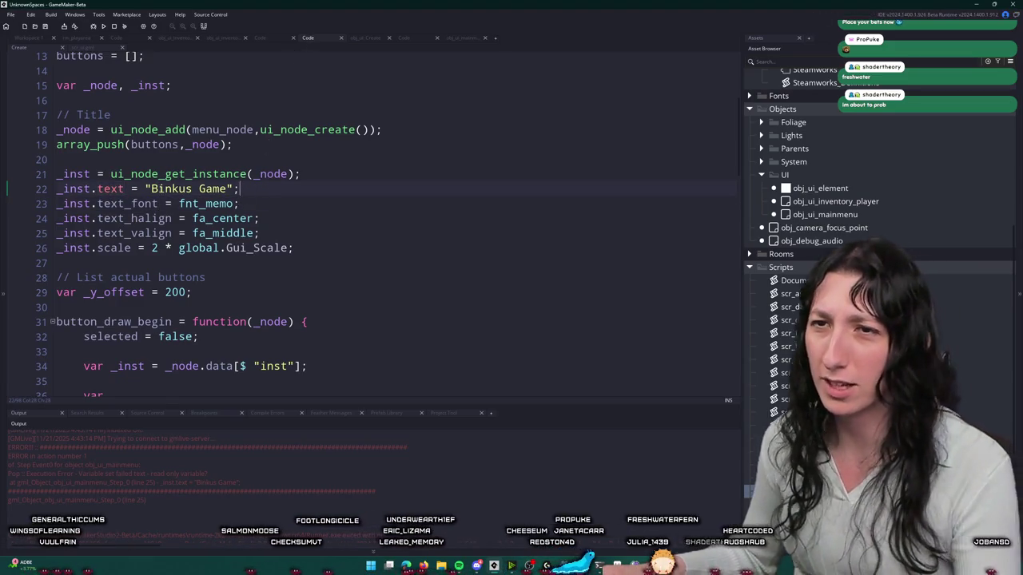
pyautogui.press('F5')
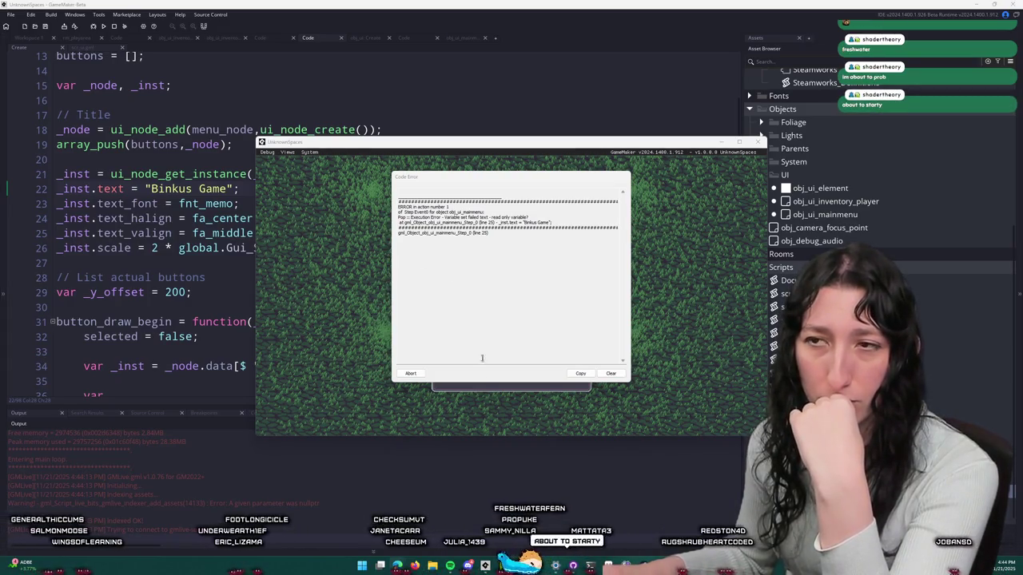
# Step: Abort the Code Error and return to the main menu Create code at text_halign
pyautogui.click(411, 373)
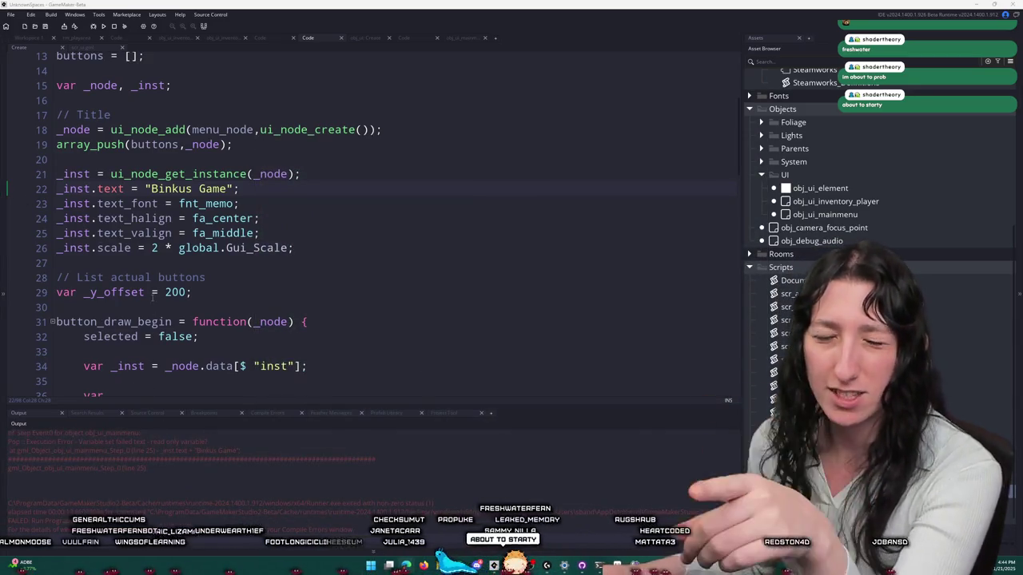
pyautogui.click(173, 218)
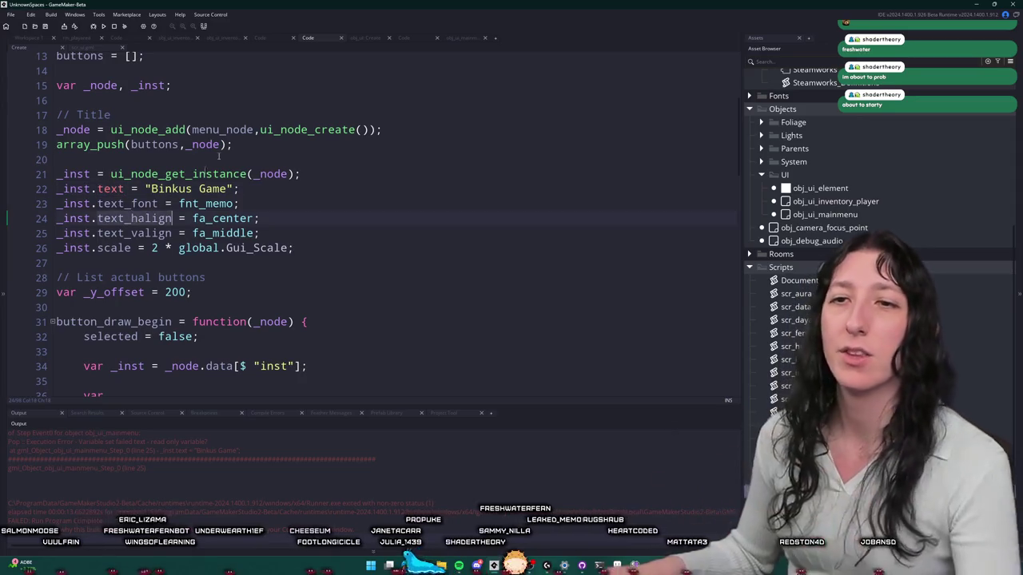
pyautogui.click(397, 38)
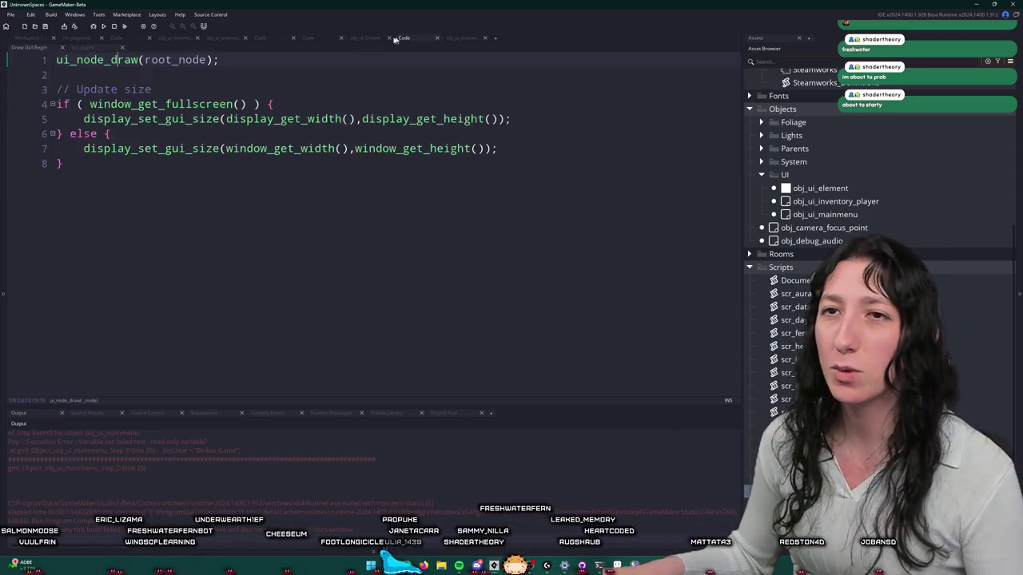
pyautogui.click(330, 41)
# Step: Check the text, text_halign and text_valign defaults in obj_ui_element's Create code
pyautogui.hotkey('ctrl', 't')
pyautogui.write('ui')
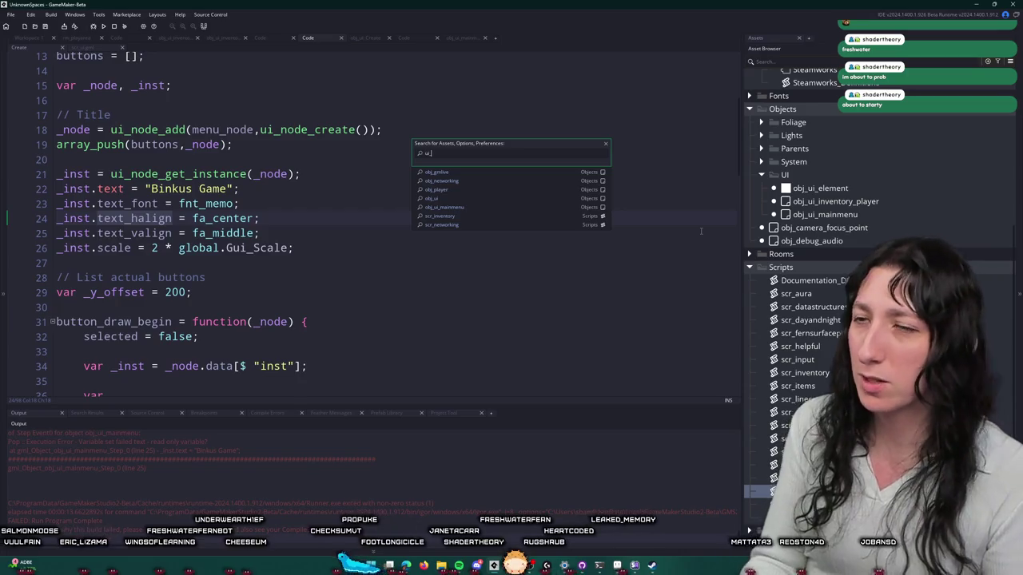
pyautogui.write('_')
pyautogui.write('_e')
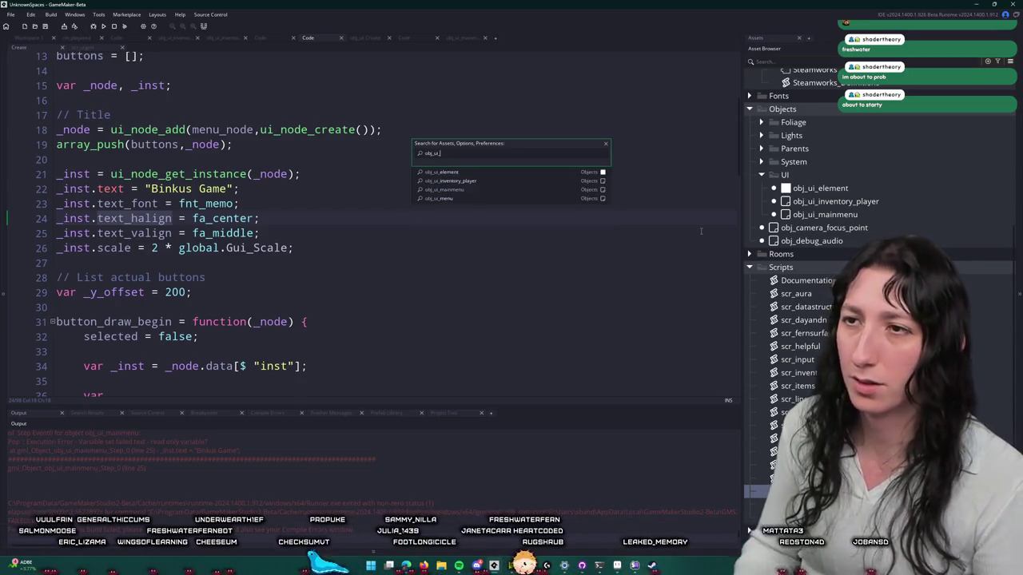
pyautogui.press('Return')
pyautogui.write('text_halign')
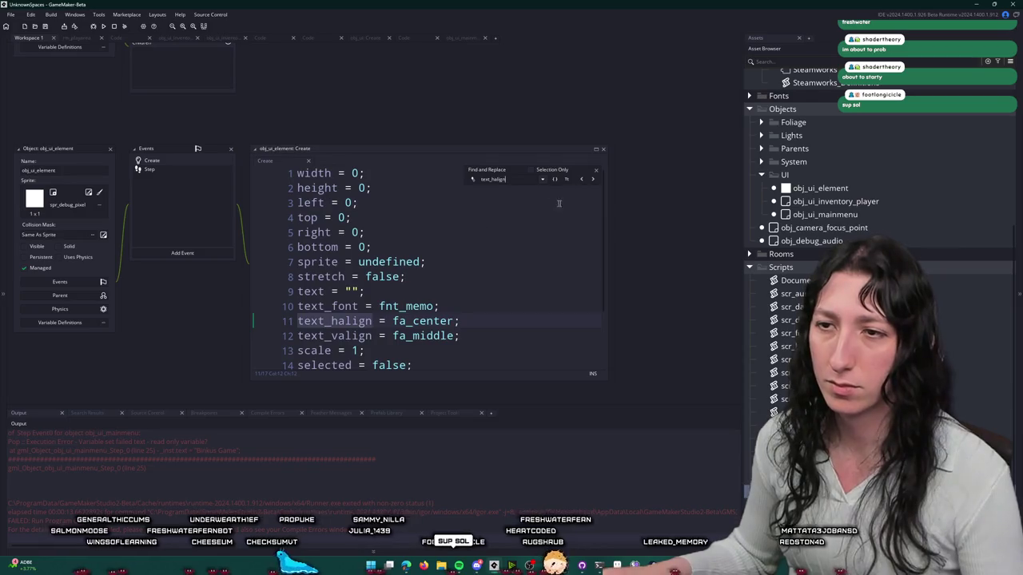
pyautogui.click(383, 289)
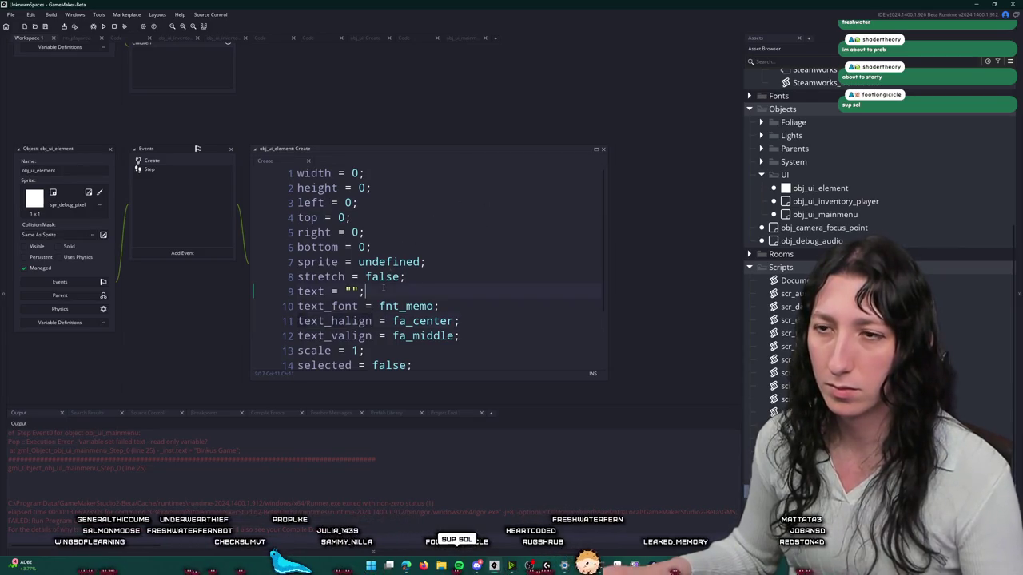
pyautogui.moveTo(472, 327); pyautogui.dragTo(289, 320)
pyautogui.scroll(-1, 319, 312)
pyautogui.scroll(1, 378, 306)
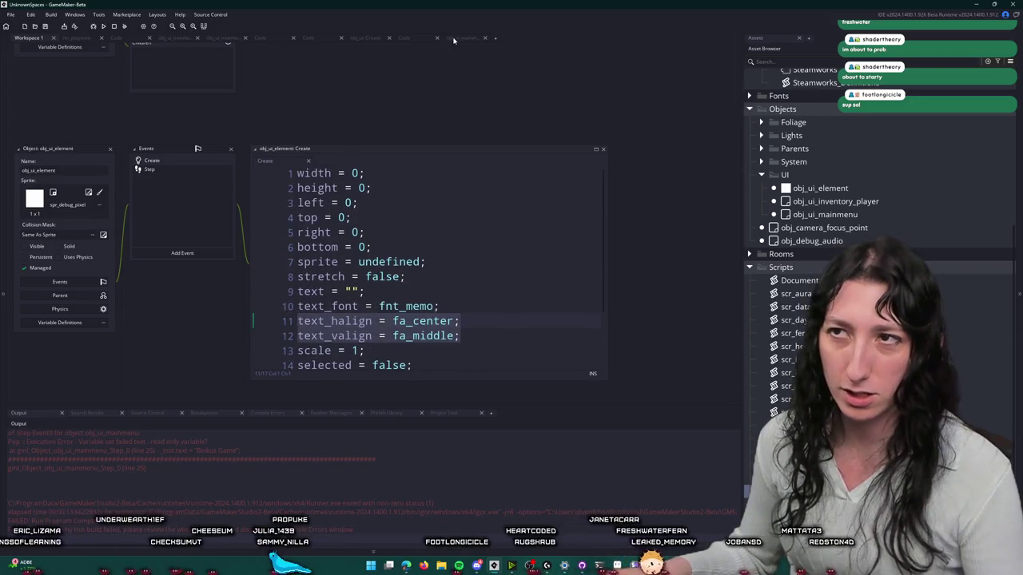
# Step: Inspect the ui_node_get_instance definition in scr_ui, then close the script
pyautogui.click(455, 37)
pyautogui.click(419, 39)
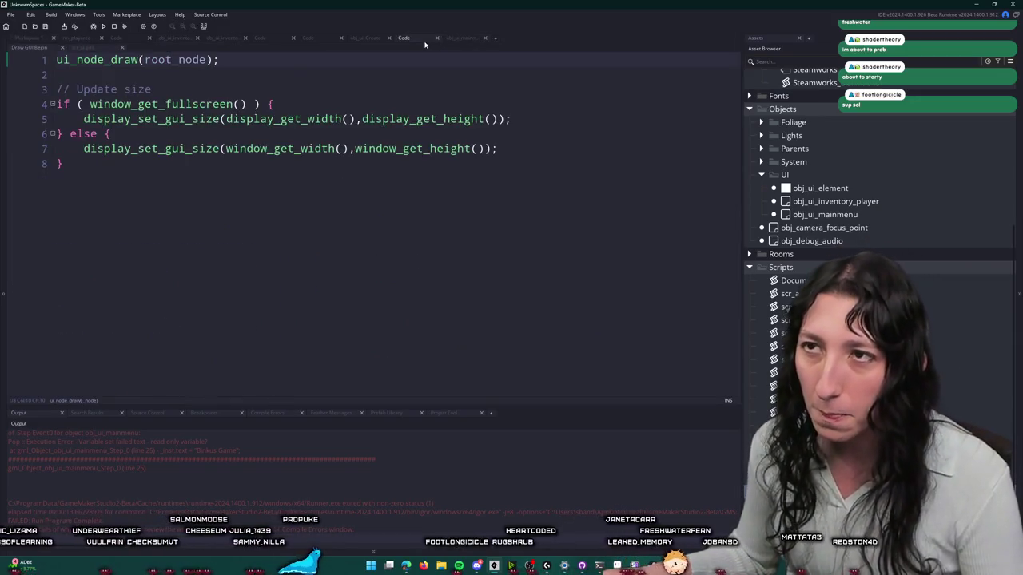
pyautogui.click(369, 39)
pyautogui.click(312, 38)
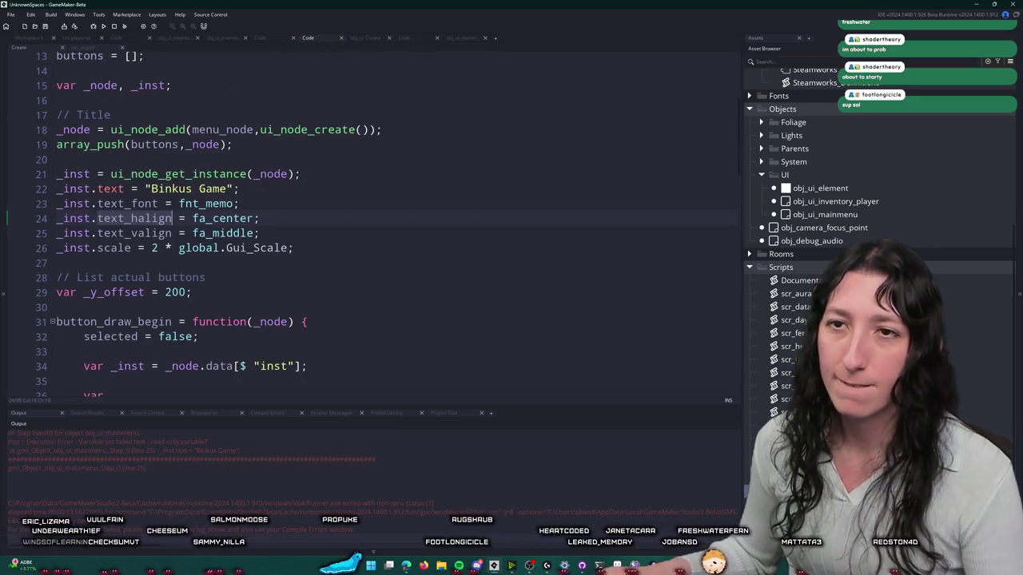
pyautogui.scroll(1, 199, 190)
pyautogui.click(199, 190)
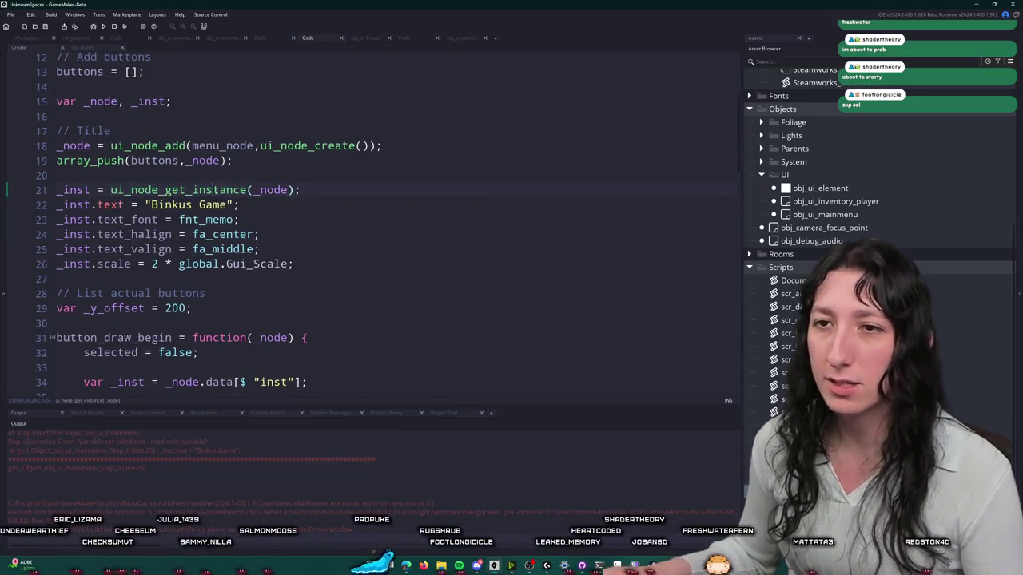
pyautogui.middleClick(199, 190)
pyautogui.click(199, 279)
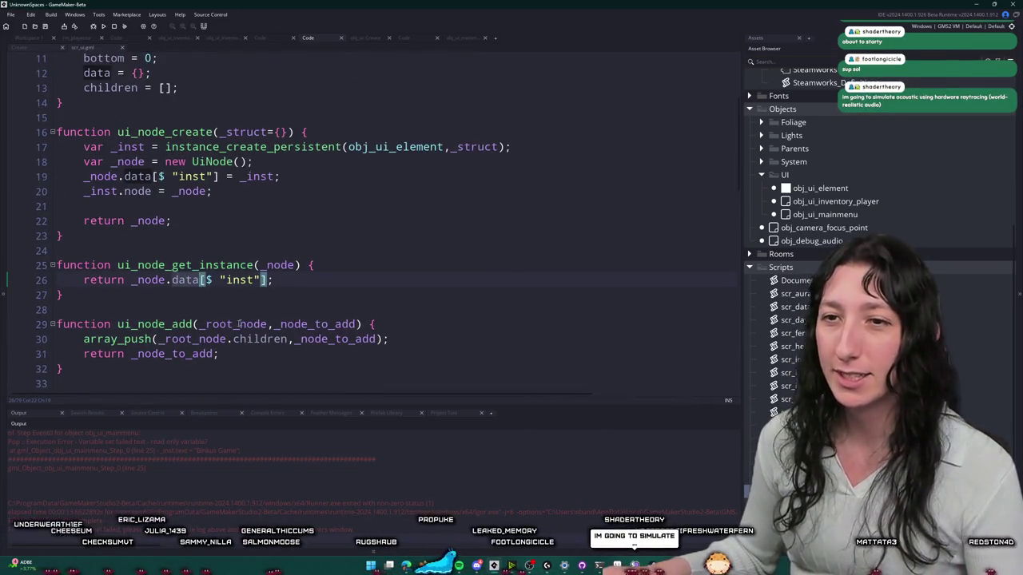
pyautogui.scroll(2, 155, 216)
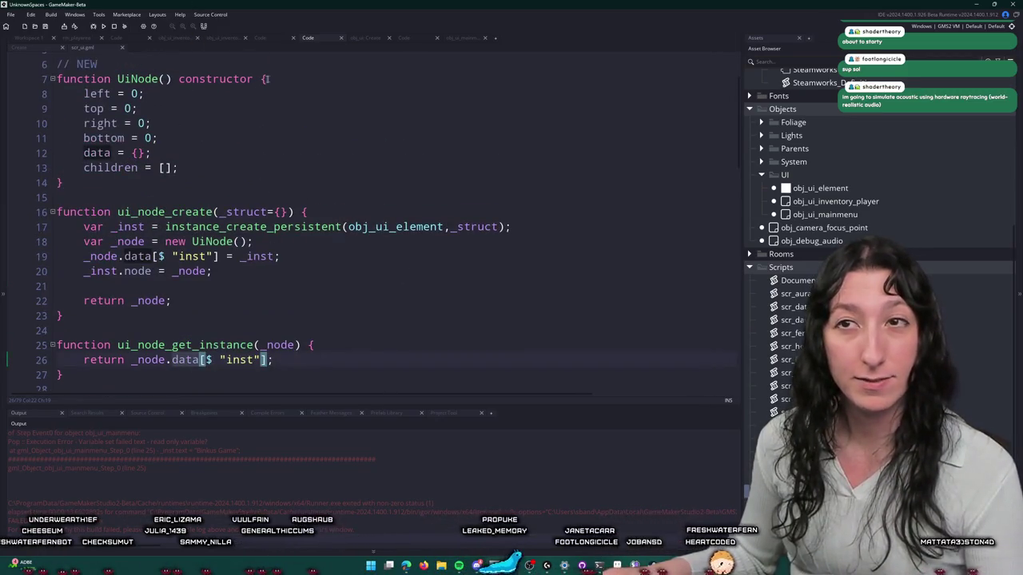
pyautogui.middleClick(85, 48)
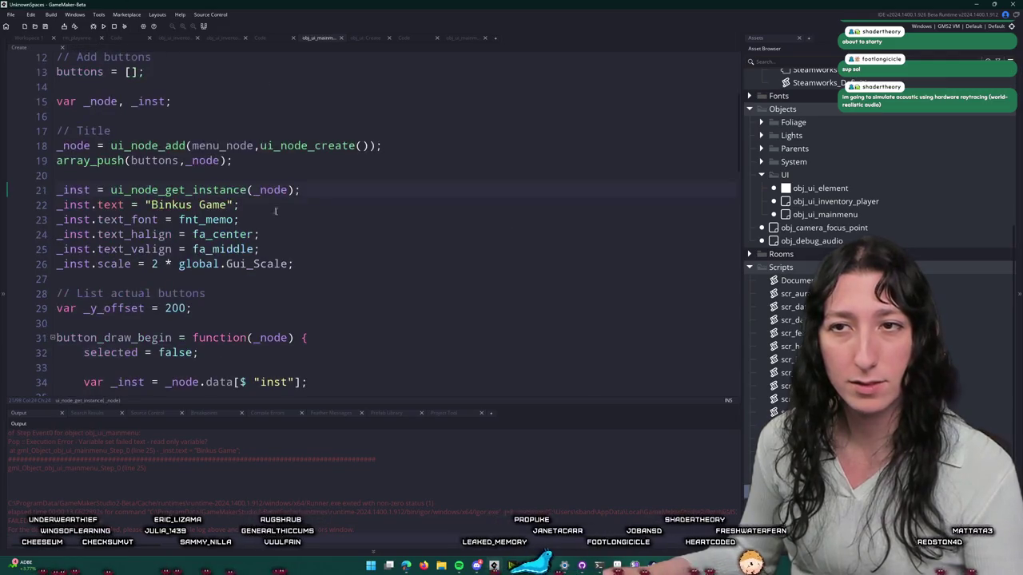
# Step: Start a show_message debug line below line 21 listing _inst's variable names
pyautogui.press('Up')
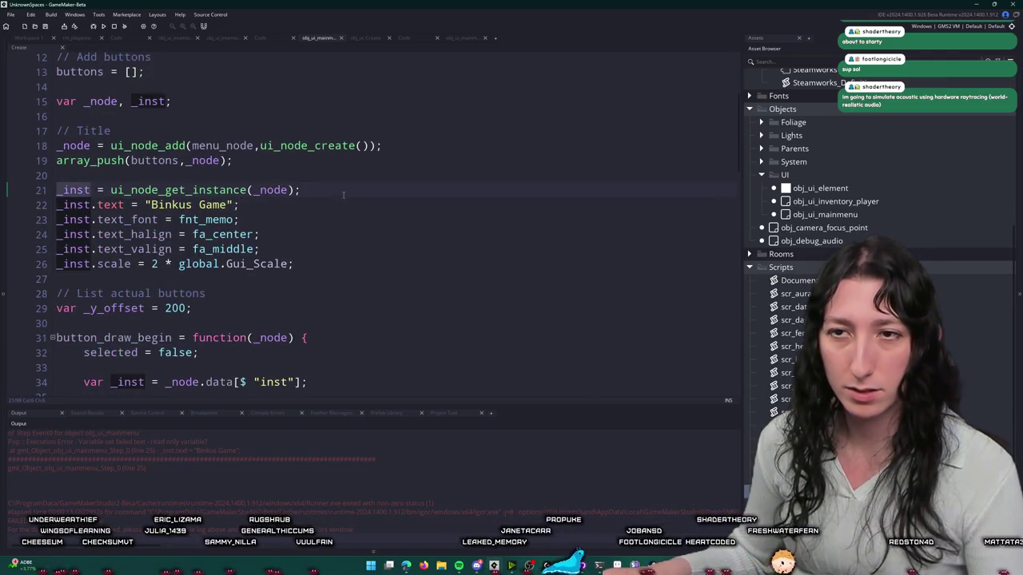
pyautogui.press('End')
pyautogui.press('Return')
pyautogui.write('show_message(in')
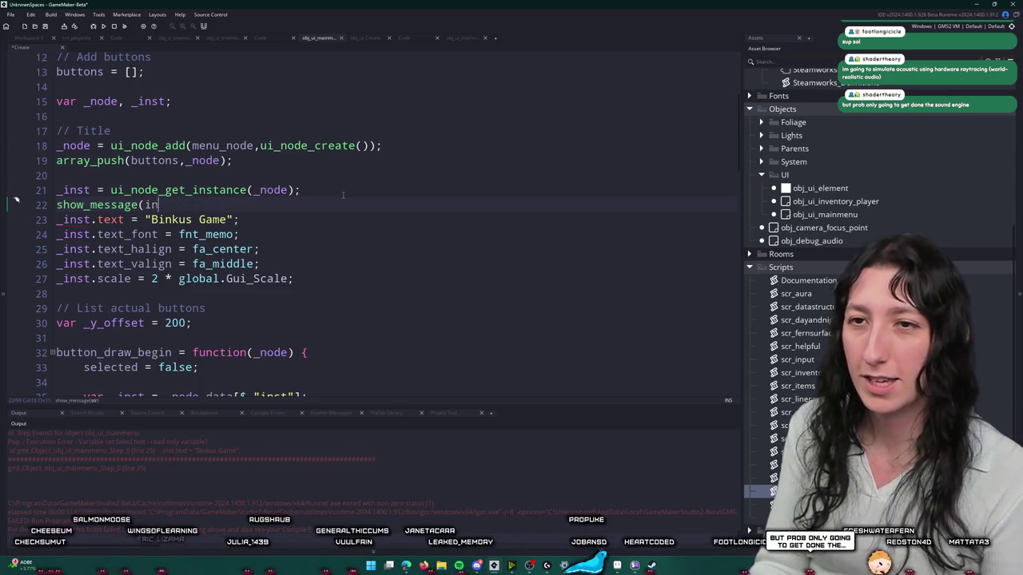
pyautogui.write('stance_riable_instance_ge')
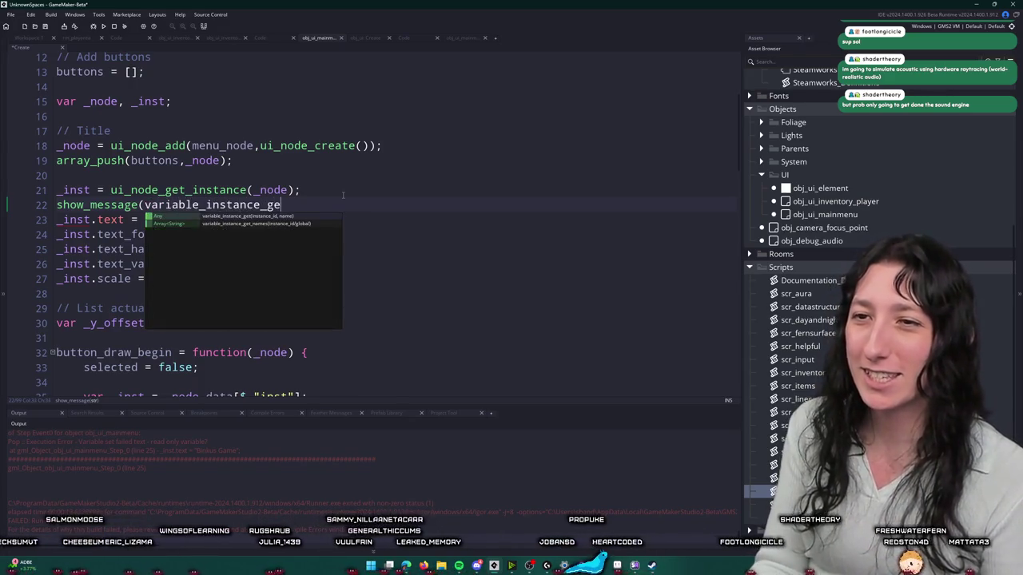
pyautogui.write('t_names(_inst));')
# Step: Run the game, dismiss the variable-names message, and abort the read-only text crash
pyautogui.press('F5')
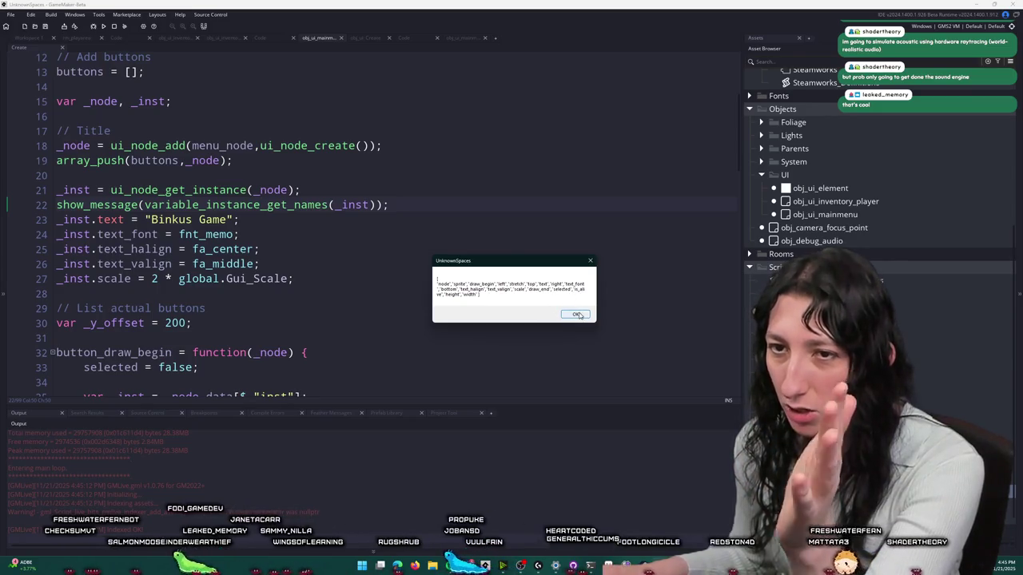
pyautogui.click(576, 314)
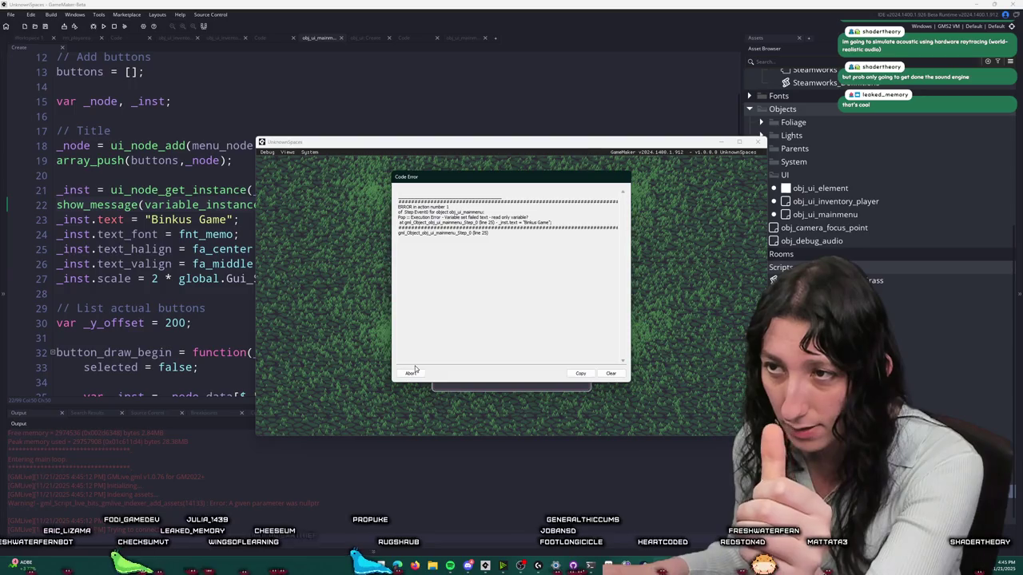
pyautogui.click(411, 373)
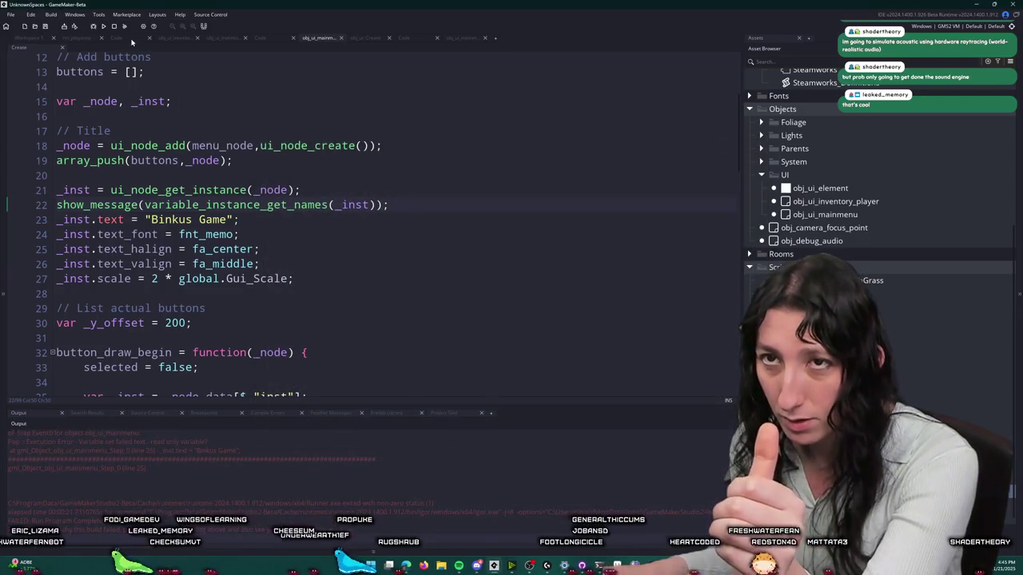
# Step: Delete the line-22 show_message debug line, rerun the game, and abort the repeated error
pyautogui.click(97, 220)
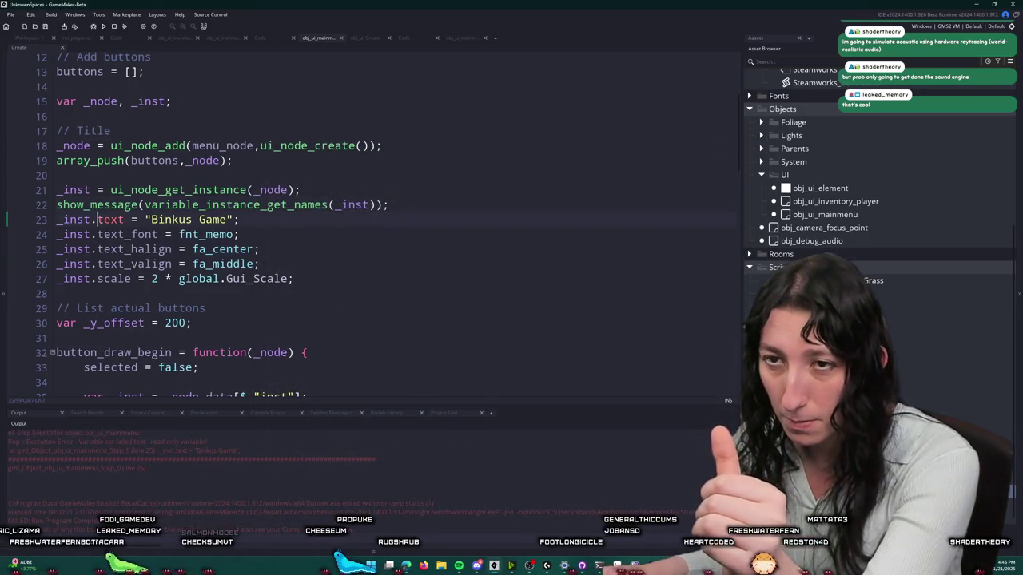
pyautogui.moveTo(390, 206); pyautogui.dragTo(300, 190)
pyautogui.press('BackSpace')
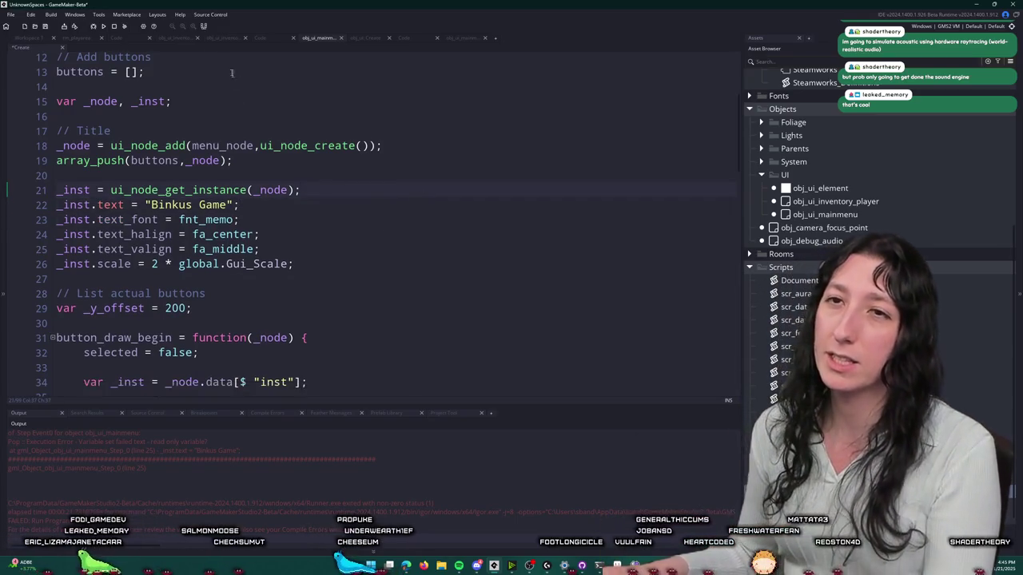
pyautogui.click(127, 27)
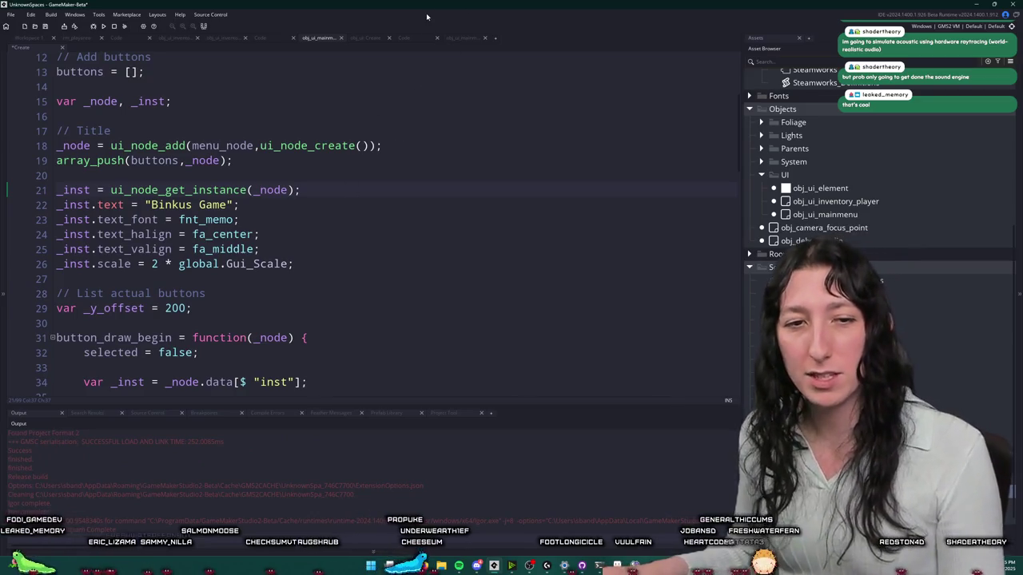
pyautogui.click(394, 278)
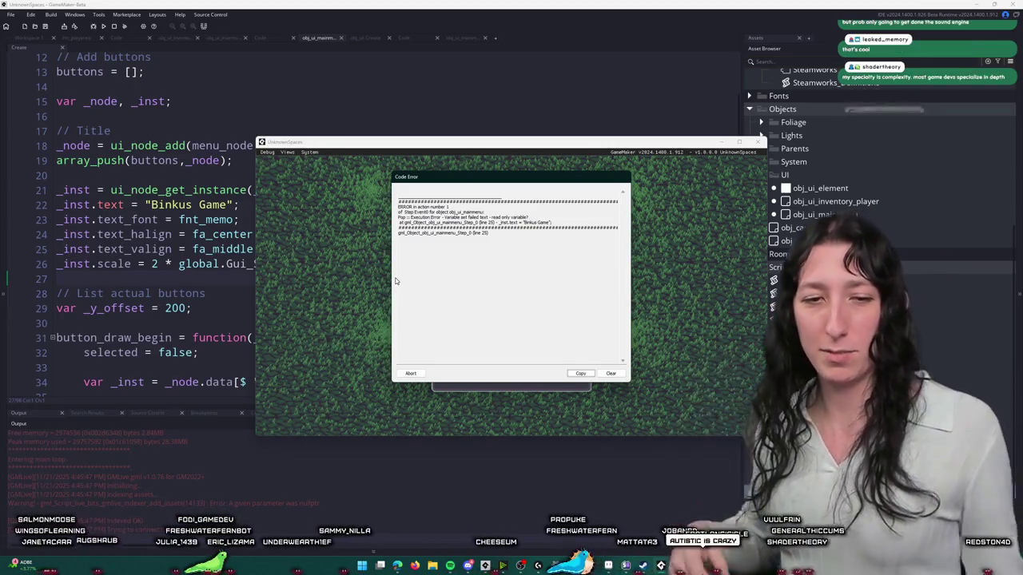
pyautogui.click(411, 373)
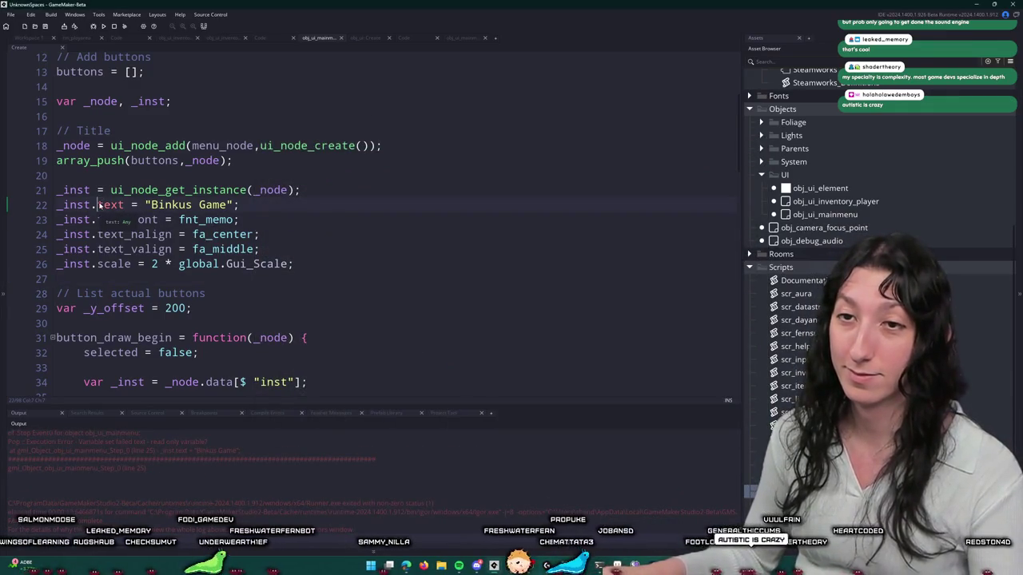
pyautogui.click(346, 191)
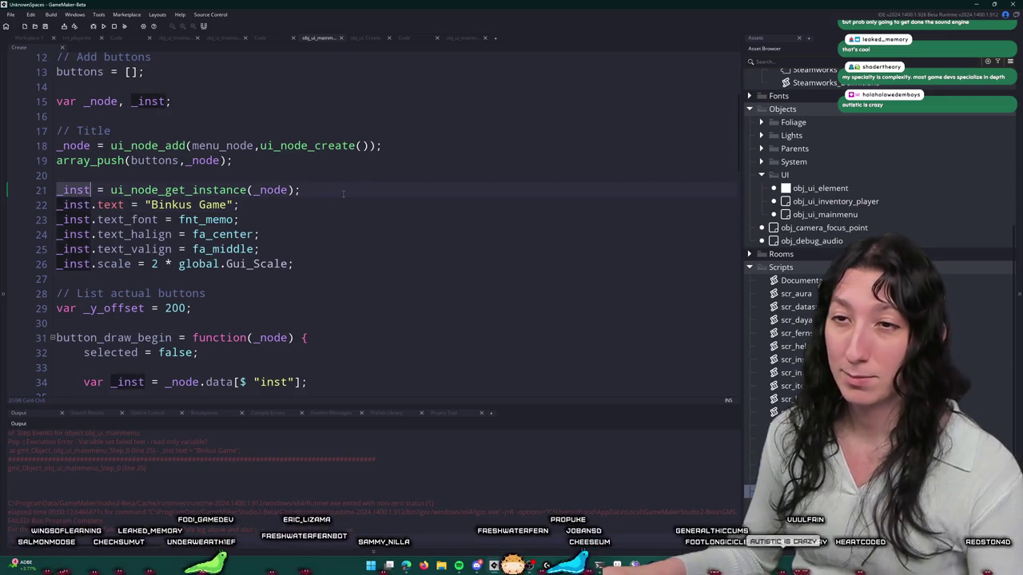
# Step: Replace the _inst assignment with 'with ( ui_node_get_instance(_node) ) {'
pyautogui.press('Return')
pyautogui.write('with (')
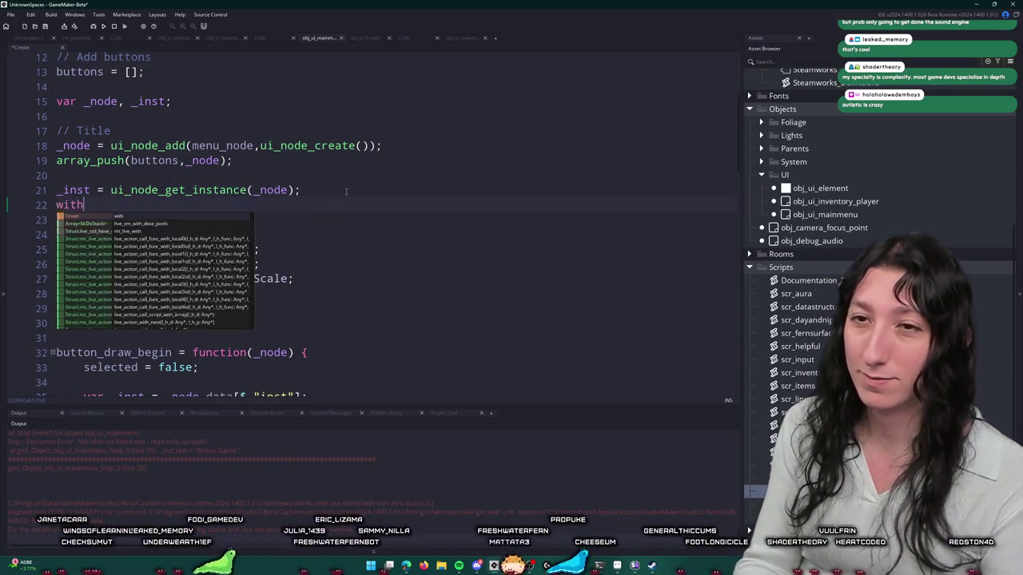
pyautogui.moveTo(300, 190); pyautogui.dragTo(110, 190)
pyautogui.hotkey('ctrl', 'c')
pyautogui.click(104, 204)
pyautogui.hotkey('ctrl', 'v')
pyautogui.write(') {')
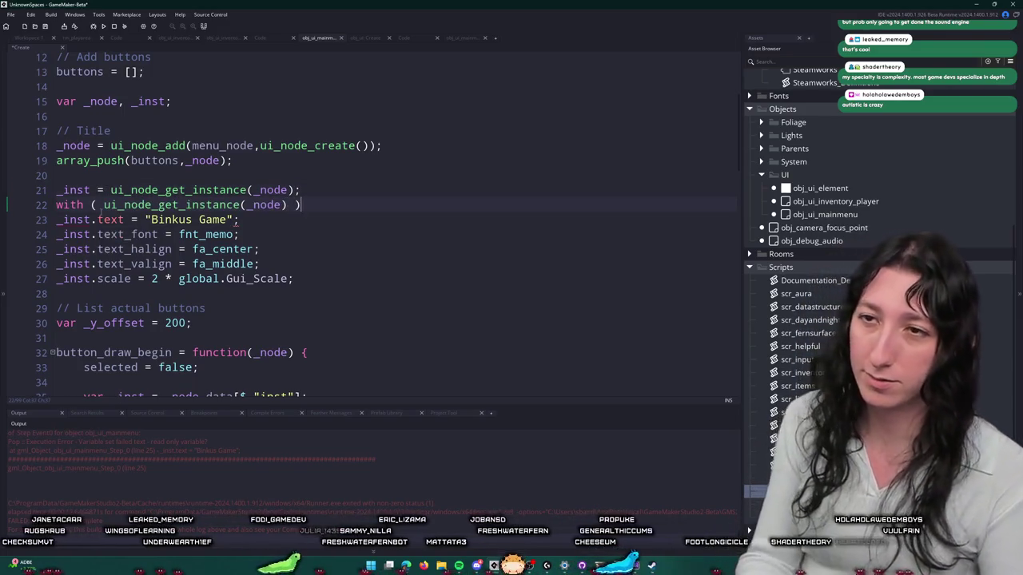
pyautogui.press('Up')
pyautogui.hotkey('shift', 'Up')
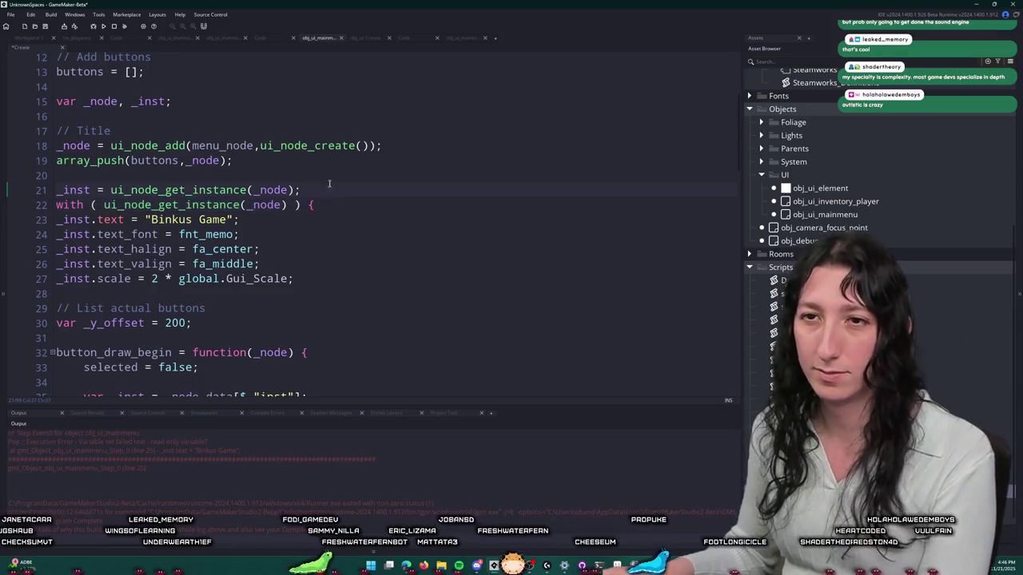
pyautogui.press('BackSpace')
# Step: Strip the _inst. prefixes, close the block with '}', and indent the title settings
pyautogui.moveTo(97, 205); pyautogui.dragTo(56, 264)
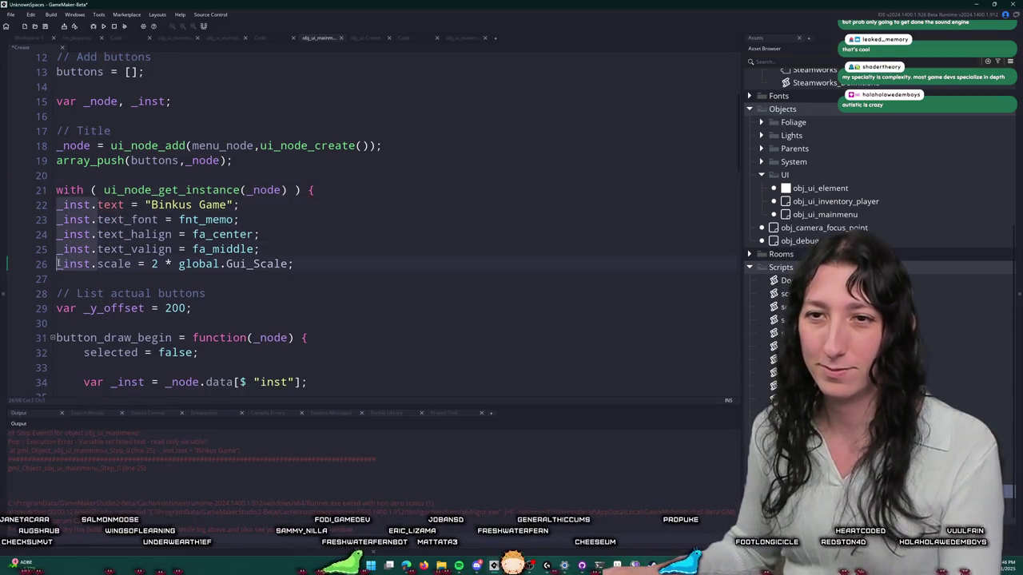
pyautogui.press('BackSpace')
pyautogui.press('Return')
pyautogui.write('}')
pyautogui.moveTo(56, 205); pyautogui.dragTo(210, 264)
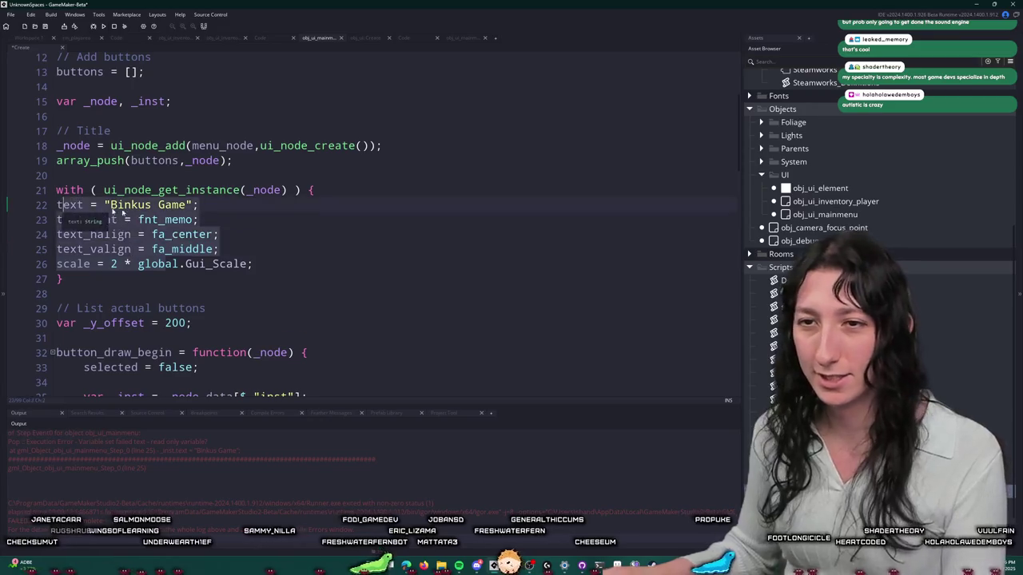
pyautogui.press('Tab')
# Step: Rerun the game and abort the still-present read-only text error
pyautogui.press('F5')
pyautogui.scroll(-2, 306, 234)
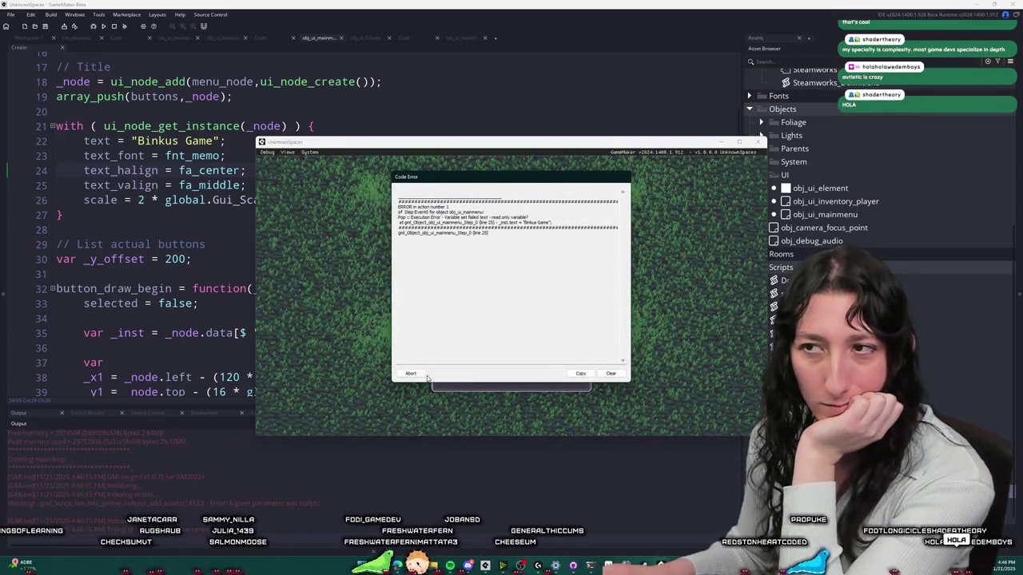
pyautogui.click(410, 373)
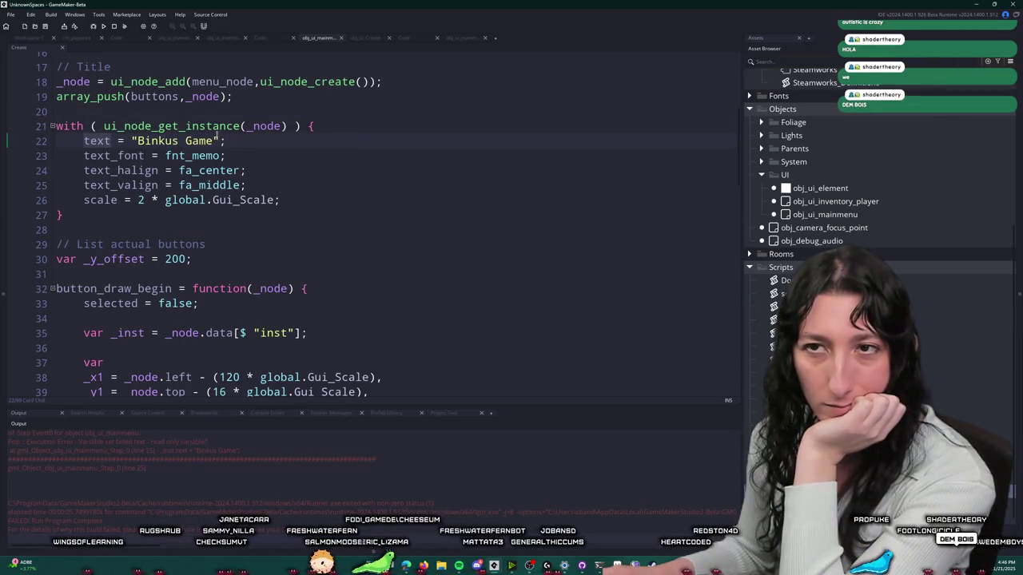
# Step: Inspect the ui_node_get_instance definition and UiNode fields in scr_ui
pyautogui.middleClick(199, 126)
pyautogui.scroll(8, 320, 223)
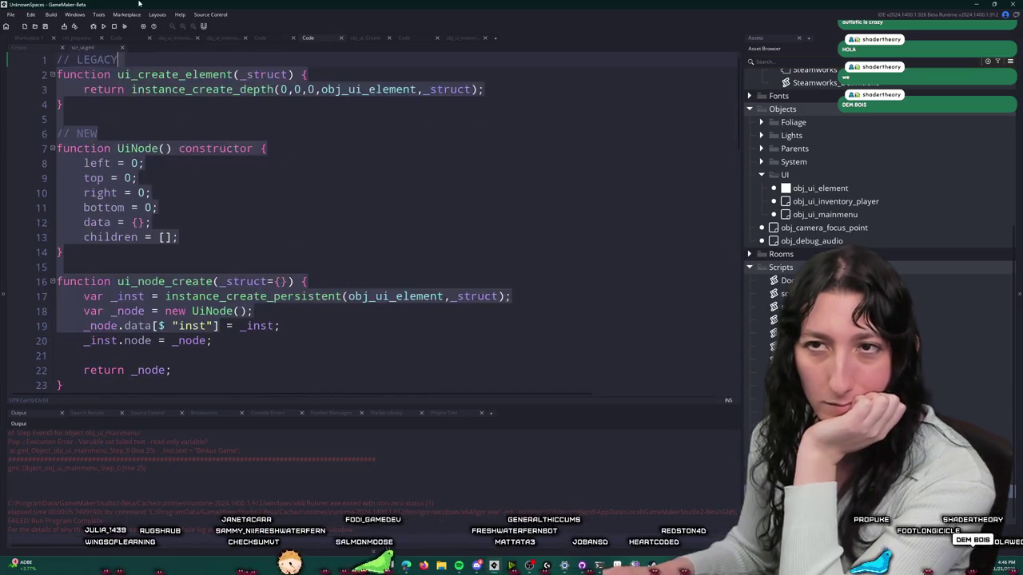
pyautogui.click(200, 193)
pyautogui.scroll(-2, 236, 157)
pyautogui.scroll(2, 237, 156)
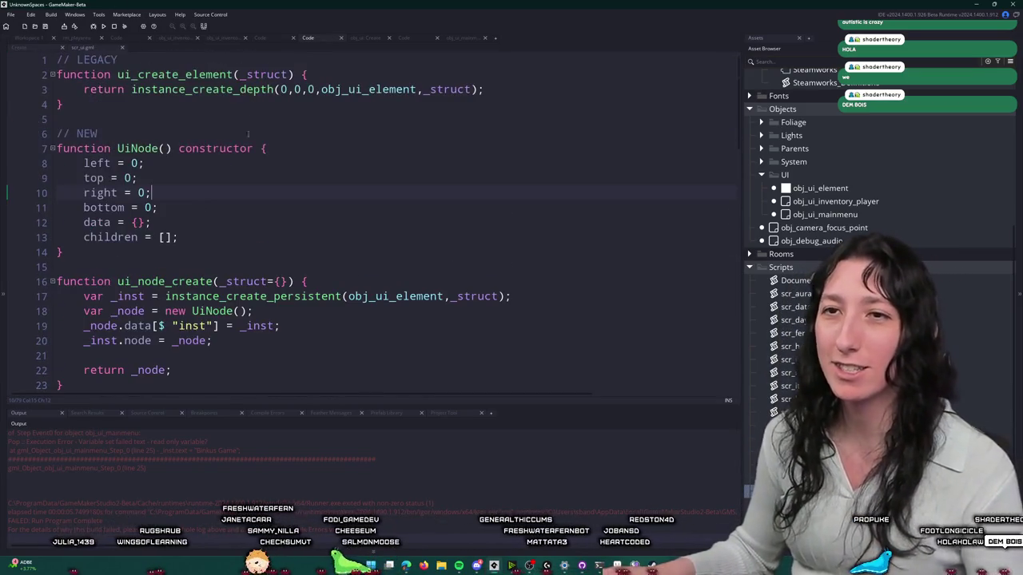
pyautogui.click(363, 37)
pyautogui.click(404, 37)
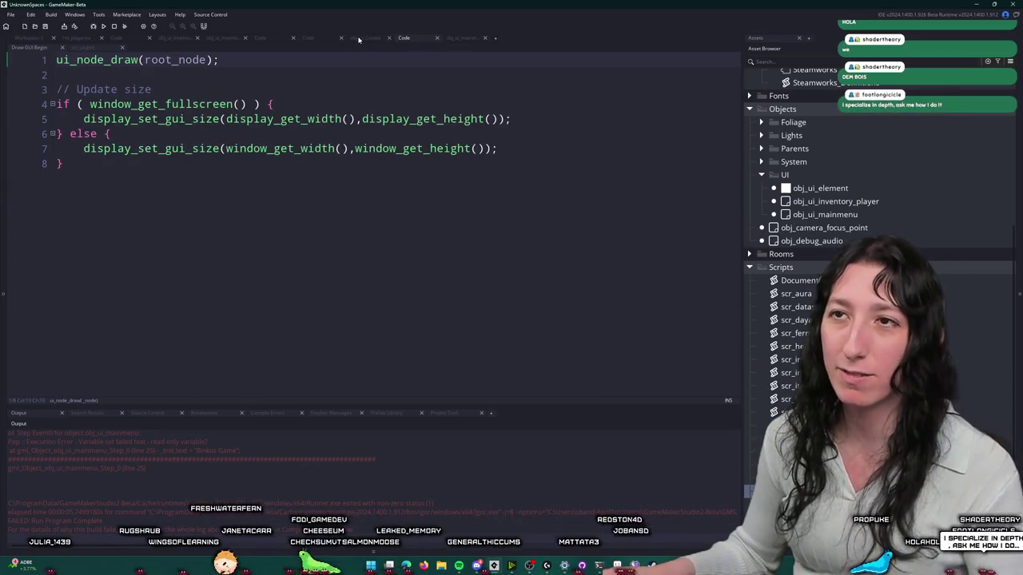
pyautogui.click(361, 37)
pyautogui.click(404, 37)
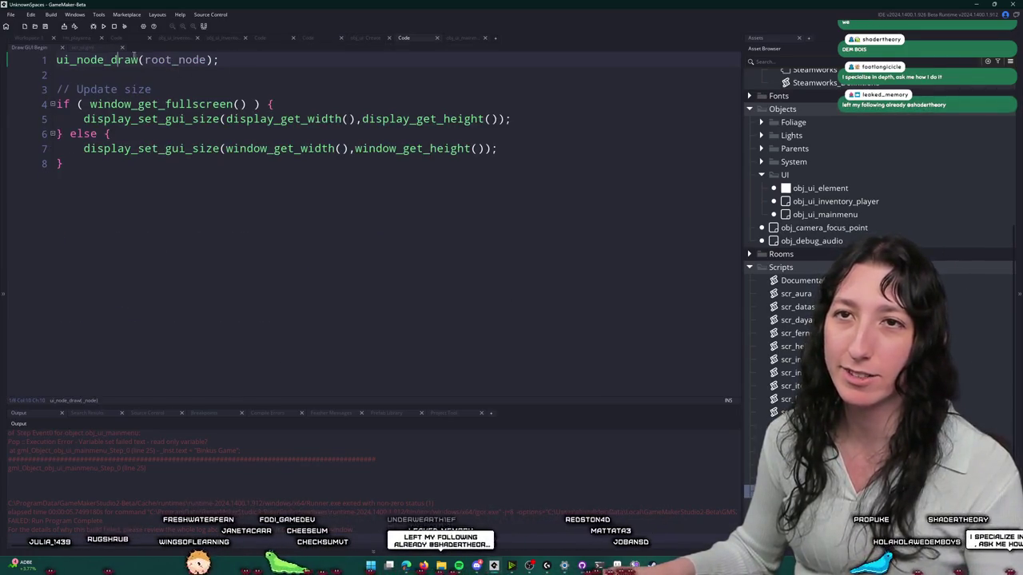
# Step: Rename the text variable to text_str in obj_ui_element's Create event
pyautogui.doubleClick(820, 188)
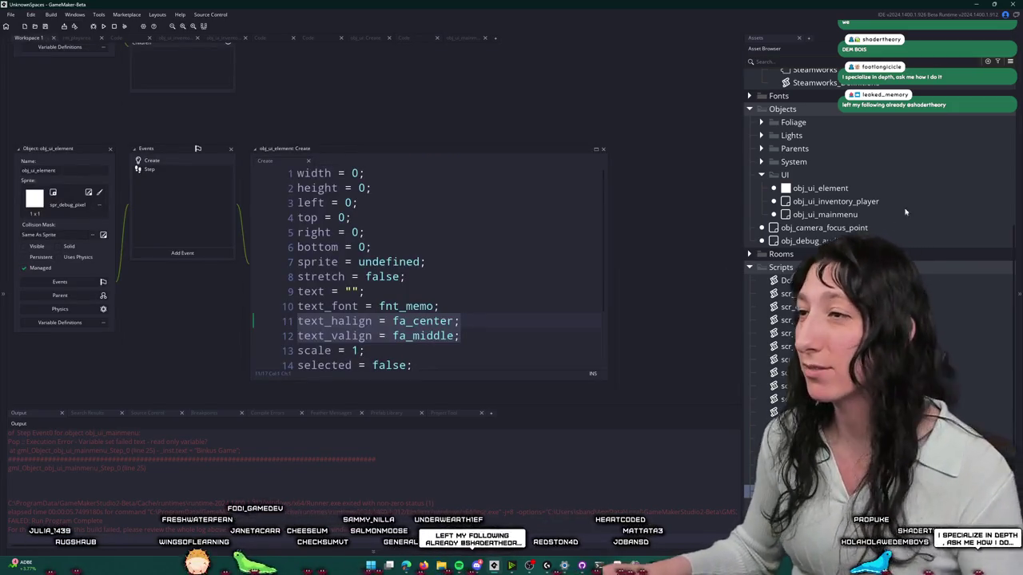
pyautogui.click(821, 187)
pyautogui.click(351, 247)
pyautogui.click(323, 293)
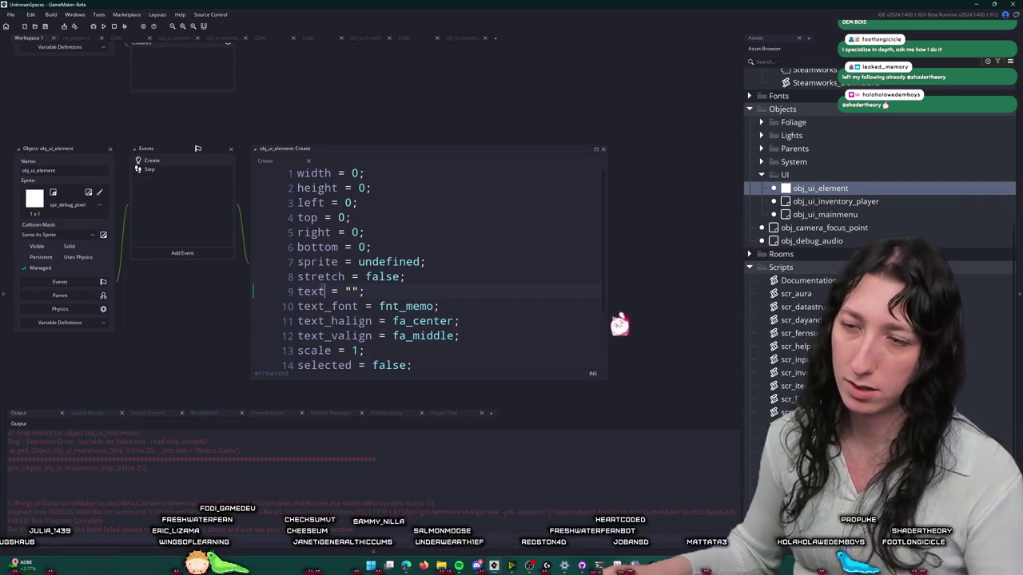
pyautogui.write('_str')
pyautogui.click(308, 307)
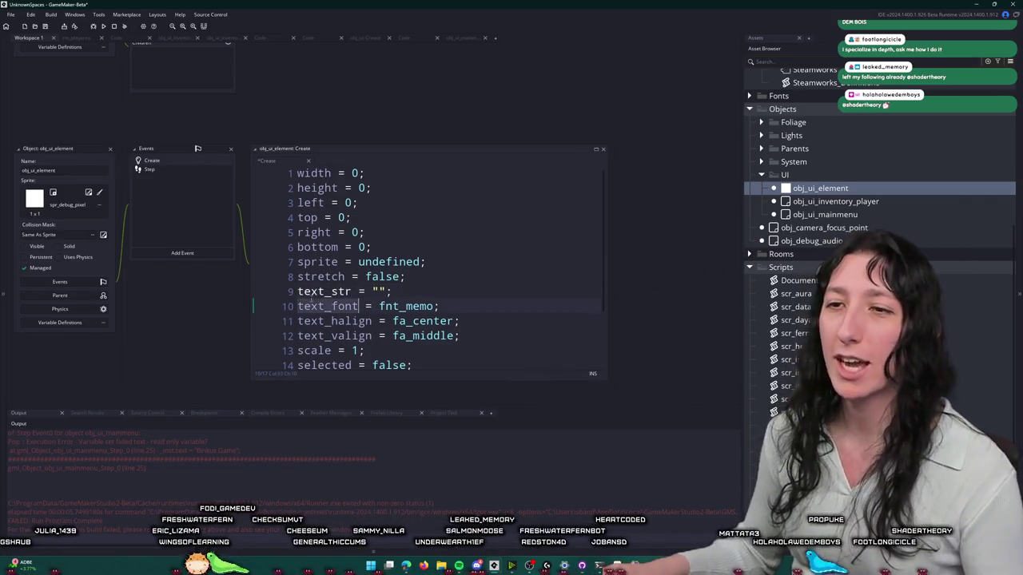
pyautogui.doubleClick(323, 291)
# Step: Bring up obj_ui_element's Step event from the object workspace
pyautogui.click(149, 170)
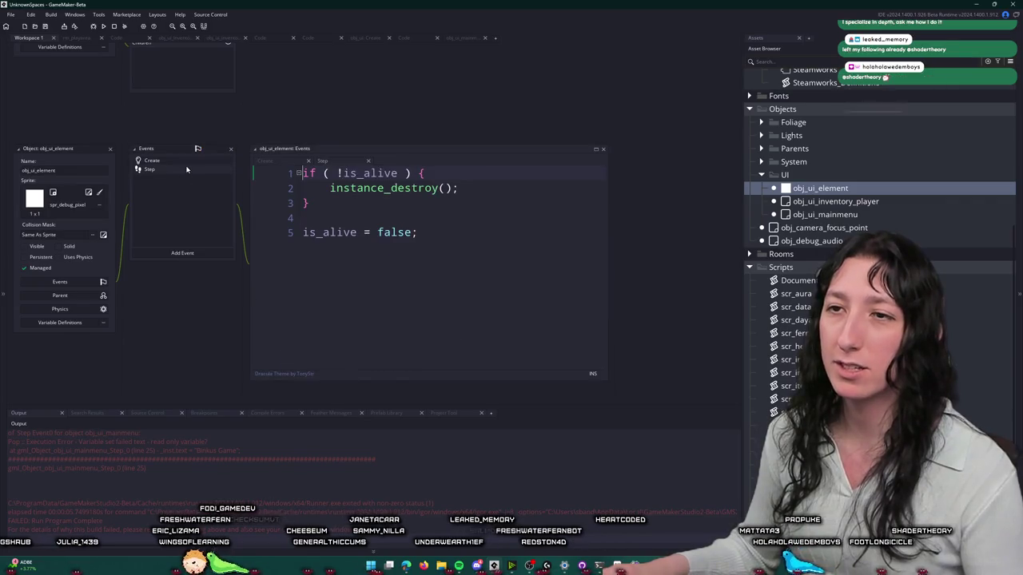
pyautogui.click(469, 38)
pyautogui.click(410, 38)
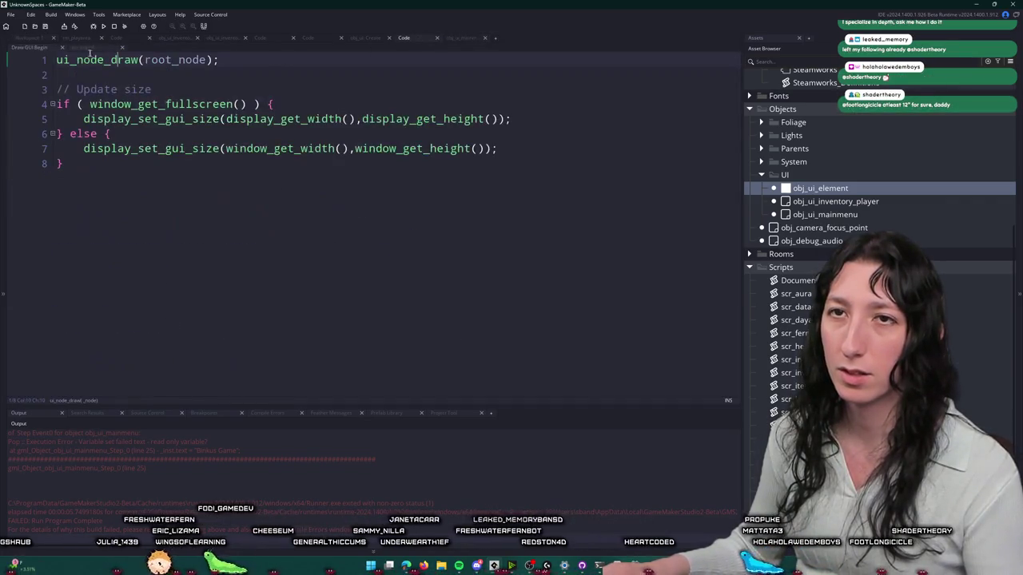
pyautogui.click(22, 38)
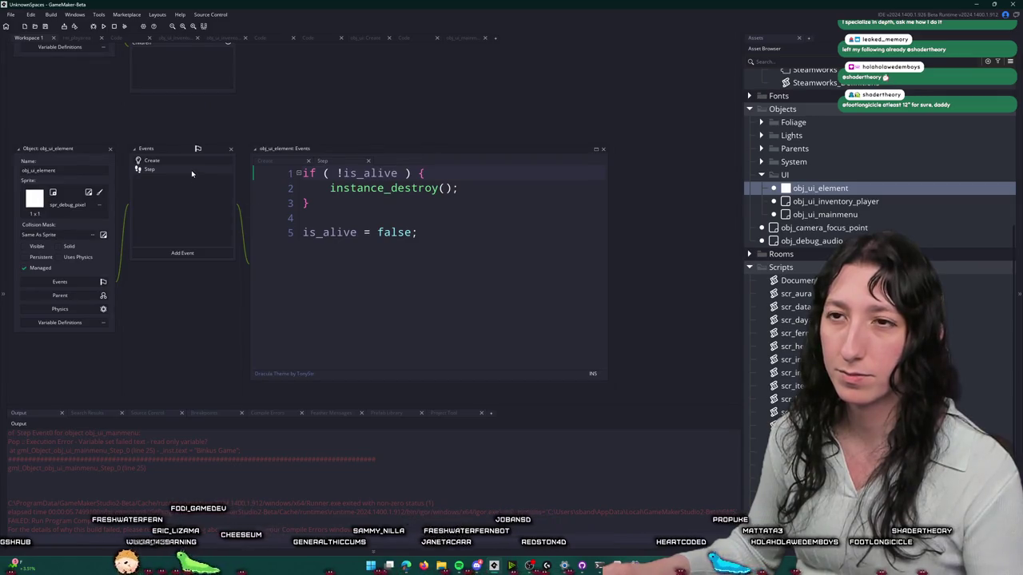
pyautogui.click(190, 162)
pyautogui.click(172, 170)
# Step: Delete obj_ui_element's Step event, confirming with Yes, then review the main menu code
pyautogui.rightClick(173, 170)
pyautogui.click(204, 236)
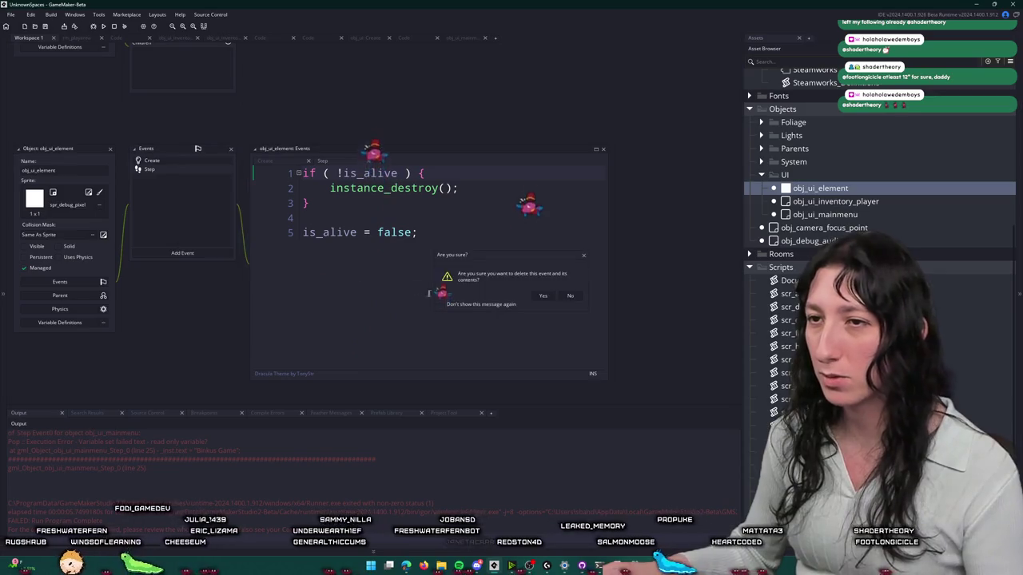
pyautogui.click(540, 295)
pyautogui.click(471, 38)
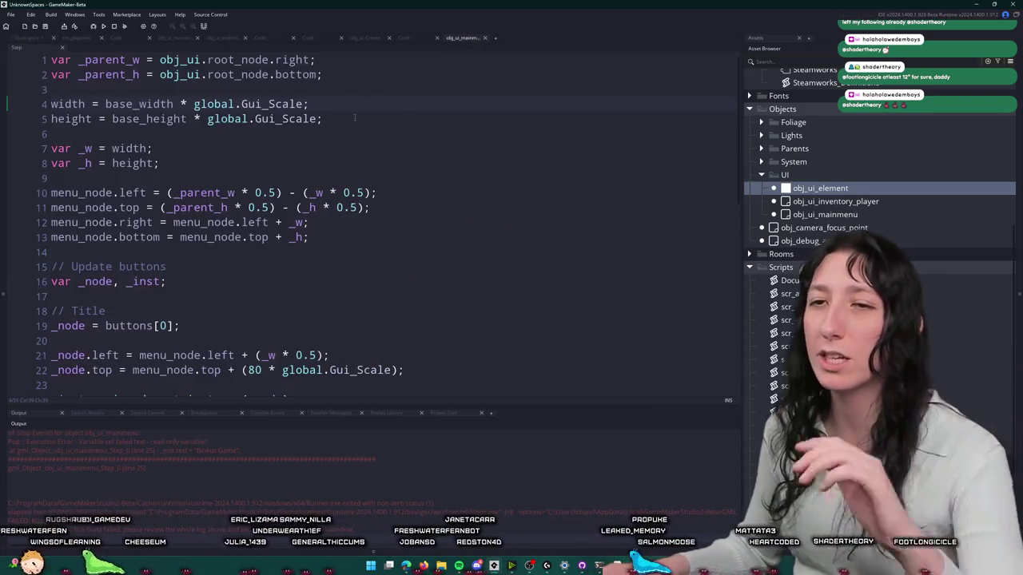
pyautogui.scroll(-2, 341, 148)
pyautogui.scroll(-4, 340, 148)
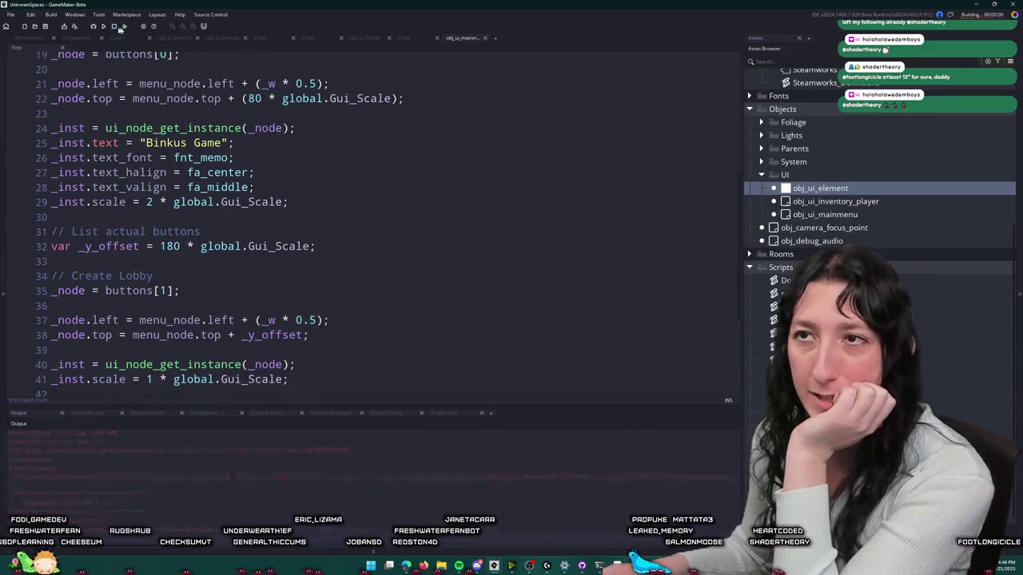
pyautogui.click(412, 36)
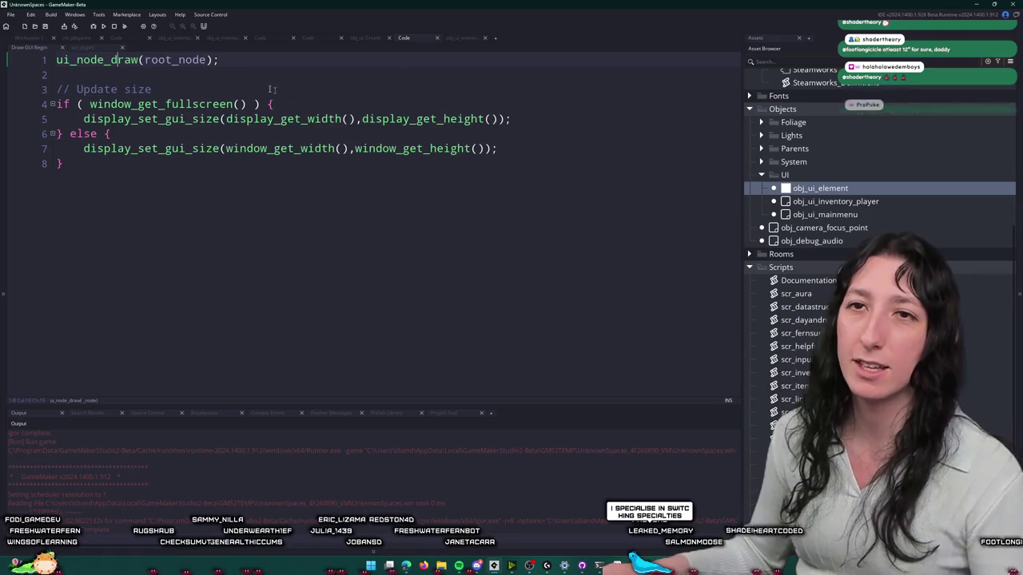
# Step: Comment out the old instance sprite lines in the UI drawing code
pyautogui.click(365, 38)
pyautogui.hotkey('ctrl', 'k')
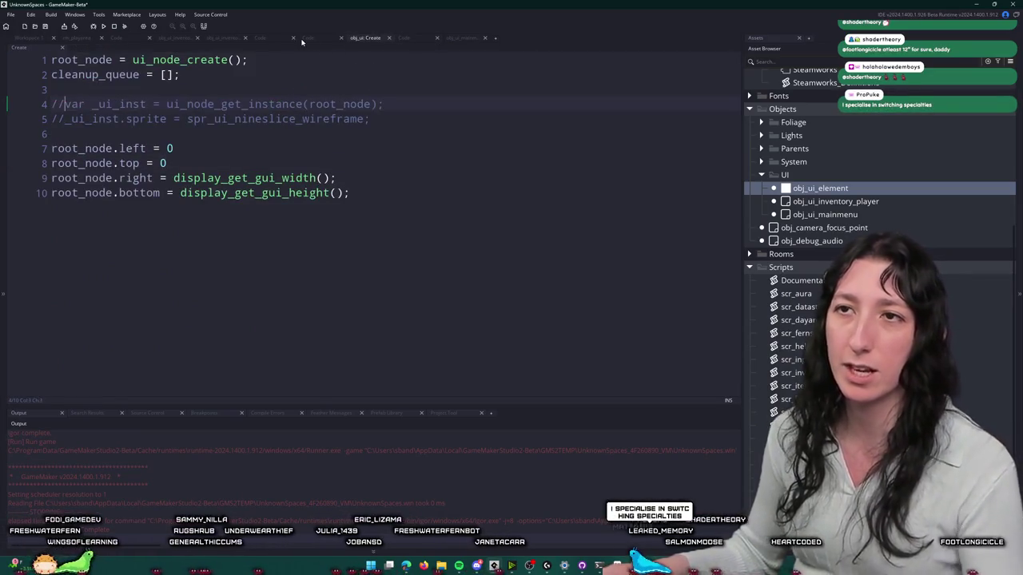
pyautogui.click(302, 38)
pyautogui.scroll(2, 809, 190)
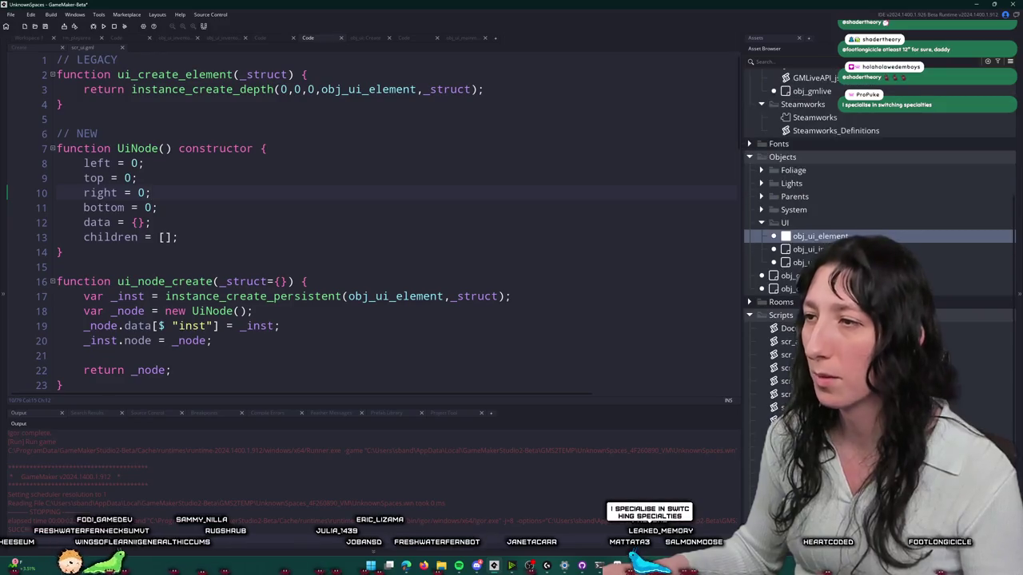
# Step: Undo the with-block rewrite of the title in the main menu's Create event
pyautogui.doubleClick(810, 262)
pyautogui.doubleClick(188, 125)
pyautogui.hotkey('ctrl', 'z')
pyautogui.hotkey('ctrl', 'z')
pyautogui.hotkey('ctrl', 'z')
pyautogui.hotkey('ctrl', 'z')
pyautogui.hotkey('ctrl', 'z')
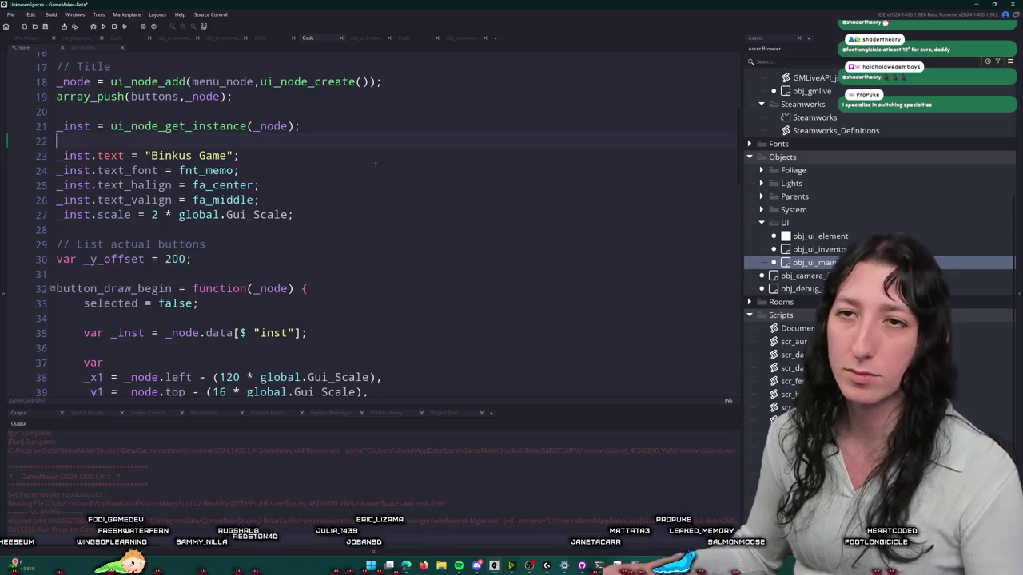
pyautogui.hotkey('ctrl', 'z')
# Step: Delete the title's text, font, halign and valign lines from the Step code and run the game
pyautogui.click(463, 38)
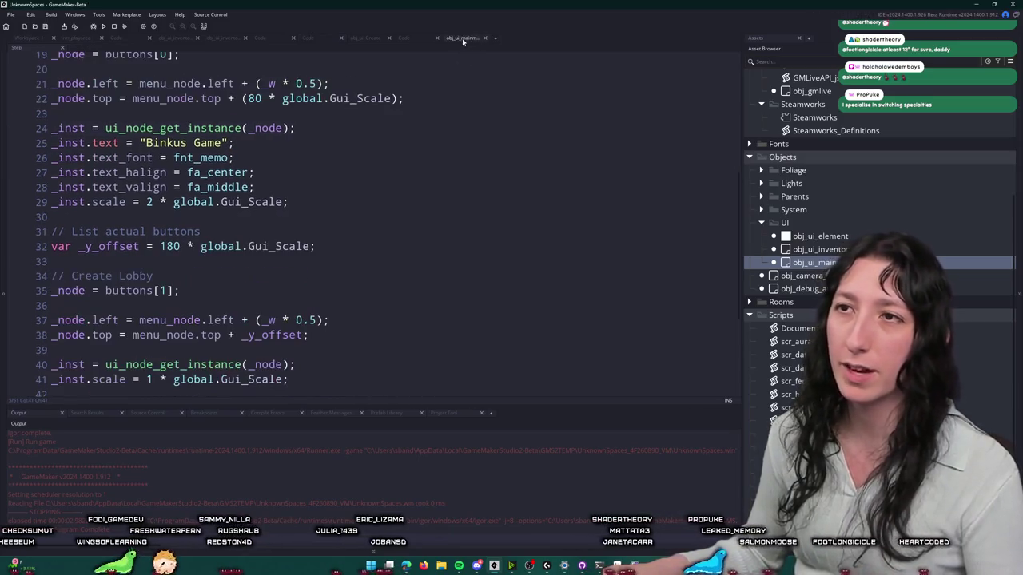
pyautogui.scroll(3, 252, 114)
pyautogui.click(285, 251)
pyautogui.hotkey('shift', 'Up')
pyautogui.hotkey('shift', 'Up')
pyautogui.hotkey('shift', 'Up')
pyautogui.hotkey('shift', 'Home')
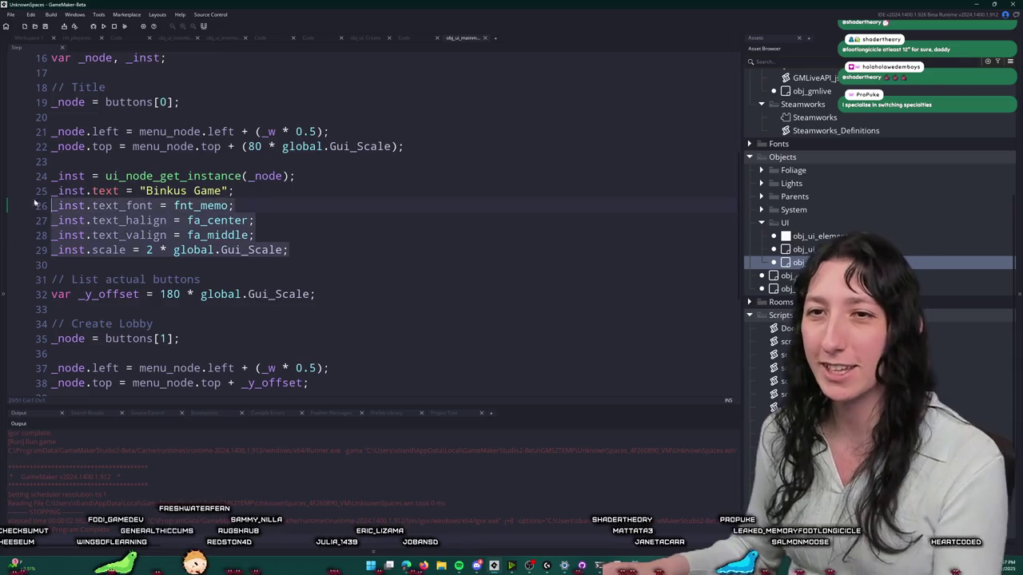
pyautogui.click(52, 250)
pyautogui.hotkey('shift', 'Up')
pyautogui.hotkey('shift', 'Up')
pyautogui.hotkey('shift', 'Up')
pyautogui.press('Delete')
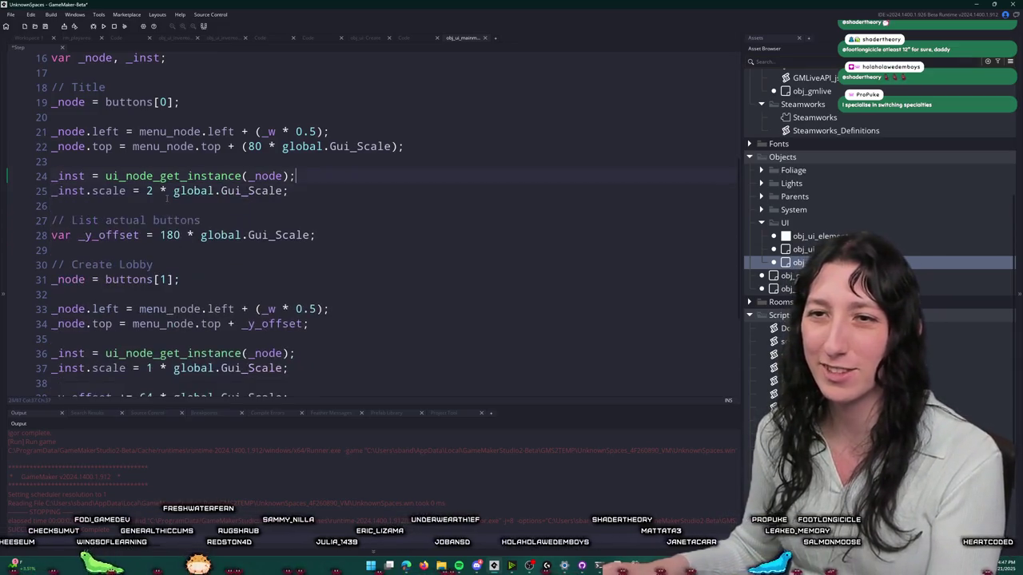
pyautogui.press('F5')
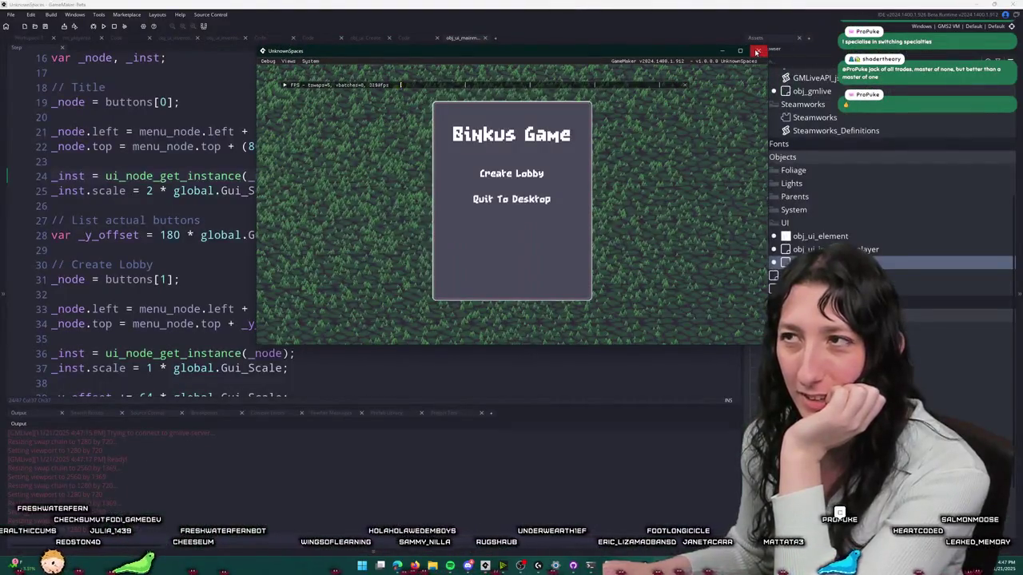
pyautogui.click(757, 52)
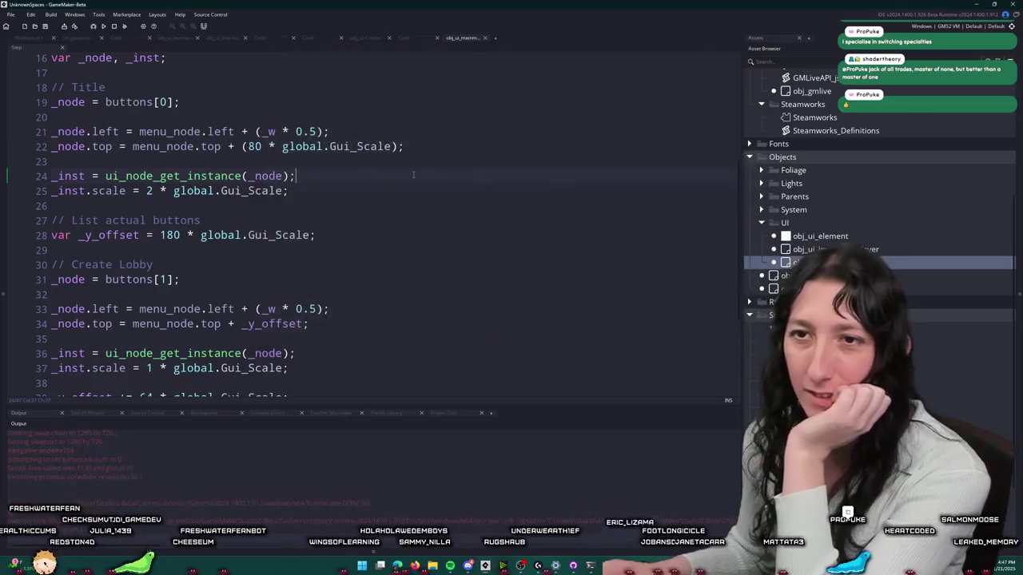
# Step: Copy '_inst = ui_node_get_instance(_node);' above the Quit To Desktop scale line
pyautogui.scroll(-3, 243, 285)
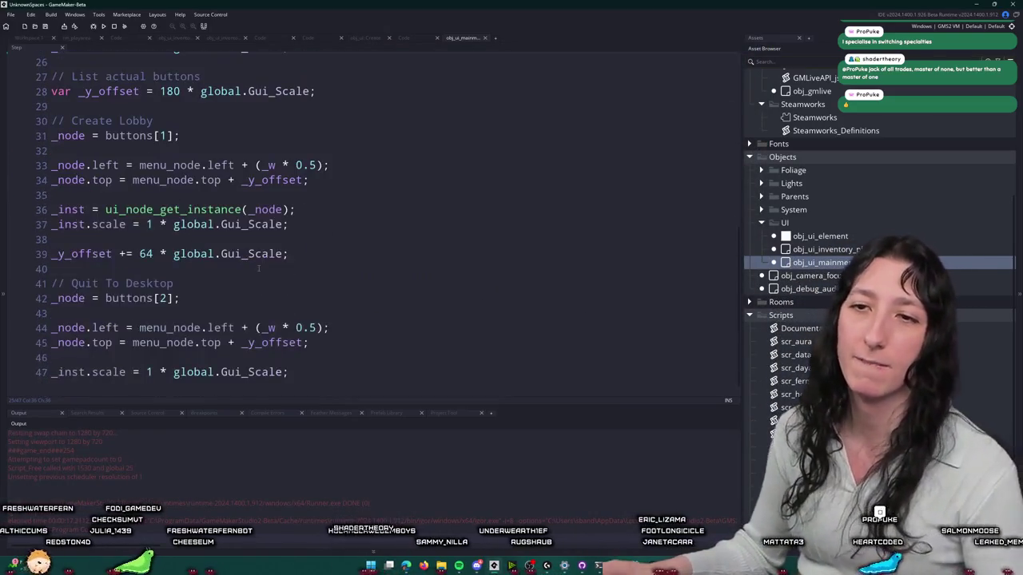
pyautogui.moveTo(289, 225); pyautogui.dragTo(52, 228)
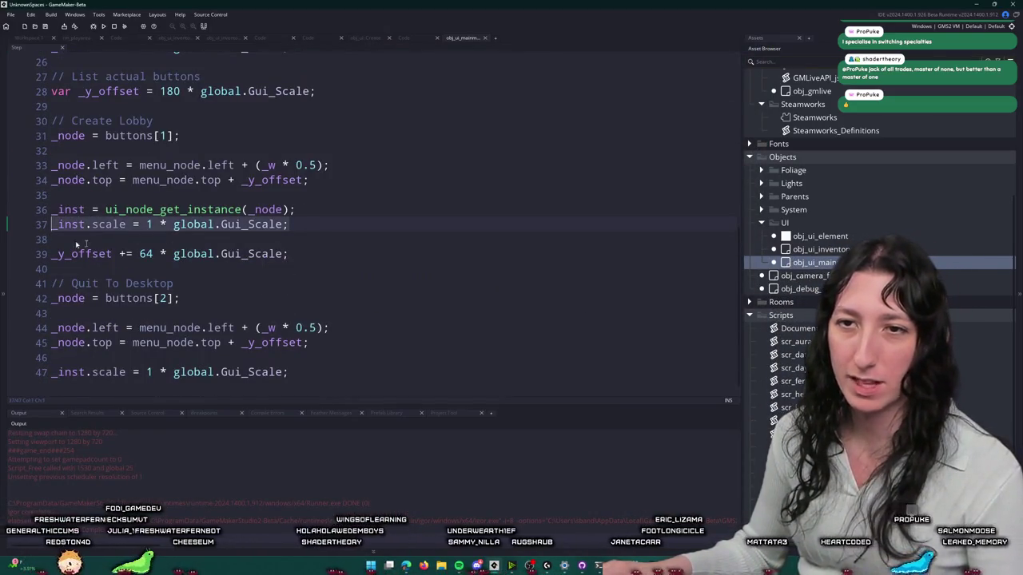
pyautogui.click(290, 372)
pyautogui.click(65, 209)
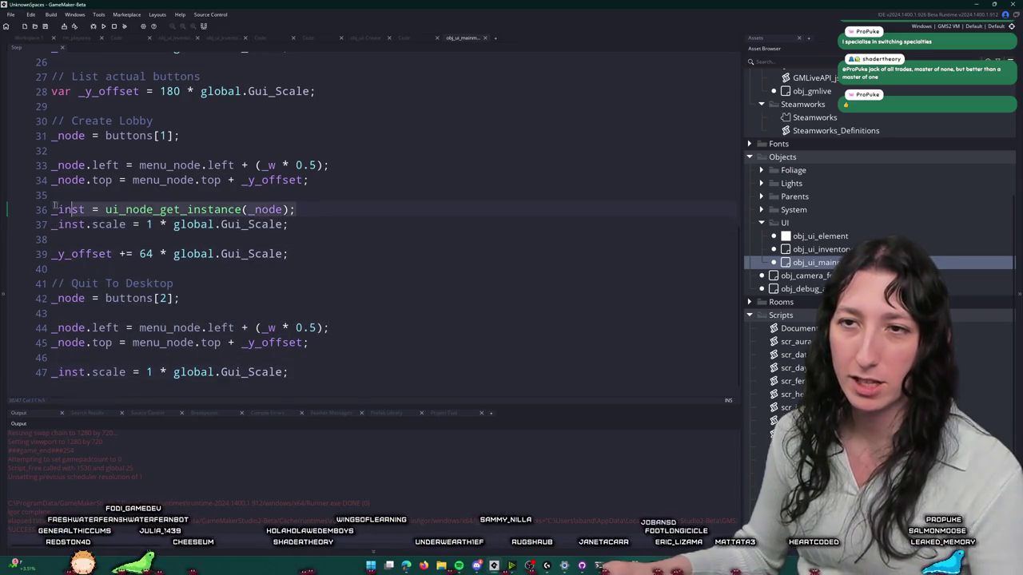
pyautogui.hotkey('shift', 'End')
pyautogui.hotkey('ctrl', 'c')
pyautogui.click(111, 357)
pyautogui.press('Return')
pyautogui.hotkey('ctrl', 'v')
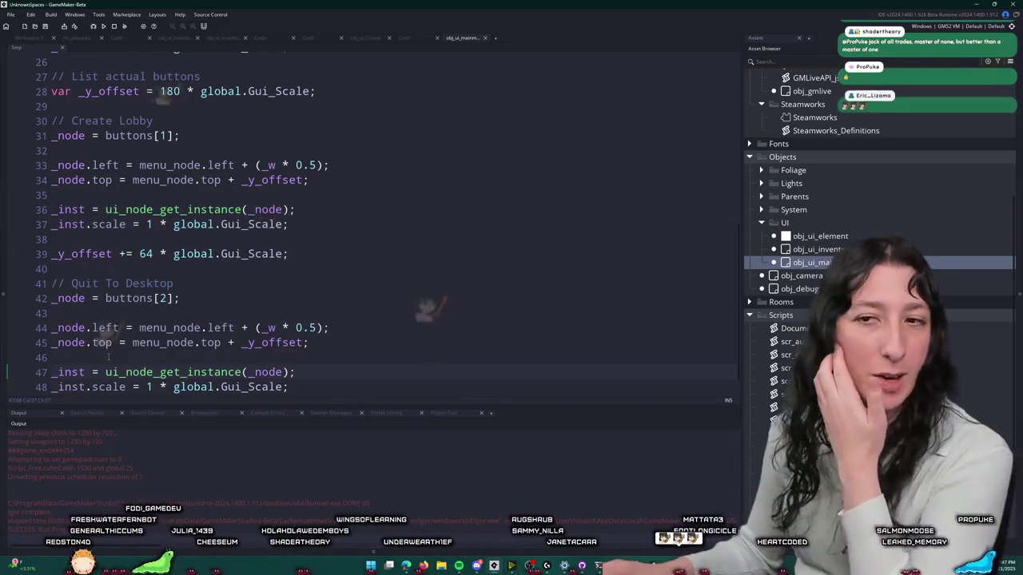
pyautogui.scroll(8, 113, 357)
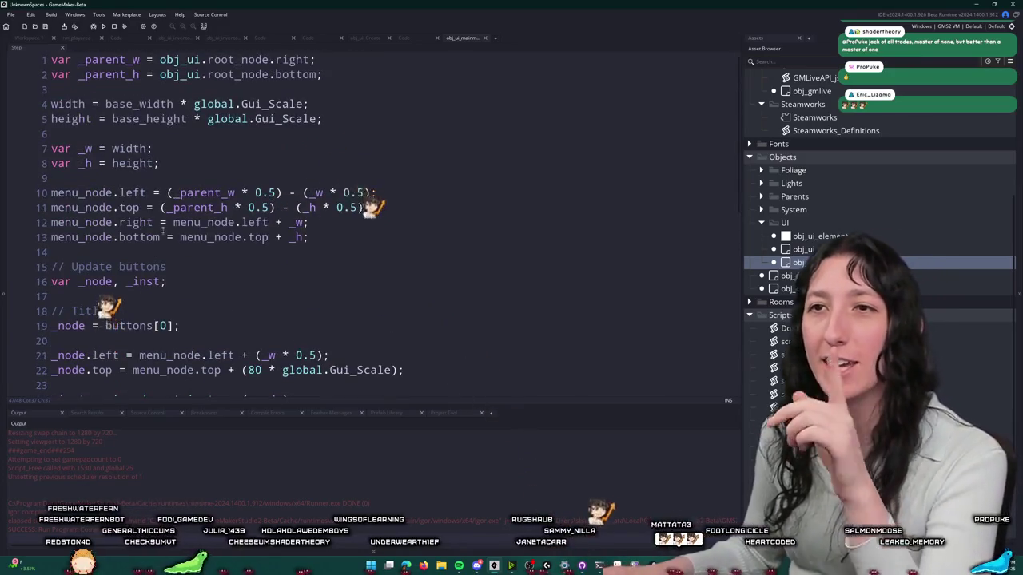
pyautogui.scroll(-4, 114, 357)
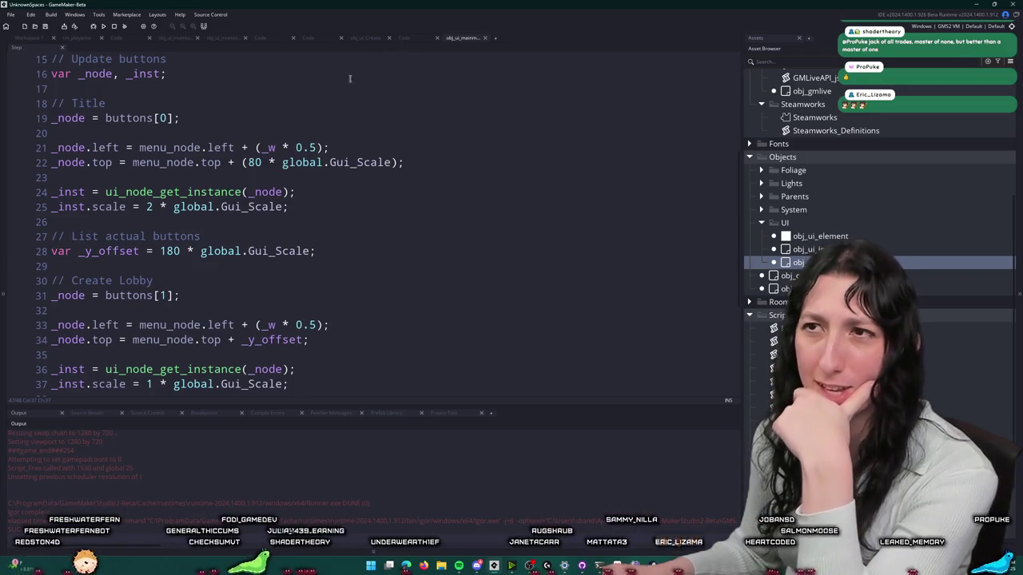
pyautogui.click(28, 37)
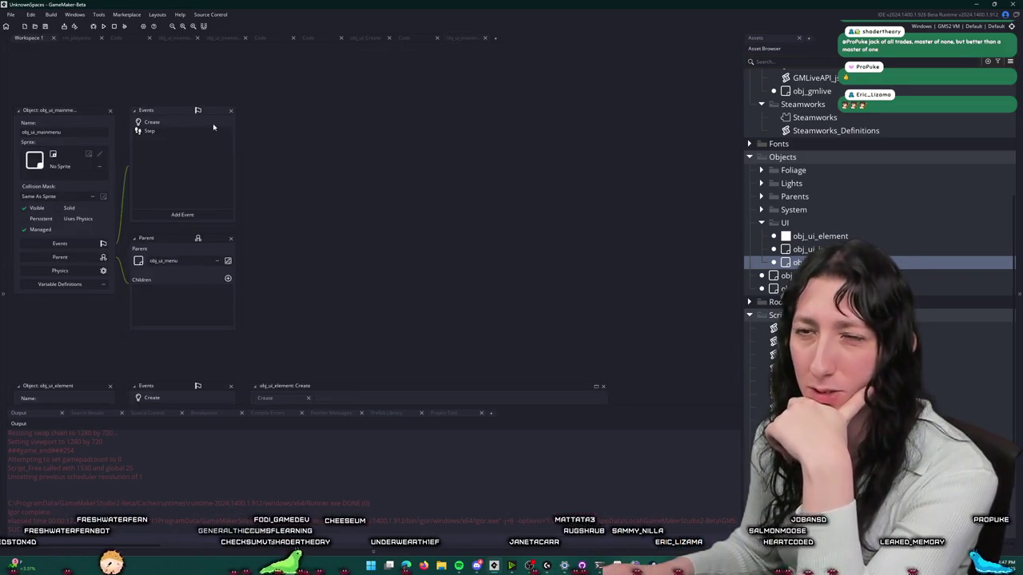
# Step: Review button_draw_begin and its ui_node_mouse_is_hovering check in the main menu Create event
pyautogui.doubleClick(213, 123)
pyautogui.scroll(5, 160, 172)
pyautogui.scroll(-4, 160, 172)
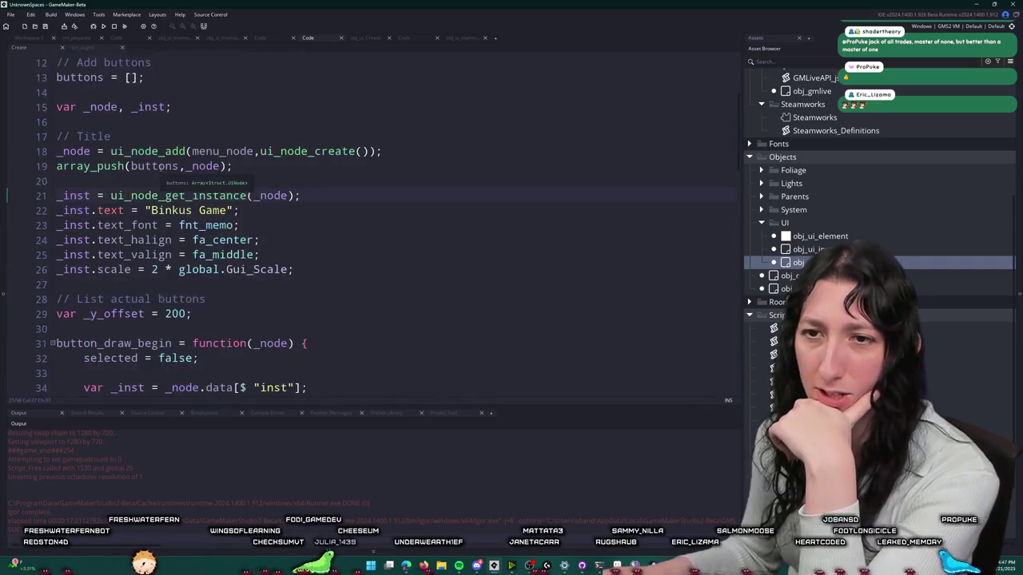
pyautogui.scroll(-2, 126, 225)
pyautogui.click(102, 247)
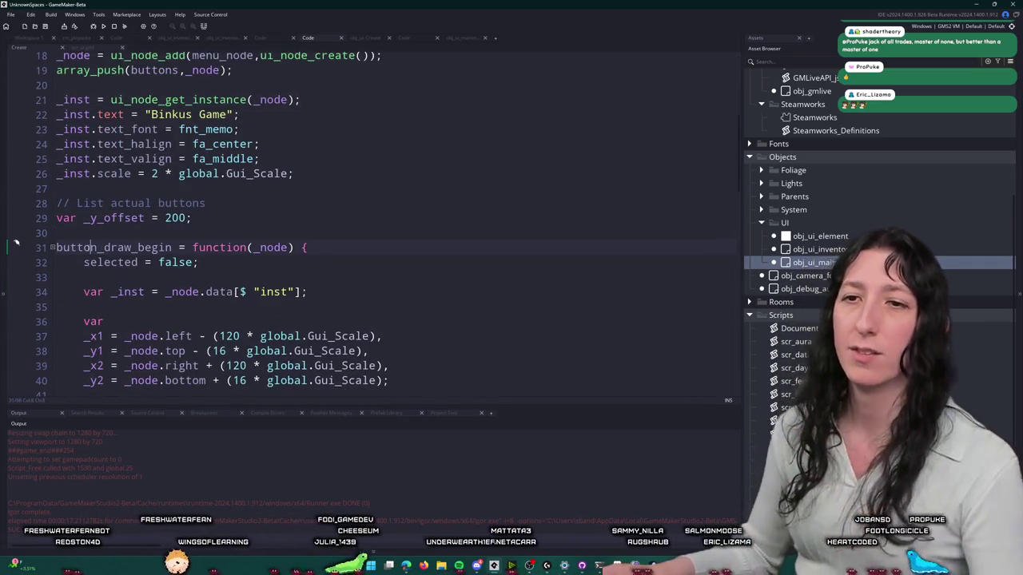
pyautogui.scroll(-4, 240, 224)
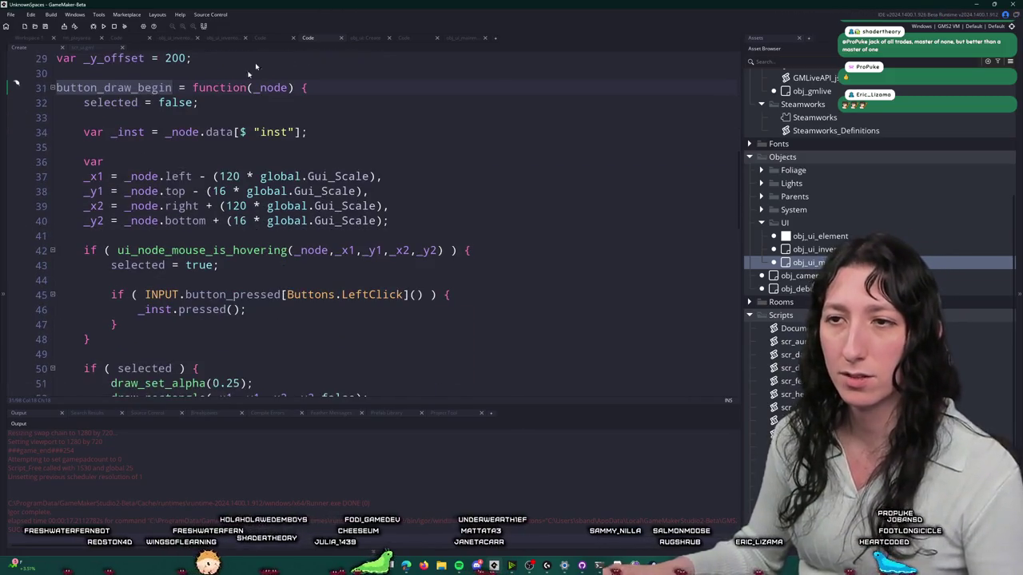
pyautogui.click(223, 250)
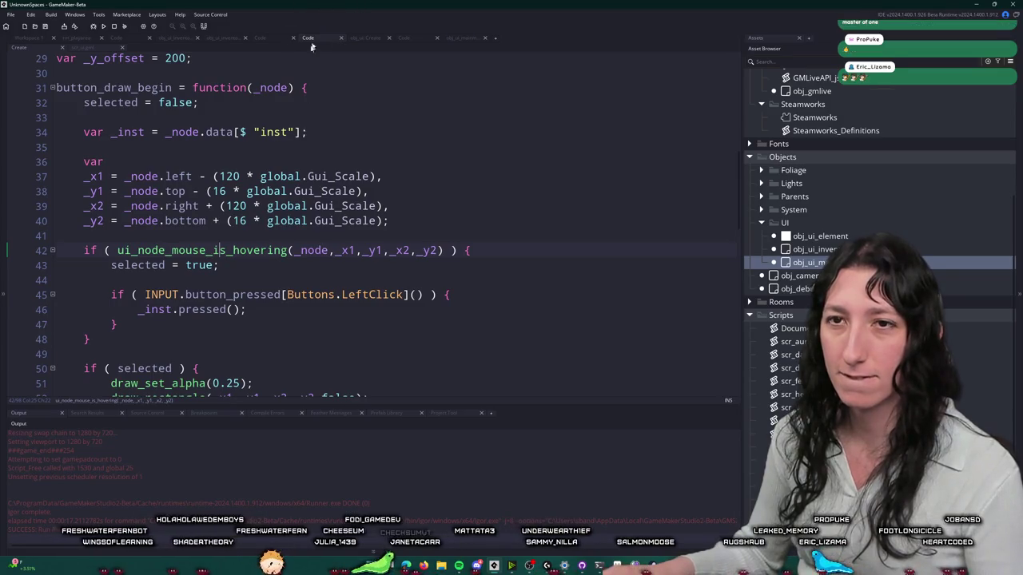
pyautogui.doubleClick(182, 249)
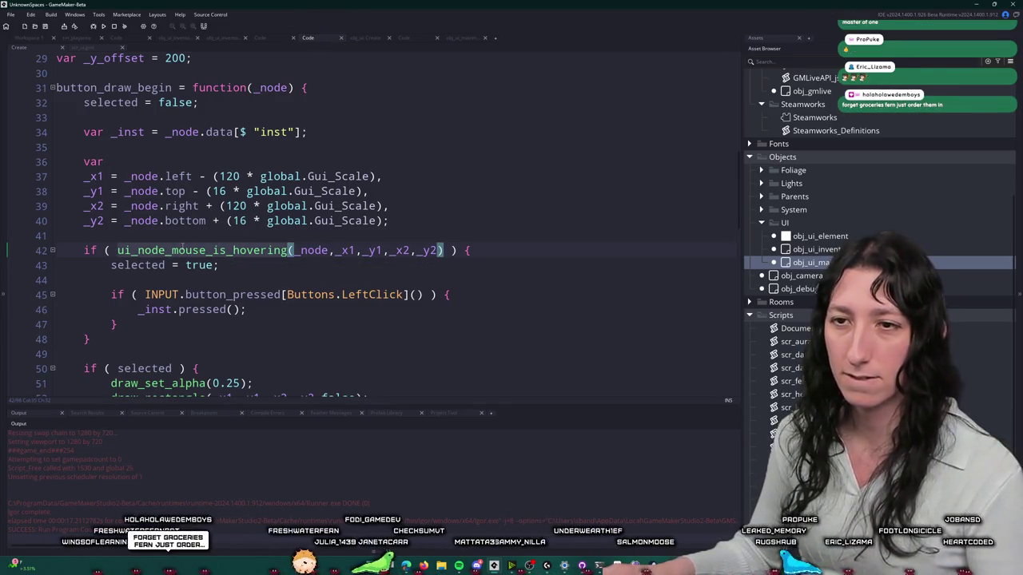
# Step: Locate where button_draw_begin is assigned, then bring up the Draw GUI Begin code
pyautogui.scroll(-4, 182, 248)
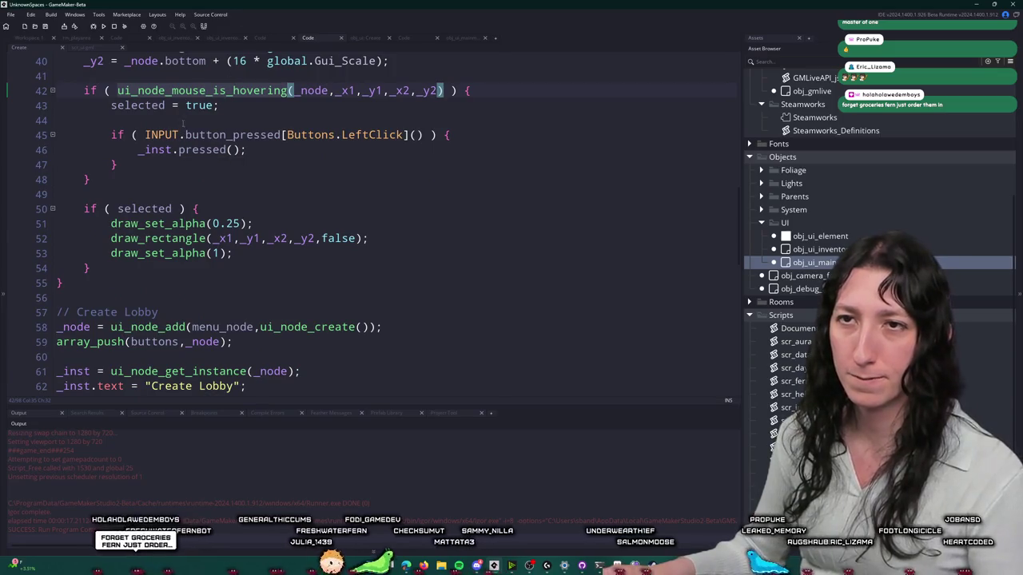
pyautogui.scroll(4, 184, 126)
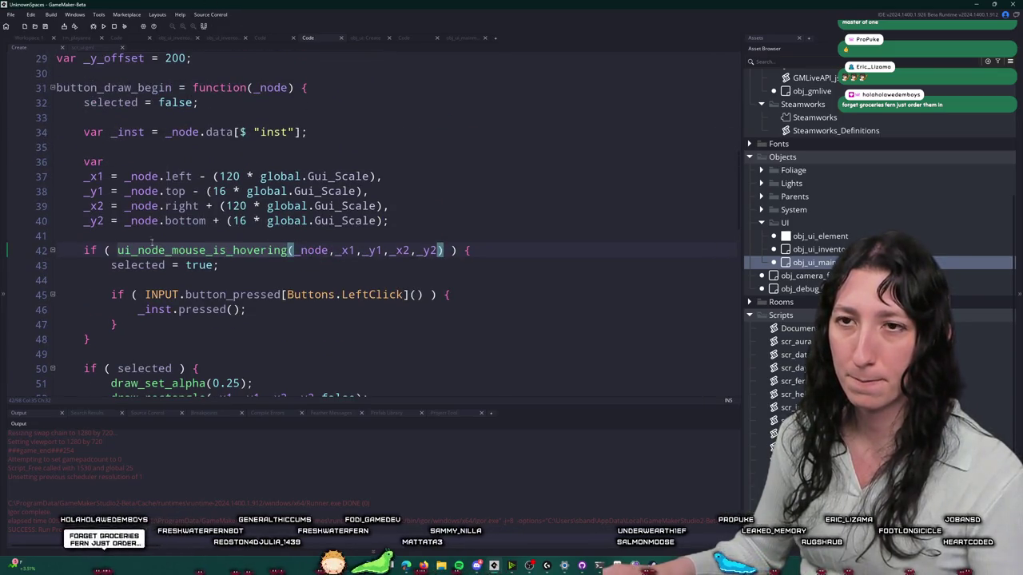
pyautogui.scroll(-3, 134, 203)
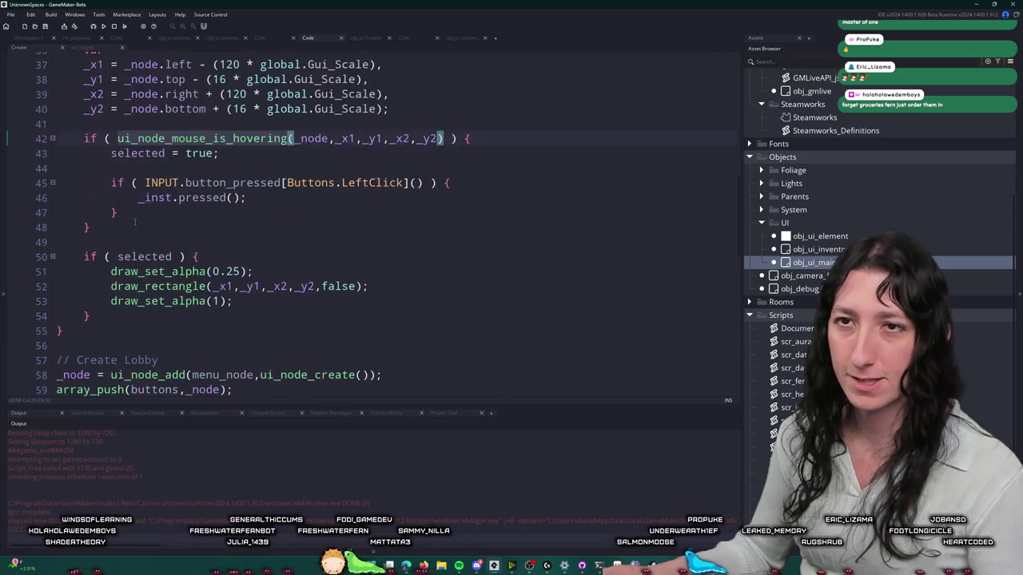
pyautogui.scroll(2, 129, 226)
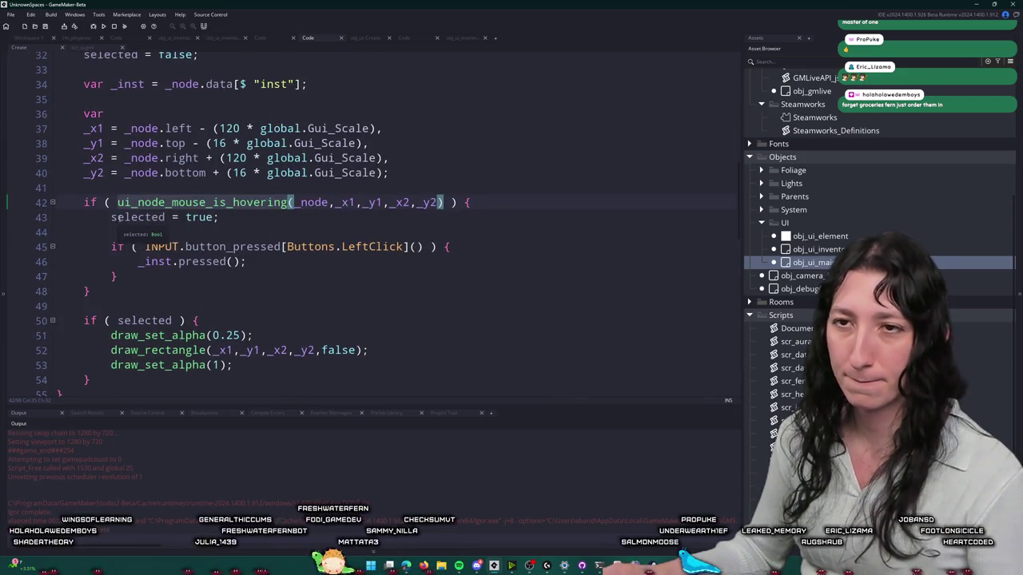
pyautogui.scroll(-2, 16, 134)
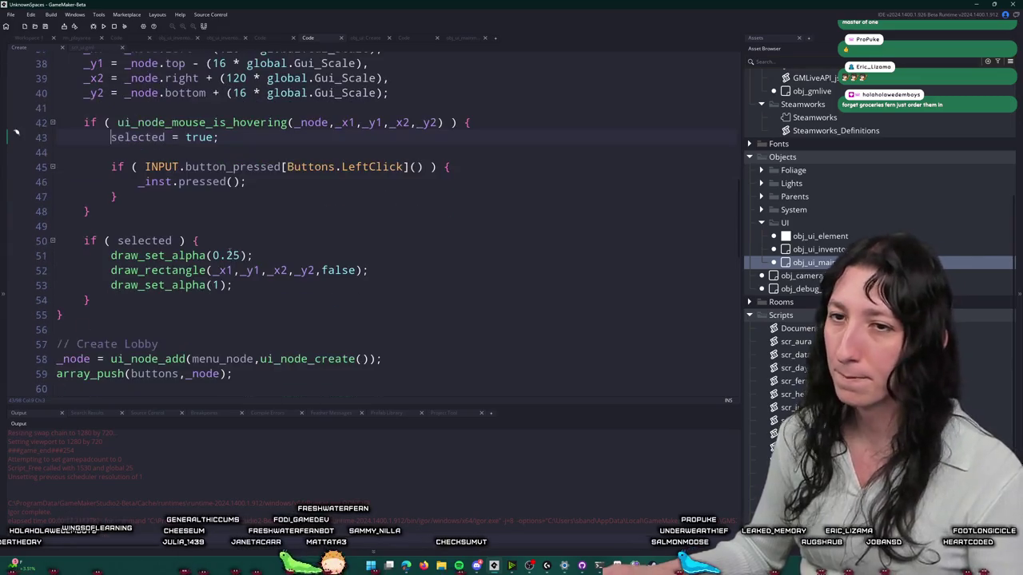
pyautogui.scroll(-15, 252, 227)
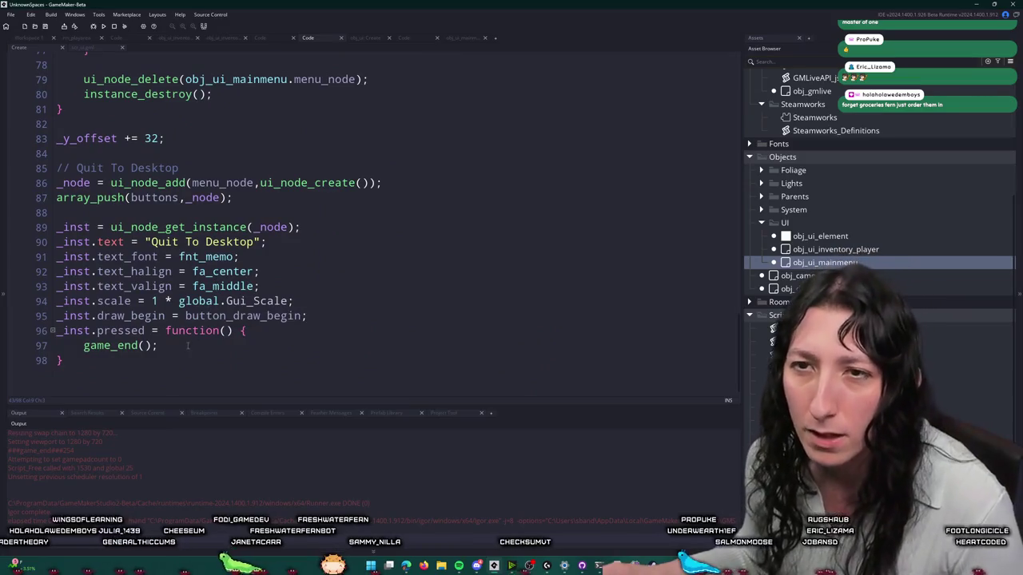
pyautogui.scroll(2, 187, 336)
pyautogui.scroll(10, 187, 336)
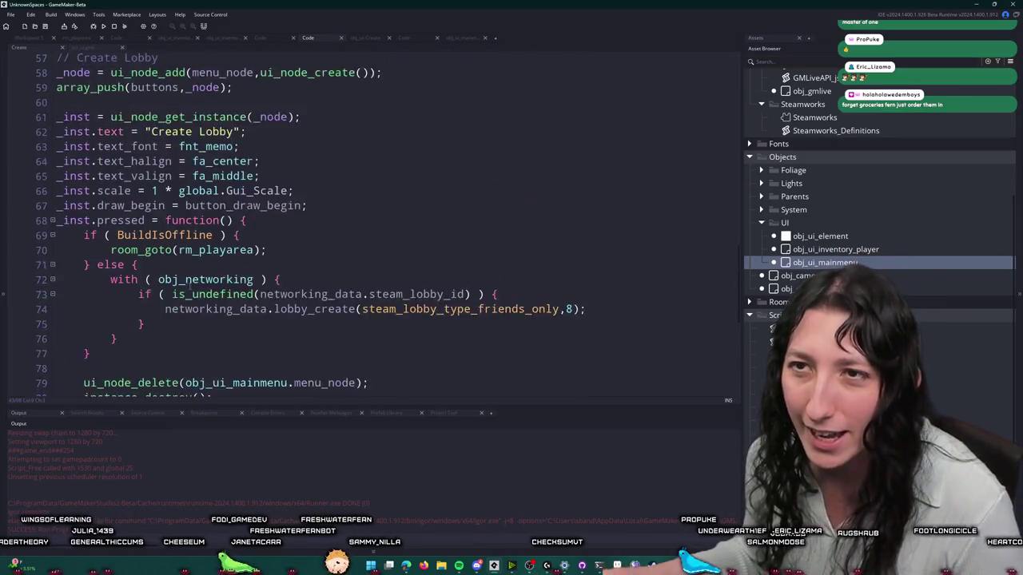
pyautogui.scroll(-7, 209, 264)
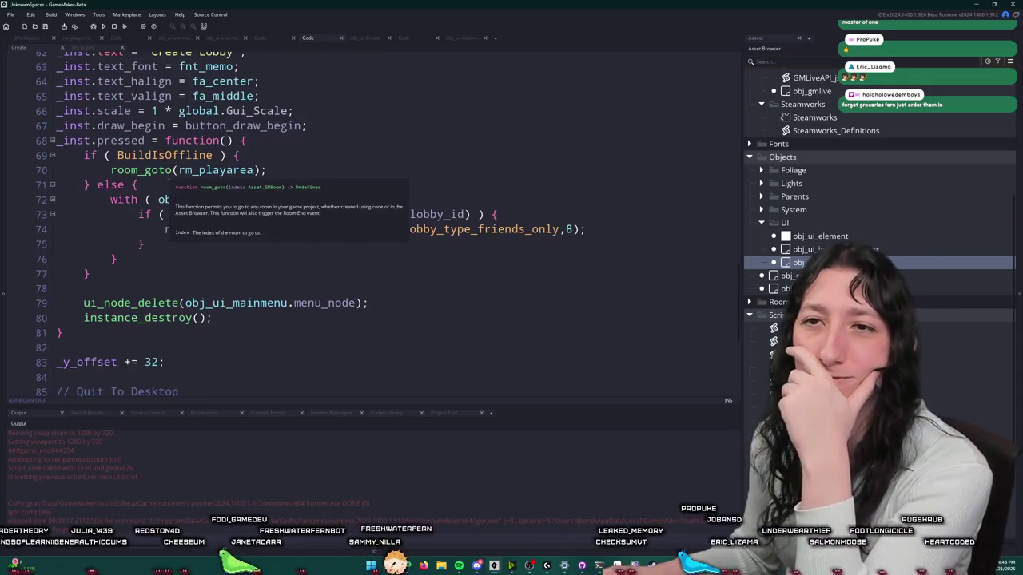
pyautogui.click(301, 126)
pyautogui.scroll(5, 247, 204)
pyautogui.scroll(10, 247, 204)
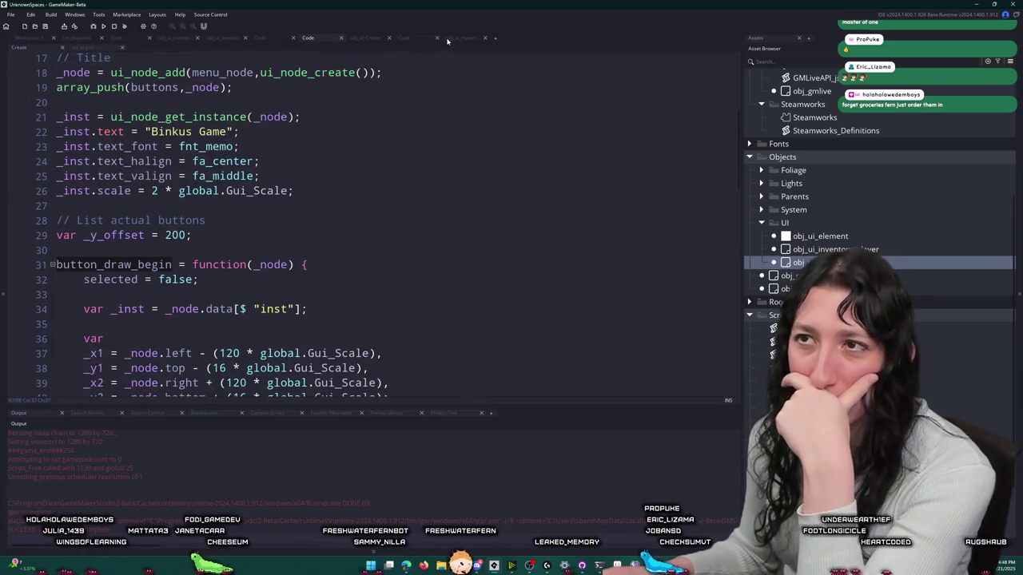
pyautogui.click(446, 40)
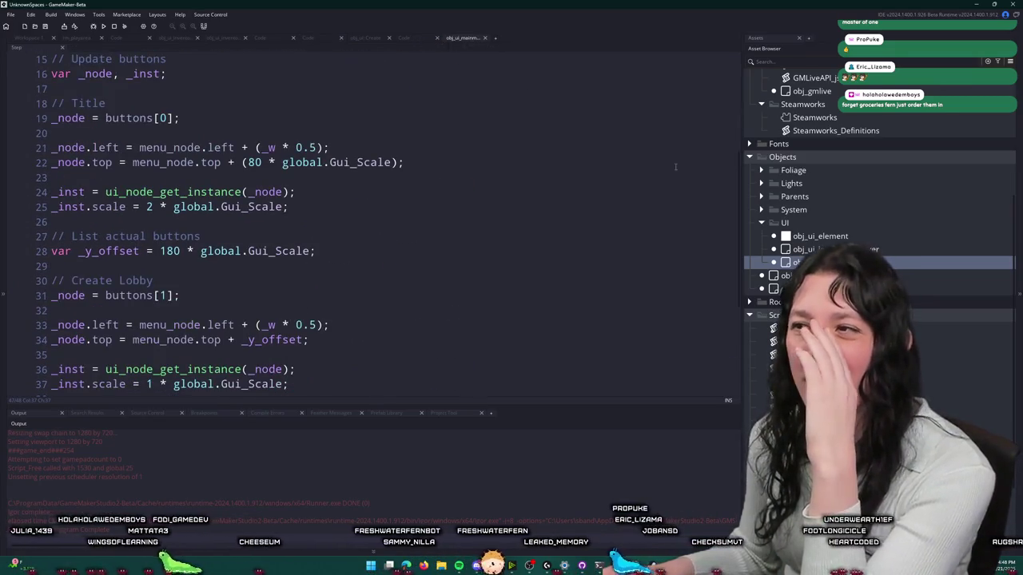
pyautogui.click(405, 39)
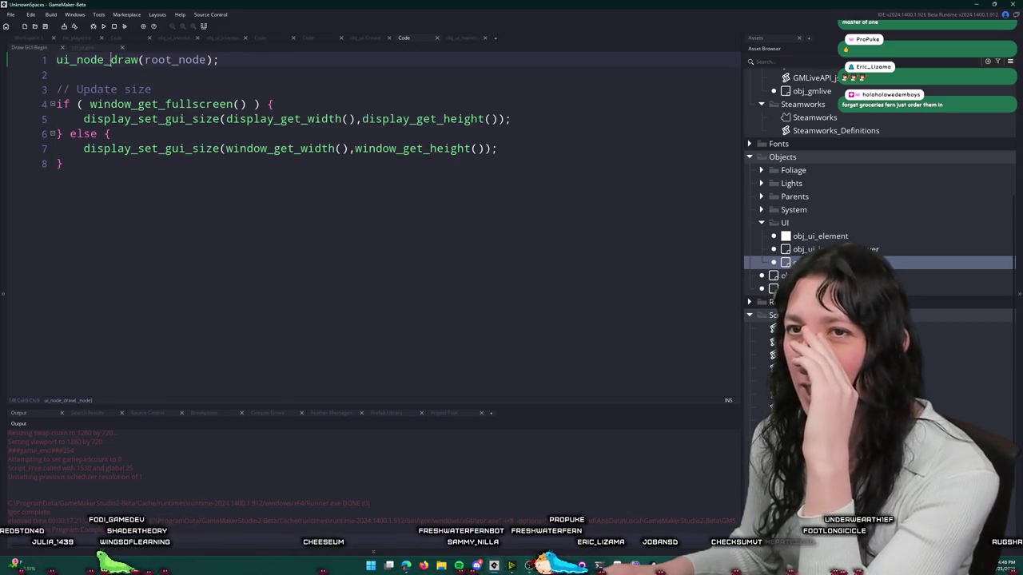
# Step: Jump to the ui_node_draw function definition and scroll through it
pyautogui.middleClick(110, 60)
pyautogui.scroll(-2, 185, 186)
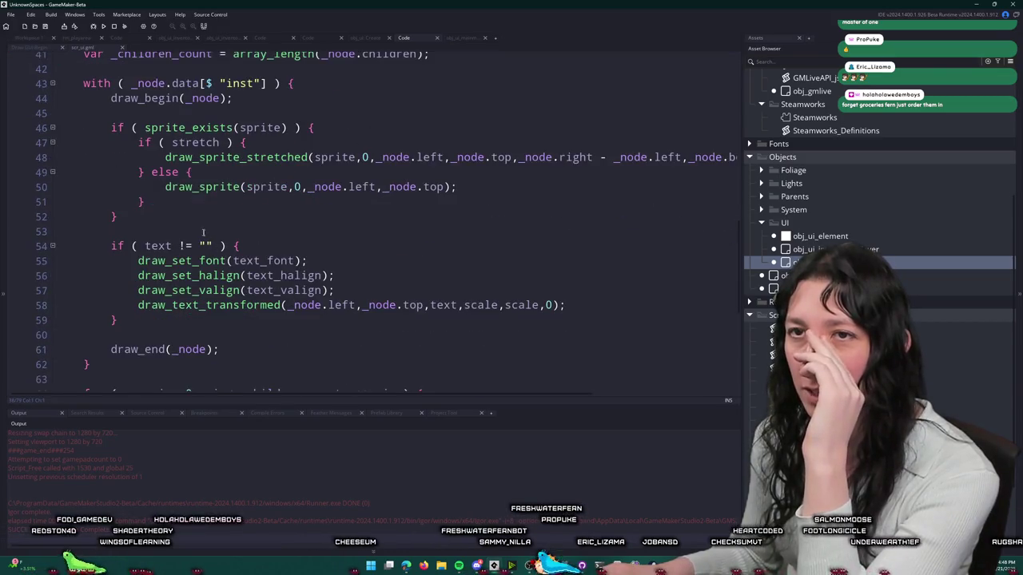
pyautogui.scroll(-1, 135, 302)
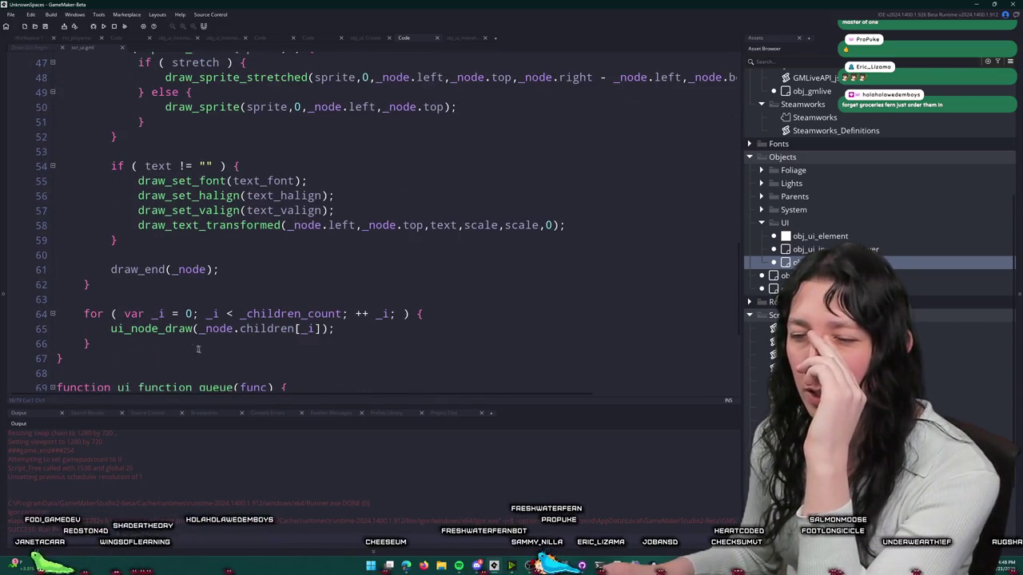
pyautogui.scroll(3, 180, 328)
pyautogui.scroll(-2, 181, 319)
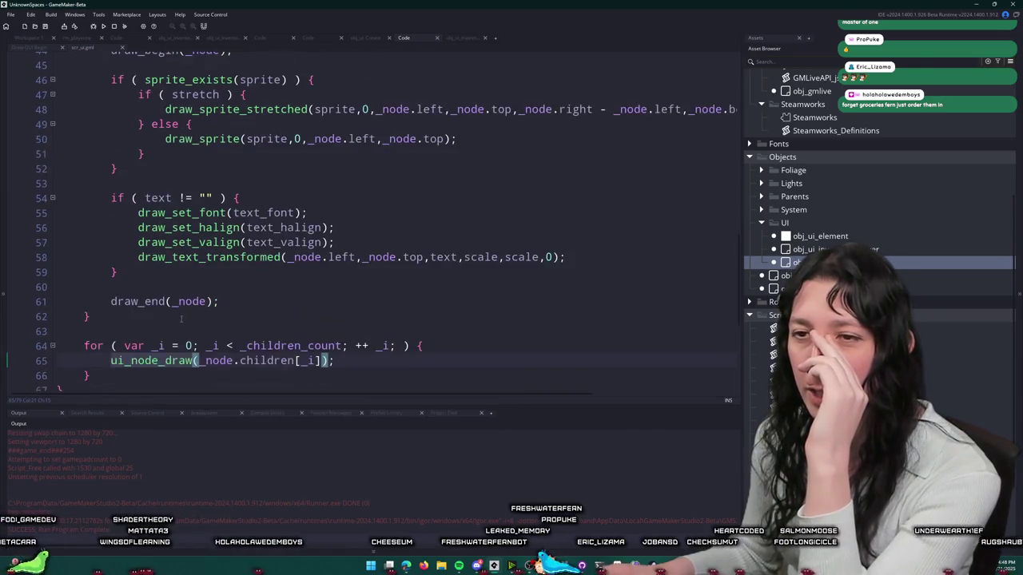
pyautogui.scroll(2, 156, 357)
pyautogui.scroll(-2, 157, 280)
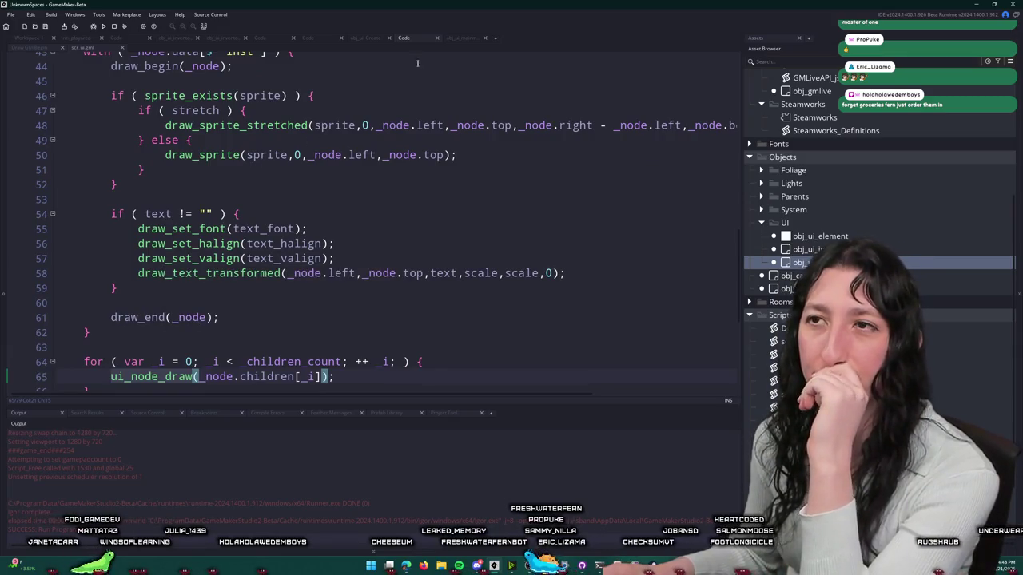
# Step: Compare the main menu Step code with the UI drawing script, then view the Create code's title and button setup
pyautogui.click(470, 37)
pyautogui.scroll(-4, 352, 99)
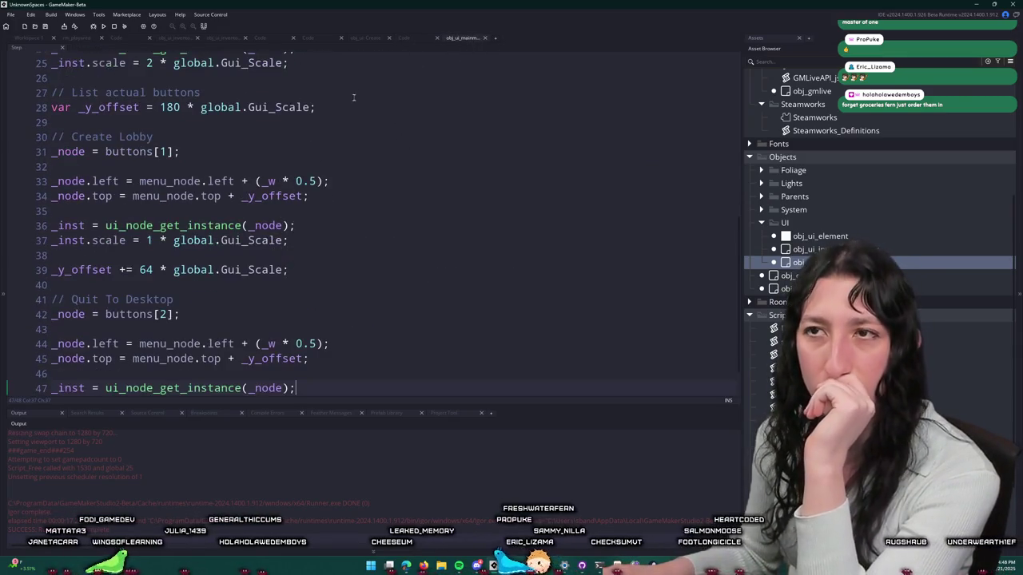
pyautogui.scroll(-2, 350, 102)
pyautogui.click(404, 38)
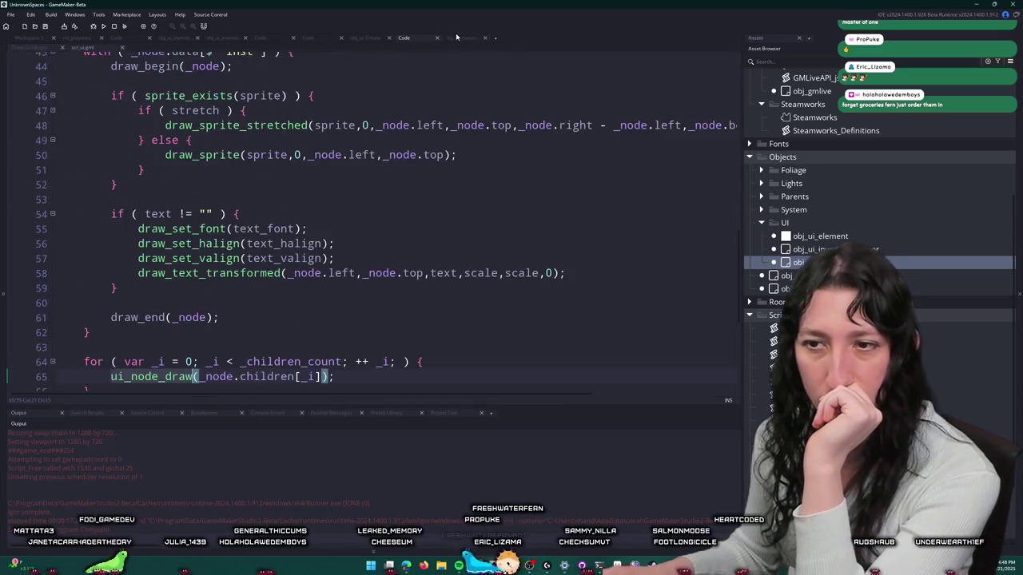
pyautogui.click(456, 38)
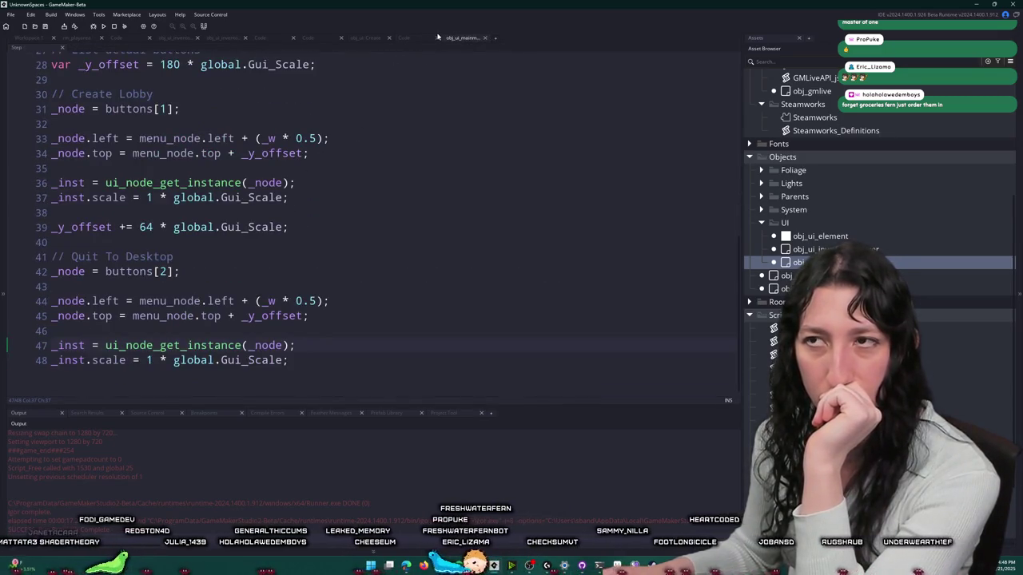
pyautogui.click(367, 37)
pyautogui.click(328, 39)
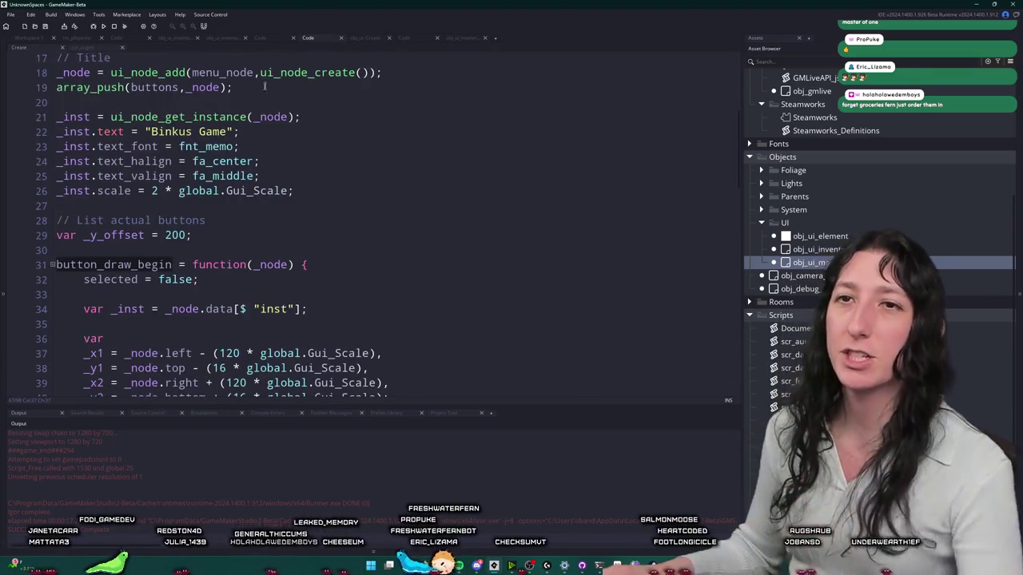
pyautogui.scroll(-5, 193, 221)
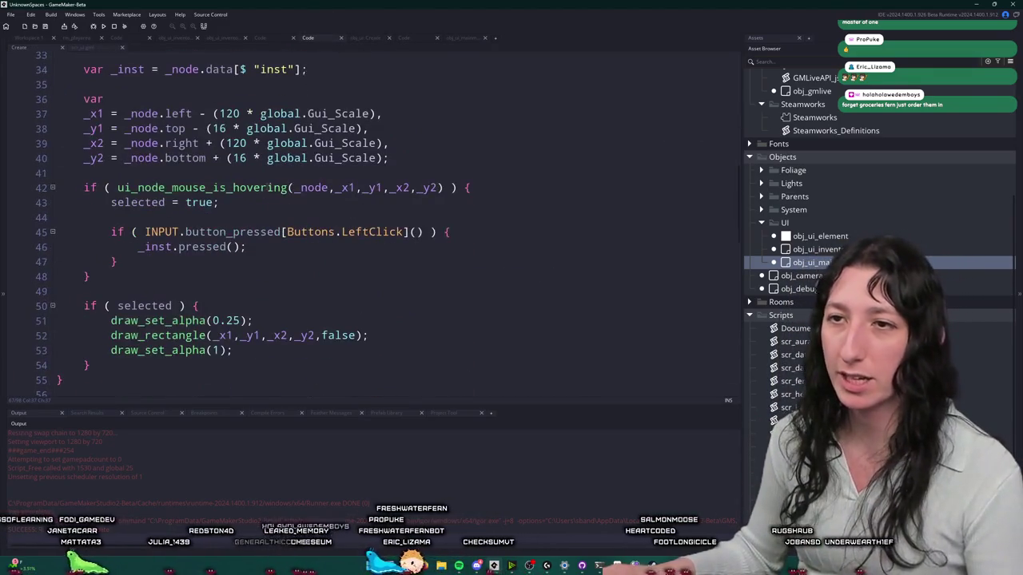
# Step: Jump to ui_node_mouse_is_hovering, start a show_message( line inside it, and return to the Step code
pyautogui.middleClick(263, 189)
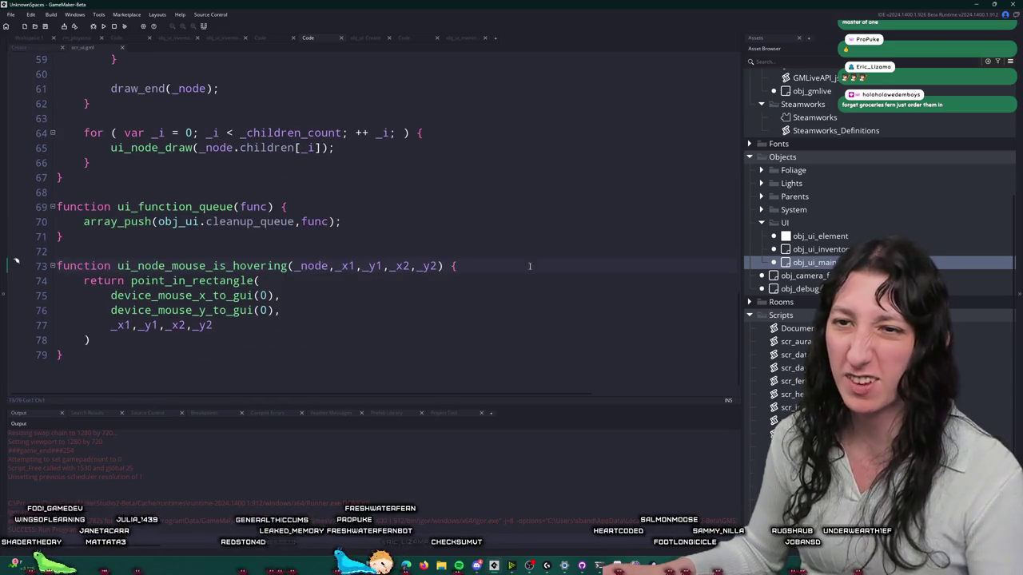
pyautogui.press('Return')
pyautogui.write('show_message("HEWOW')
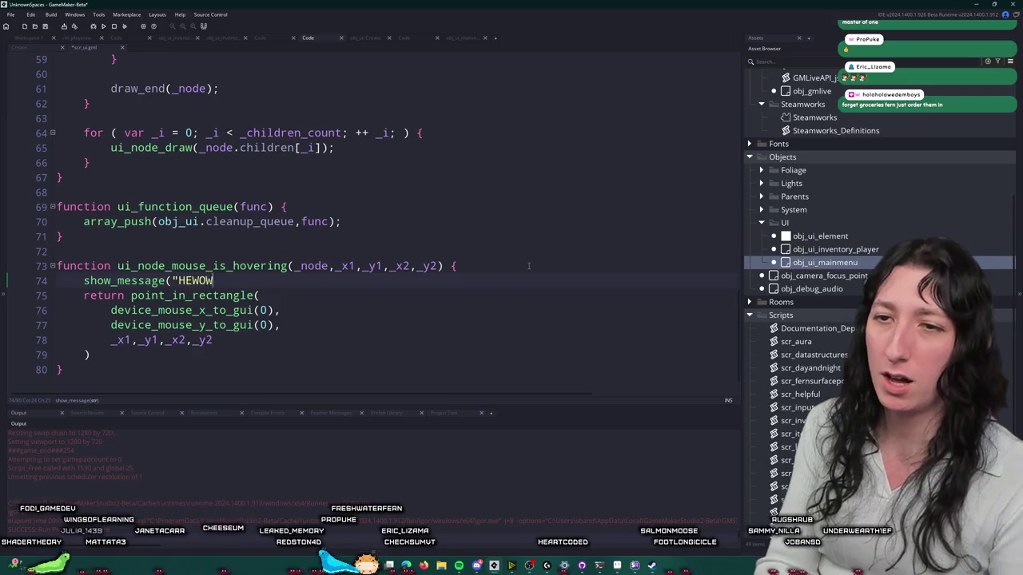
pyautogui.hotkey('ctrl', 'Tab')
pyautogui.scroll(3, 269, 211)
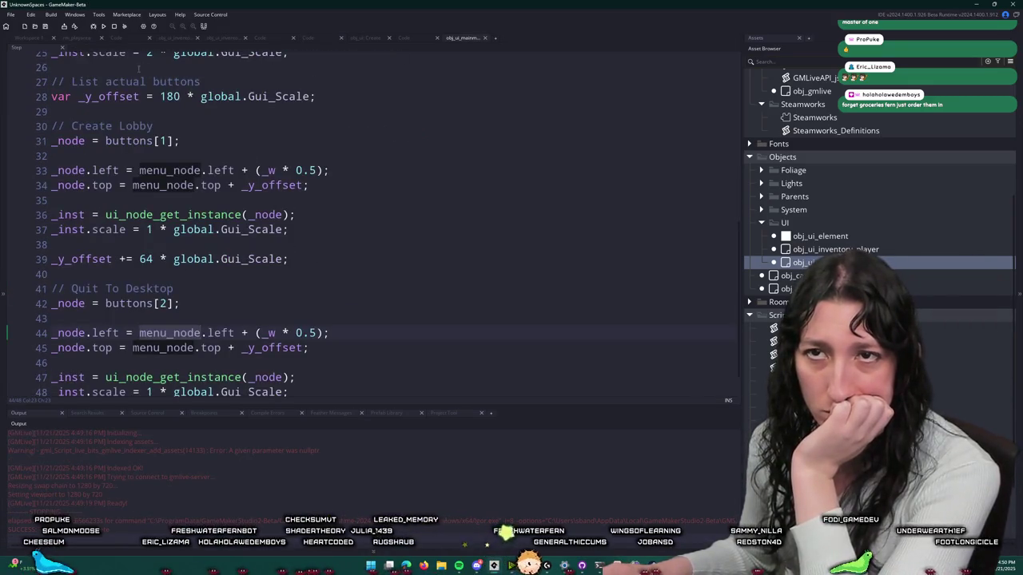
# Step: Inspect ui_node_create at the top of the UI node script, then scroll to the Create Lobby block in Create
pyautogui.click(429, 41)
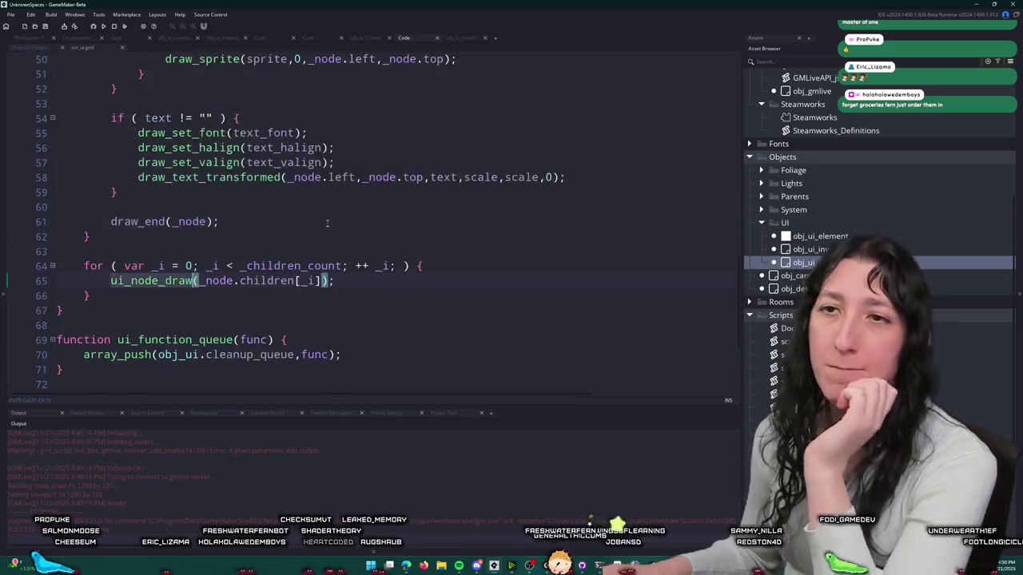
pyautogui.hotkey('ctrl', 'Home')
pyautogui.click(272, 282)
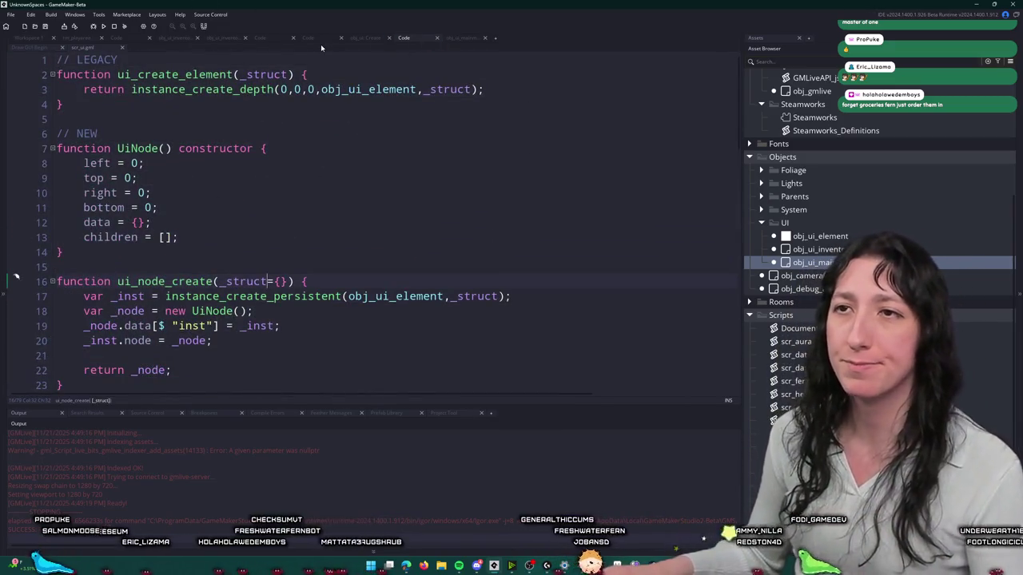
pyautogui.click(322, 37)
pyautogui.scroll(2, 140, 119)
pyautogui.scroll(-7, 160, 200)
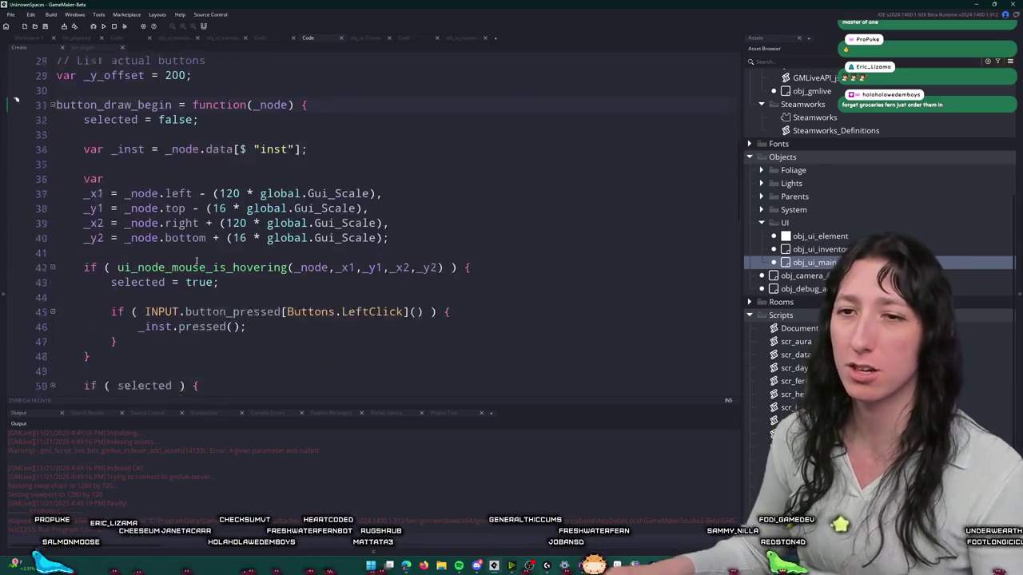
pyautogui.scroll(-4, 169, 254)
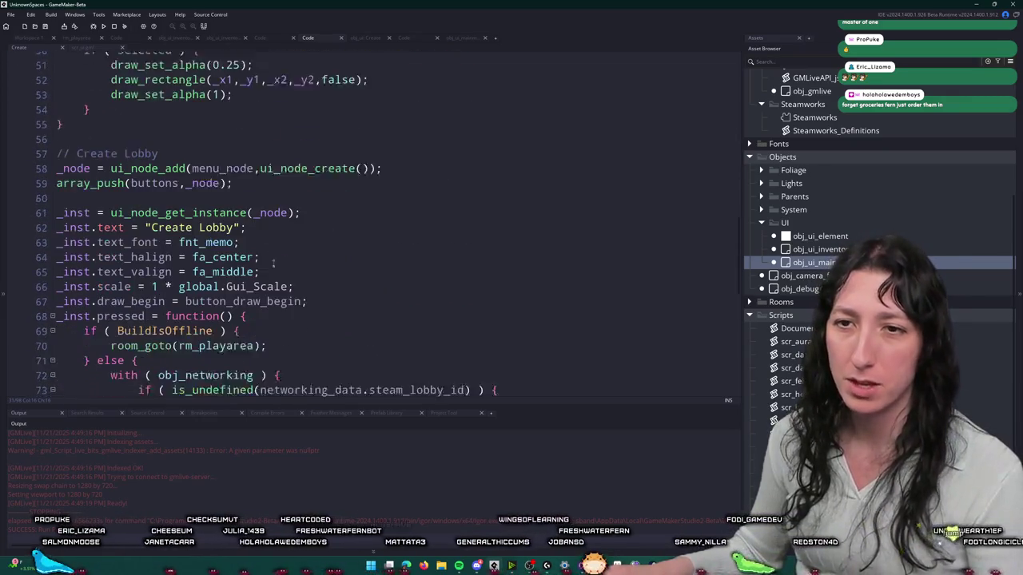
pyautogui.write('_')
# Step: Add _inst.sprite = spr_ui_nineslice_wireframe; and _inst.stretch = true; lines to the Create Lobby block
pyautogui.press('Return')
pyautogui.write('_inst.sprite =')
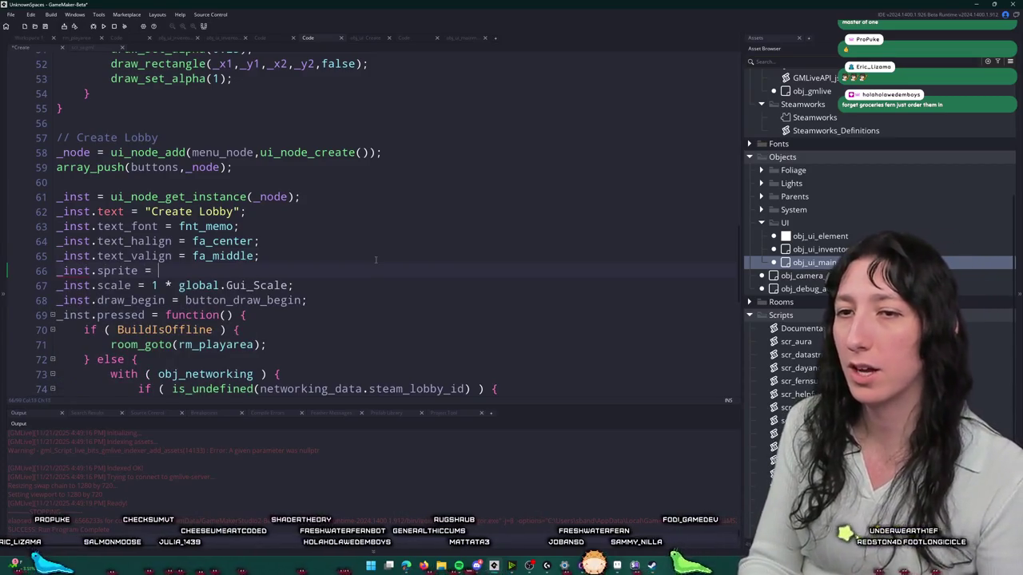
pyautogui.press('Down')
pyautogui.press('Down')
pyautogui.press('Down')
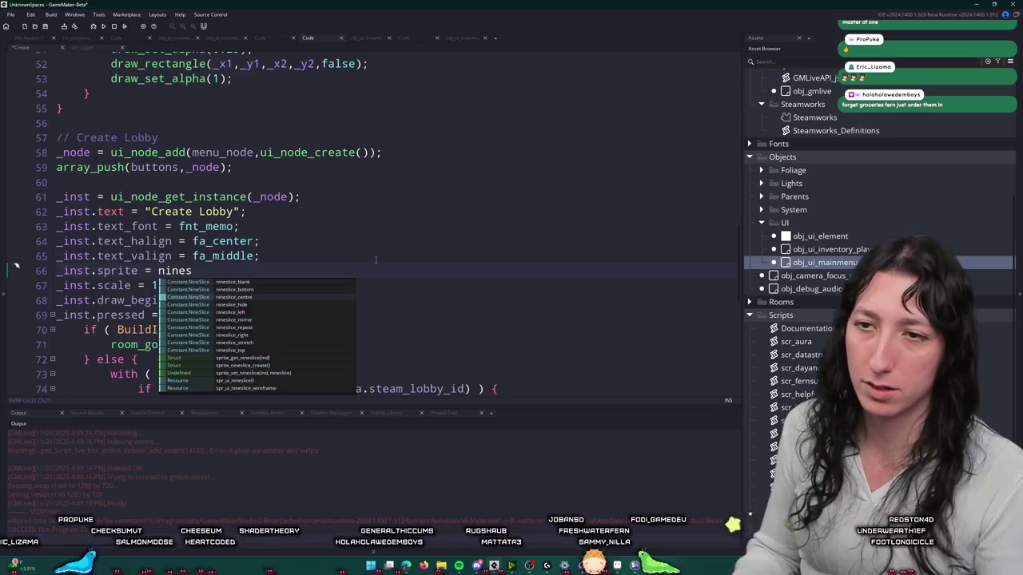
pyautogui.press('Return')
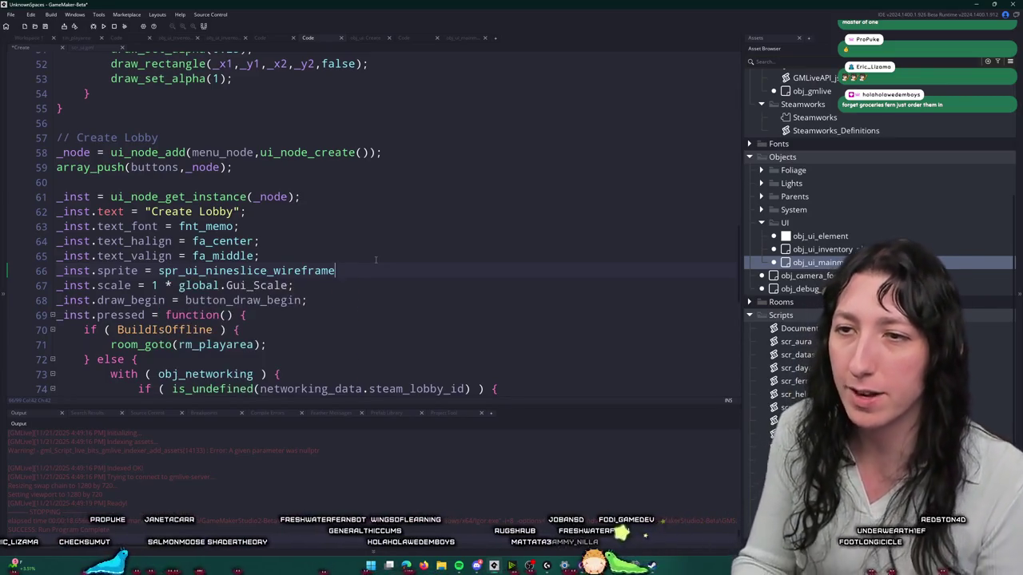
pyautogui.hotkey('ctrl', 'd')
pyautogui.doubleClick(112, 285)
pyautogui.write('stre')
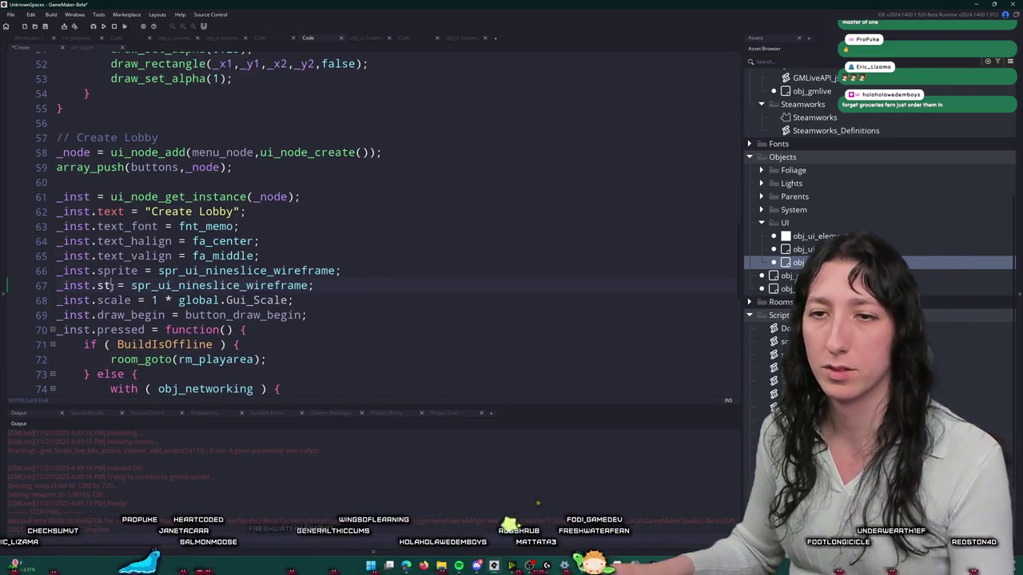
pyautogui.write('tched')
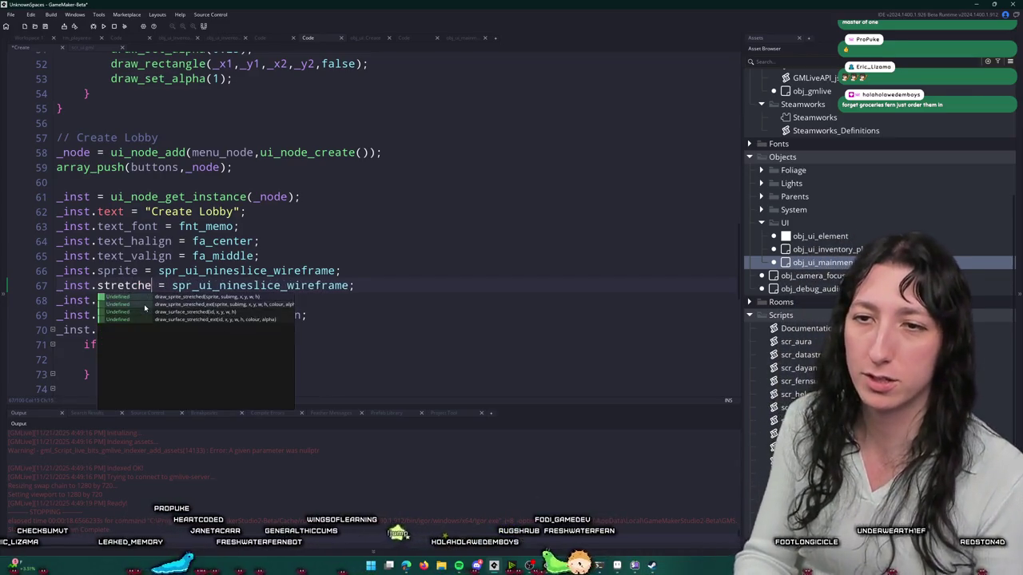
pyautogui.moveTo(377, 294); pyautogui.dragTo(179, 286)
pyautogui.write('true')
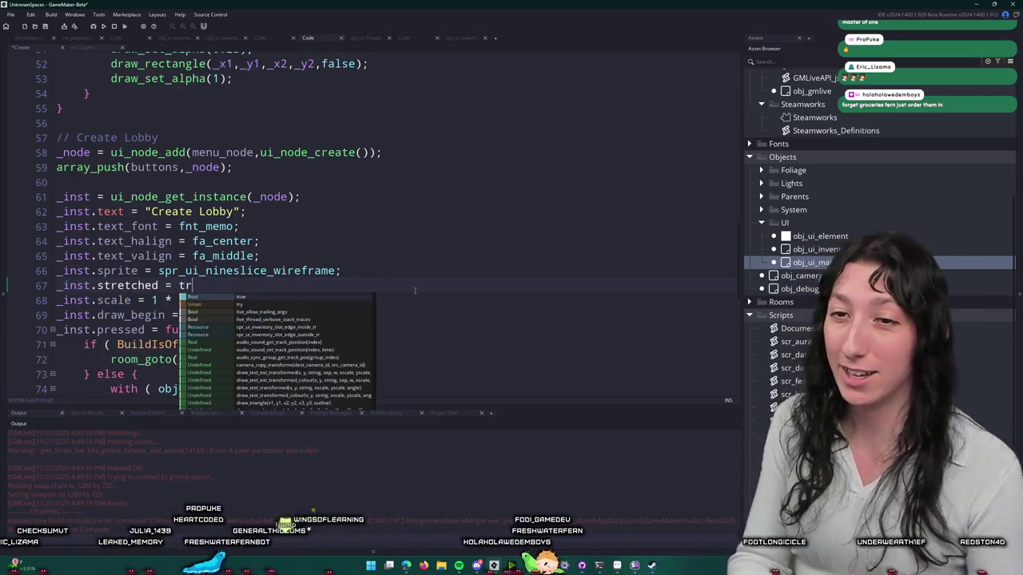
pyautogui.press('BackSpace')
pyautogui.press('BackSpace')
# Step: Move the sprite and stretch lines up to sit right after the Create Lobby instance lookup
pyautogui.moveTo(200, 285); pyautogui.dragTo(36, 270)
pyautogui.scroll(-4, 160, 275)
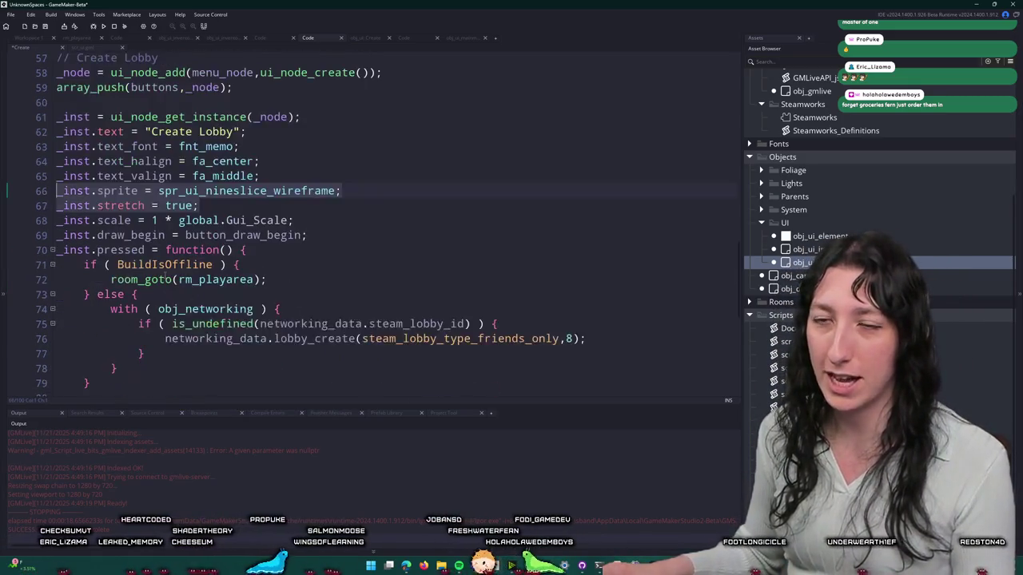
pyautogui.press('Delete')
pyautogui.scroll(2, 185, 261)
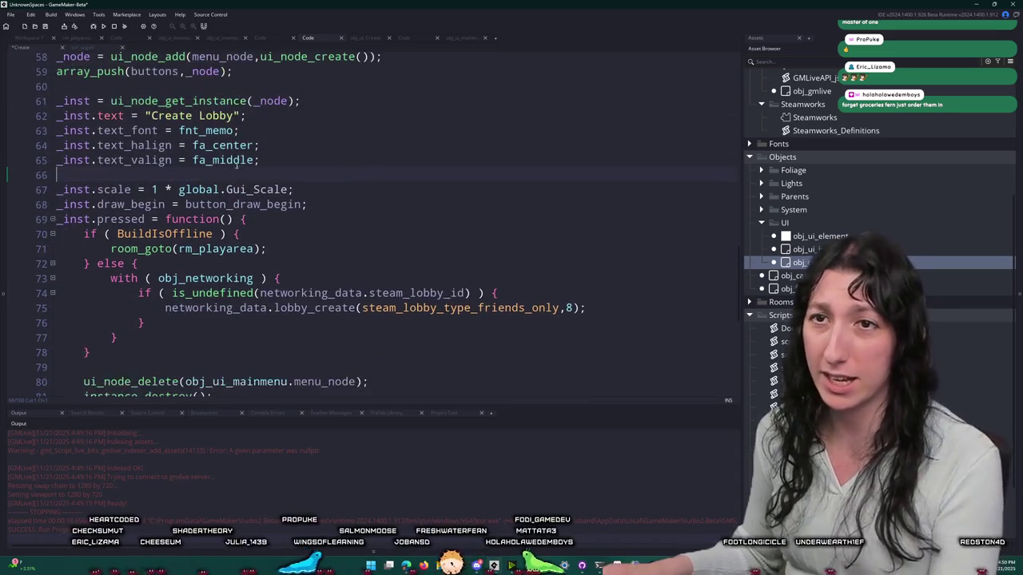
pyautogui.click(325, 120)
pyautogui.press('Return')
pyautogui.hotkey('ctrl', 'v')
# Step: Paste the same sprite and stretch lines into the Quit To Desktop block and run with F5
pyautogui.scroll(-6, 316, 276)
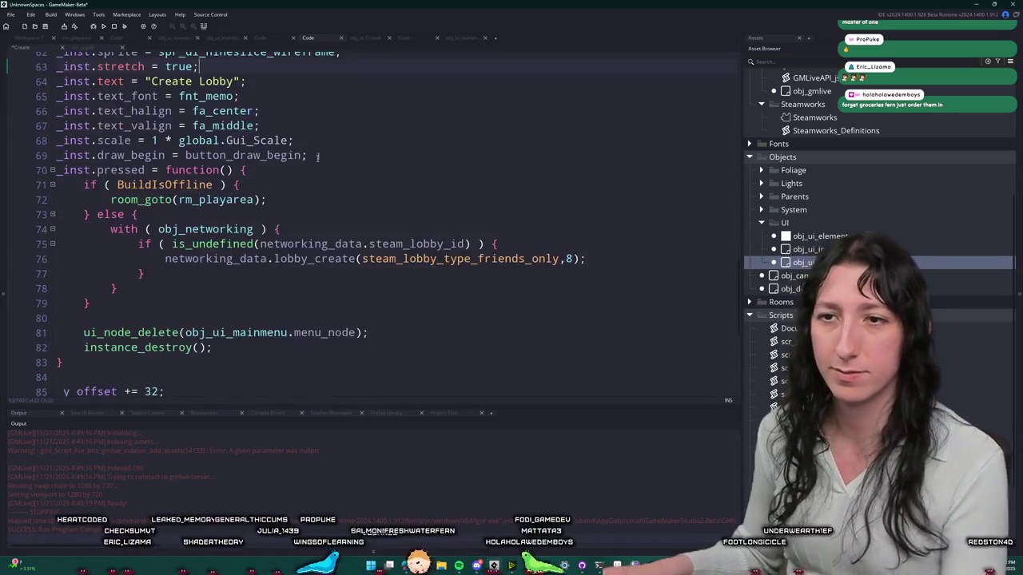
pyautogui.click(336, 257)
pyautogui.press('Return')
pyautogui.write('_inst.sprite = spr_ui_nineslice_wireframe; _inst.stretch = true;')
pyautogui.press('F5')
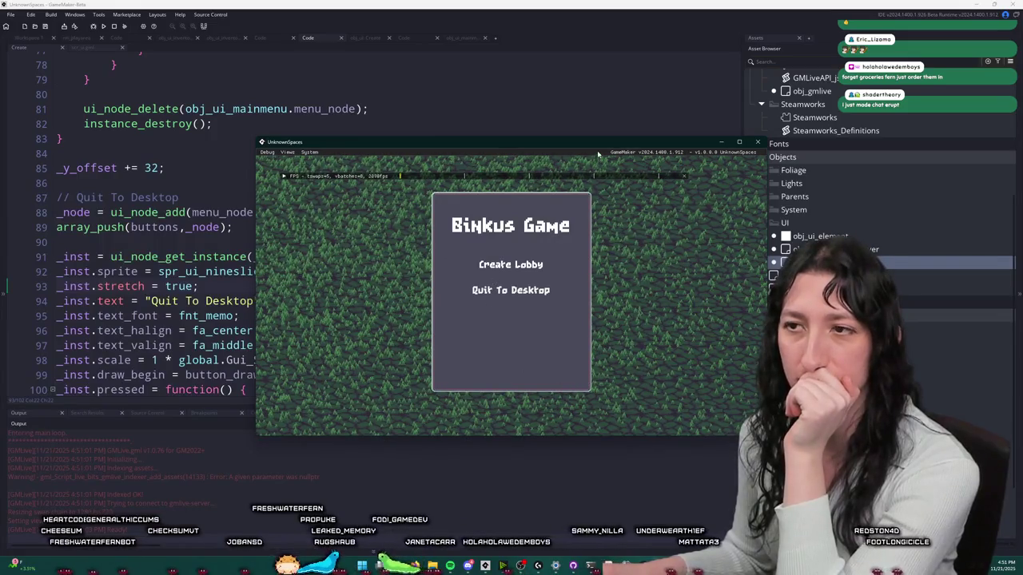
pyautogui.moveTo(598, 150)
pyautogui.mouseDown()
pyautogui.moveTo(511, 4)
pyautogui.moveTo(562, 65)
pyautogui.mouseUp()
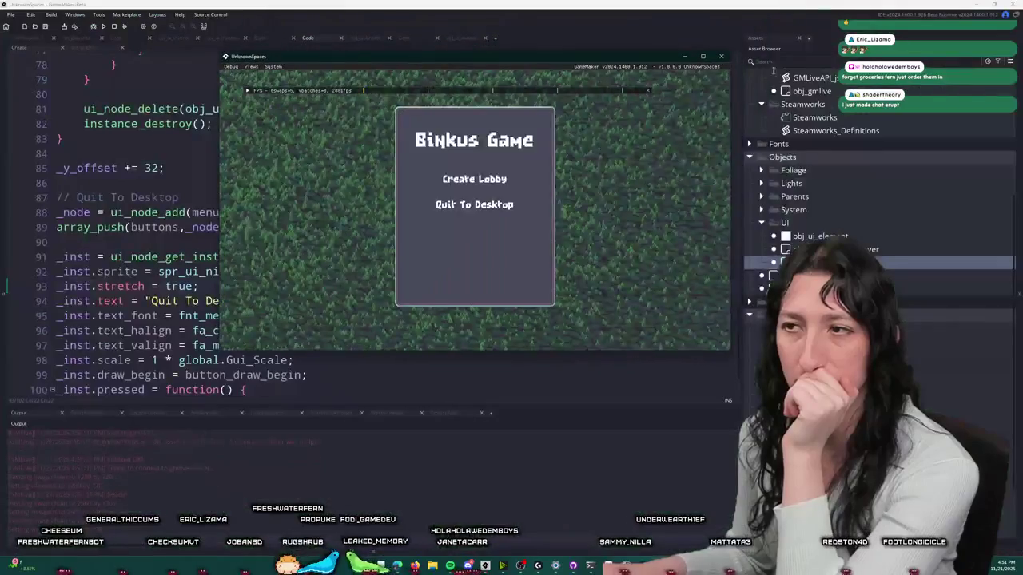
pyautogui.click(703, 56)
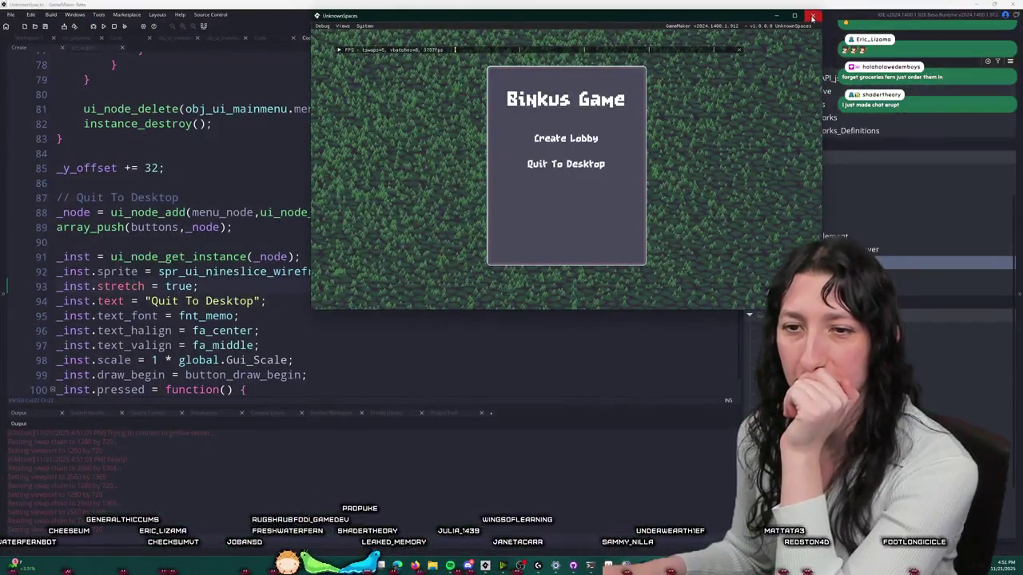
pyautogui.click(812, 16)
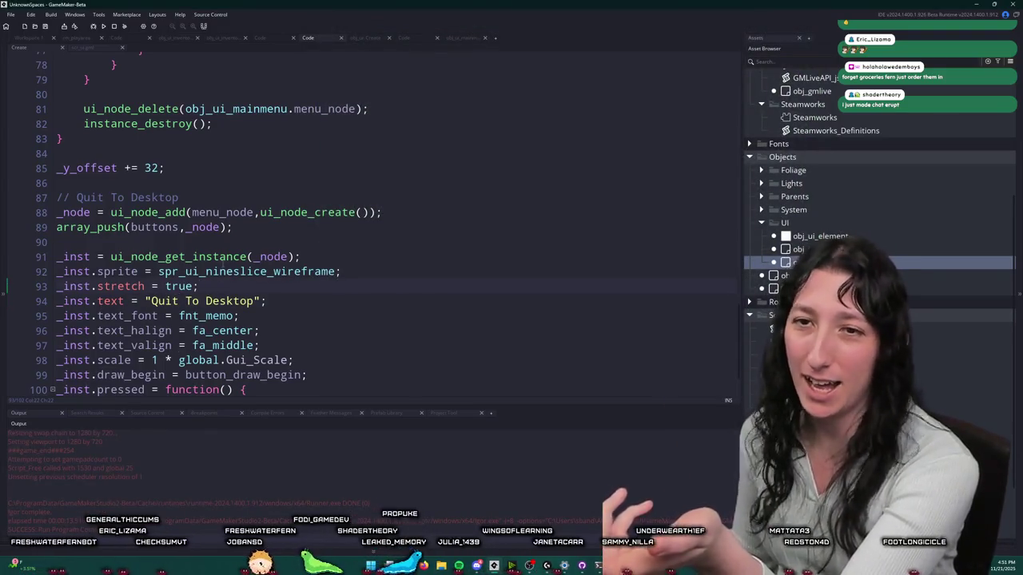
# Step: Inspect ui_node_get_instance and the sprite_exists check in the draw code, then return to the Create event
pyautogui.scroll(-2, 211, 268)
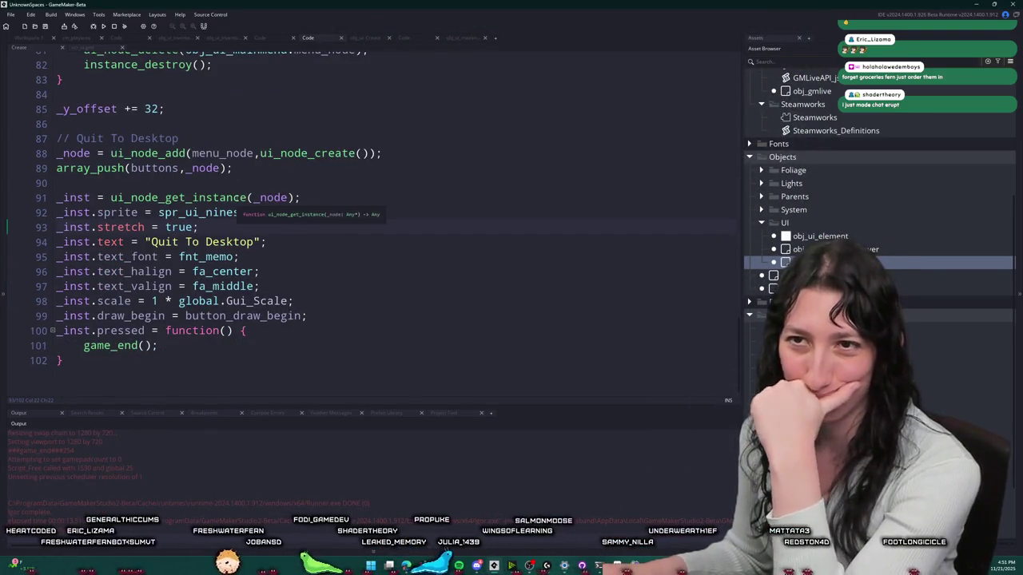
pyautogui.middleClick(236, 201)
pyautogui.scroll(-5, 245, 96)
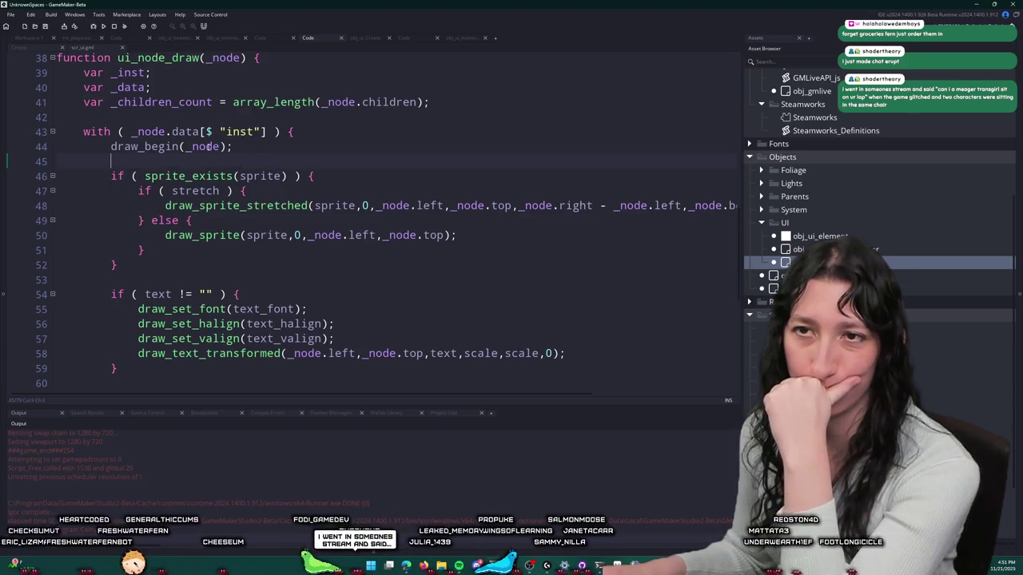
pyautogui.click(240, 176)
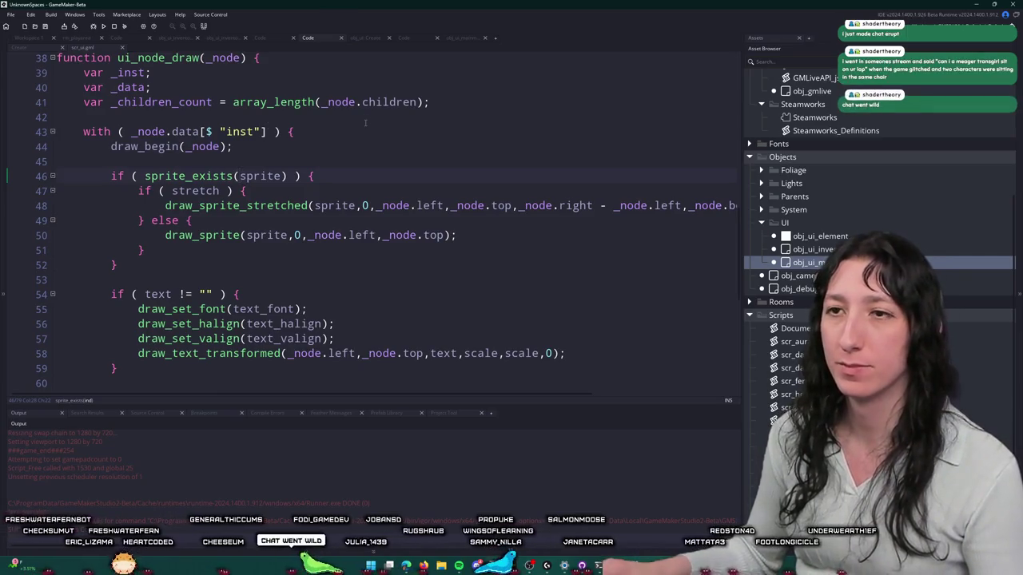
pyautogui.click(36, 50)
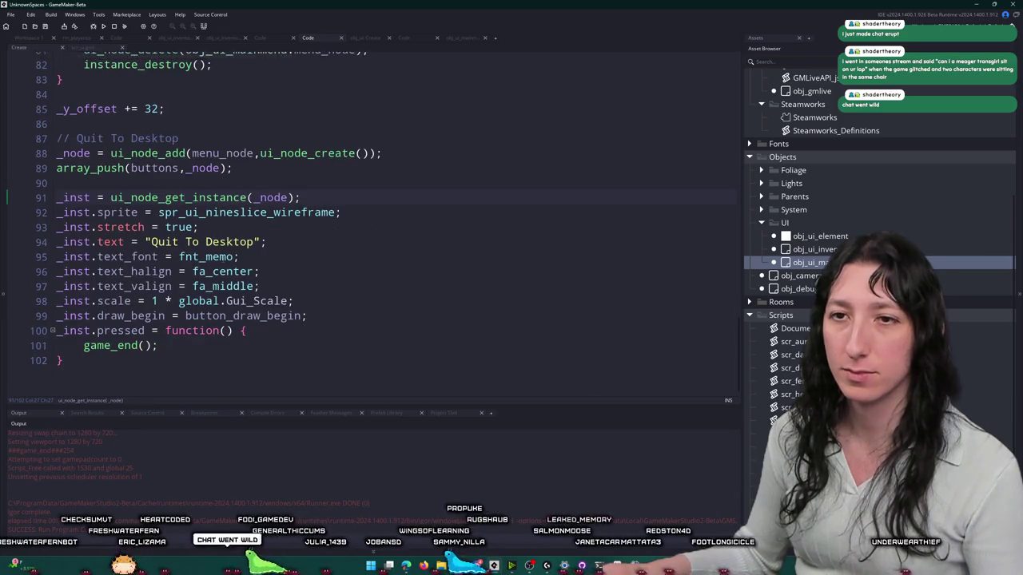
pyautogui.press('Right')
pyautogui.press('Right')
pyautogui.press('Right')
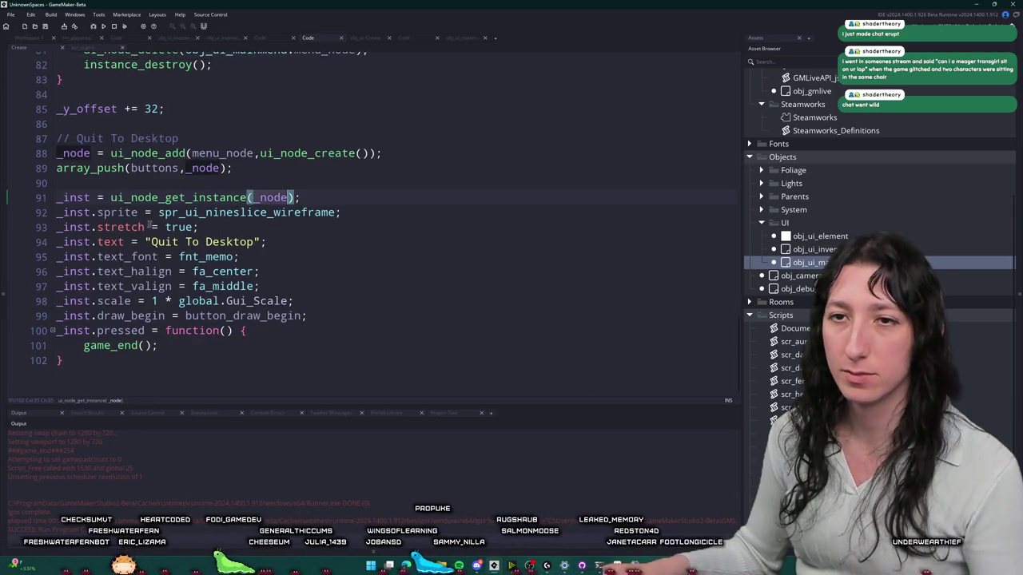
# Step: Replace _inst with _node on the sprite and stretch lines of both buttons, then run
pyautogui.click(93, 213)
pyautogui.moveTo(92, 213)
pyautogui.mouseDown()
pyautogui.moveTo(269, 259)
pyautogui.moveTo(56, 230)
pyautogui.mouseUp()
pyautogui.write('_node')
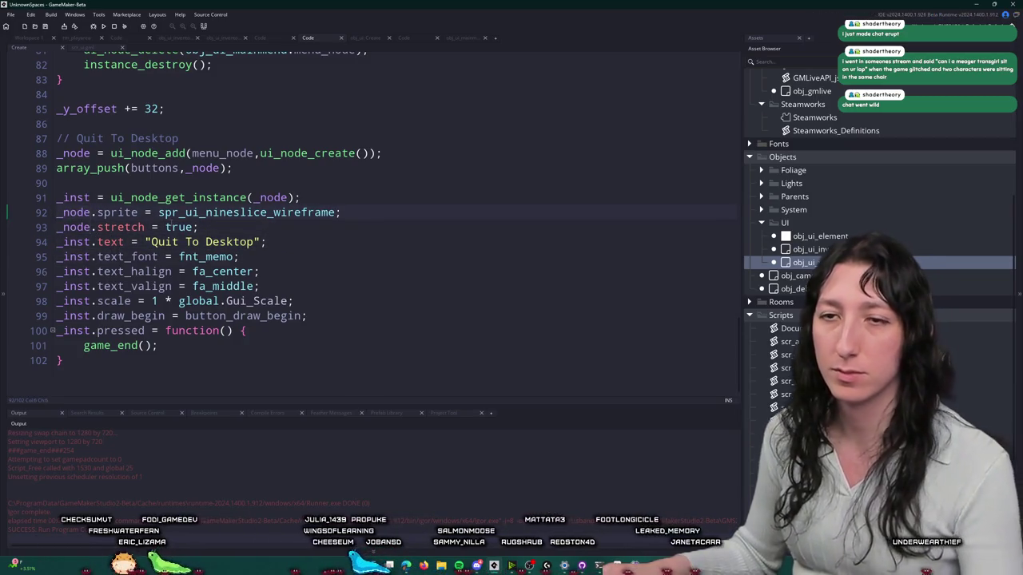
pyautogui.scroll(8, 90, 118)
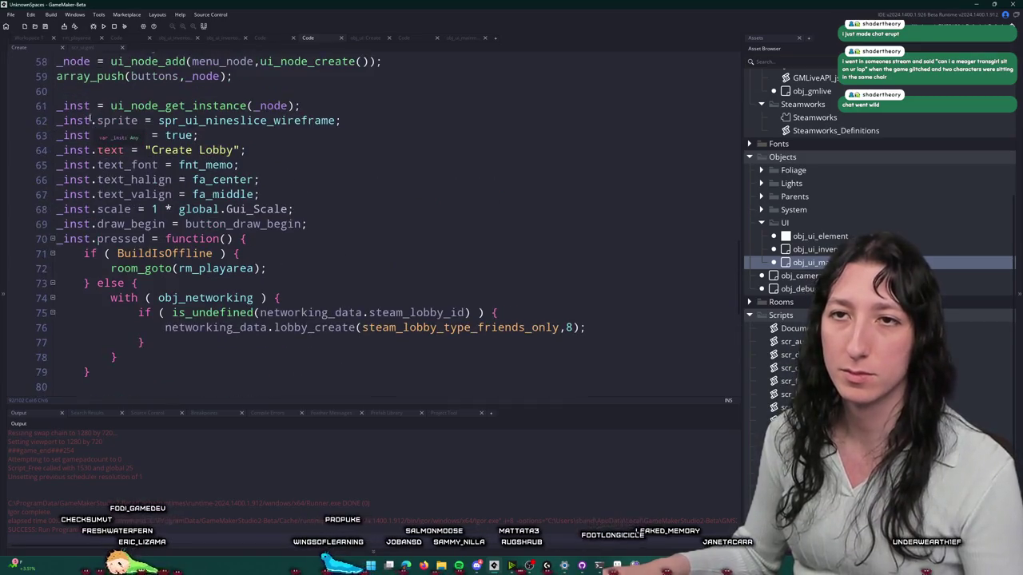
pyautogui.moveTo(93, 120); pyautogui.dragTo(56, 136)
pyautogui.write('_node')
pyautogui.press('F5')
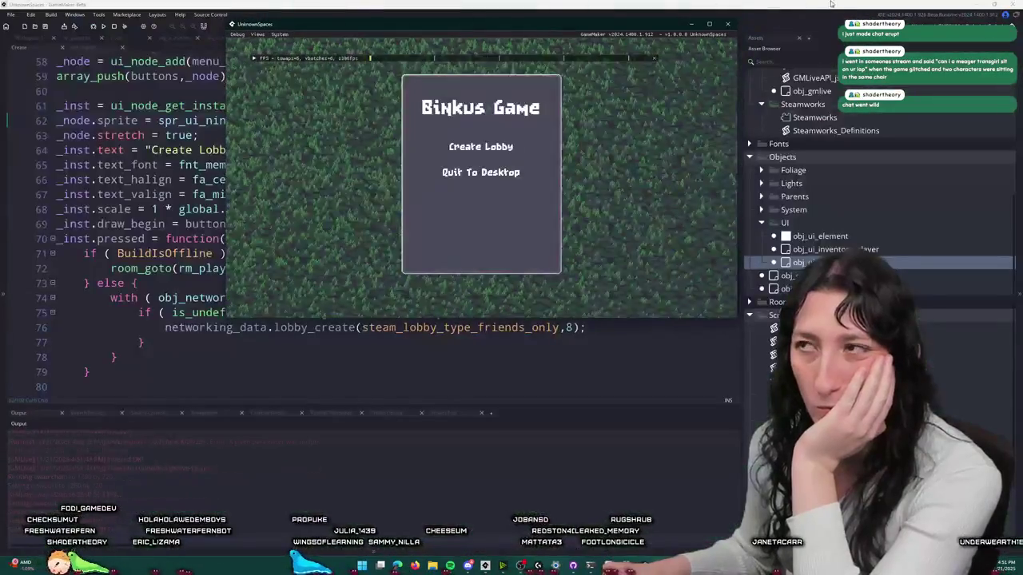
# Step: Close the game window and review obj_ui Create, ui_node_create, and both buttons' positioning code
pyautogui.click(728, 23)
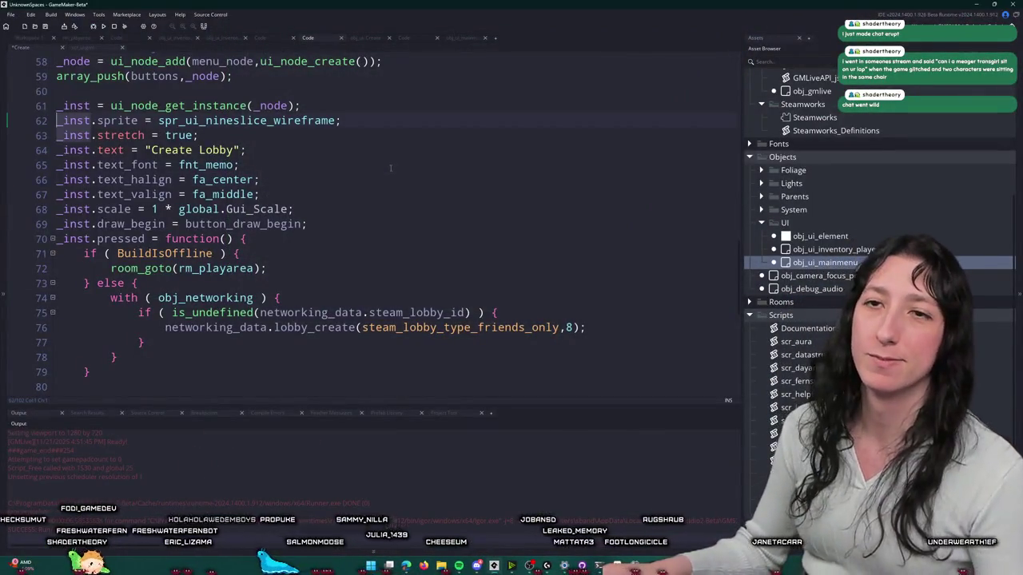
pyautogui.scroll(-5, 391, 169)
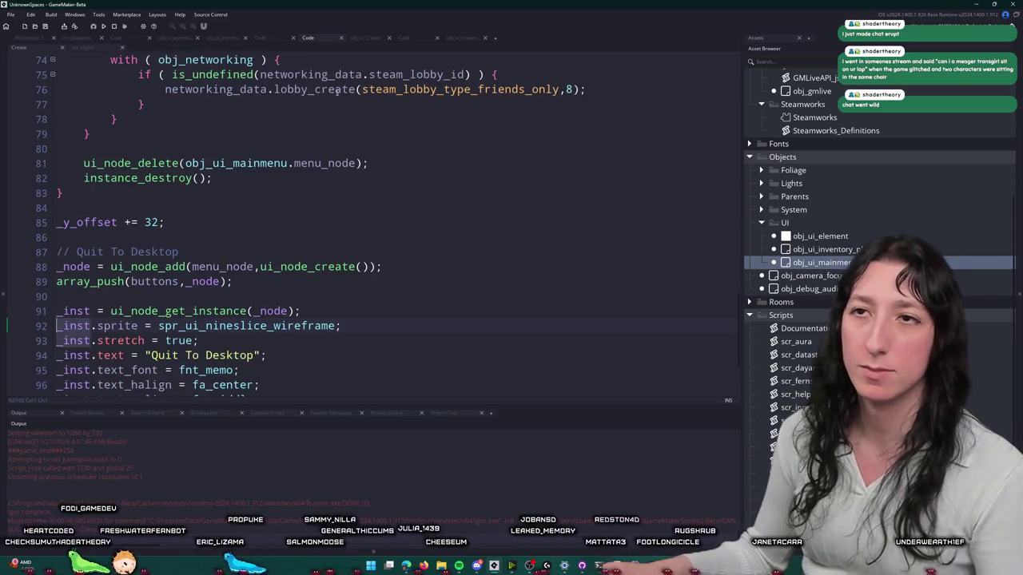
pyautogui.click(372, 43)
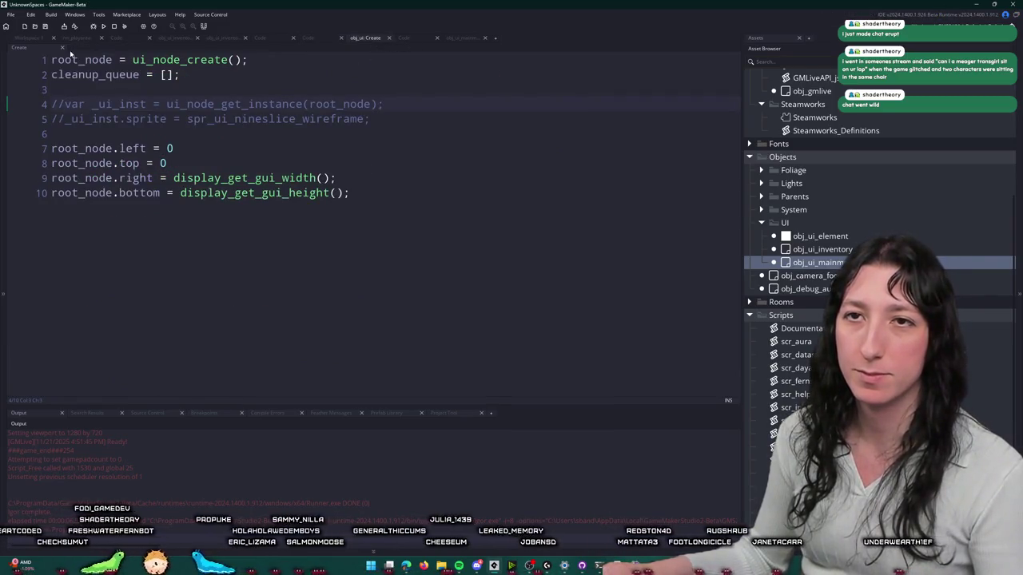
pyautogui.click(414, 39)
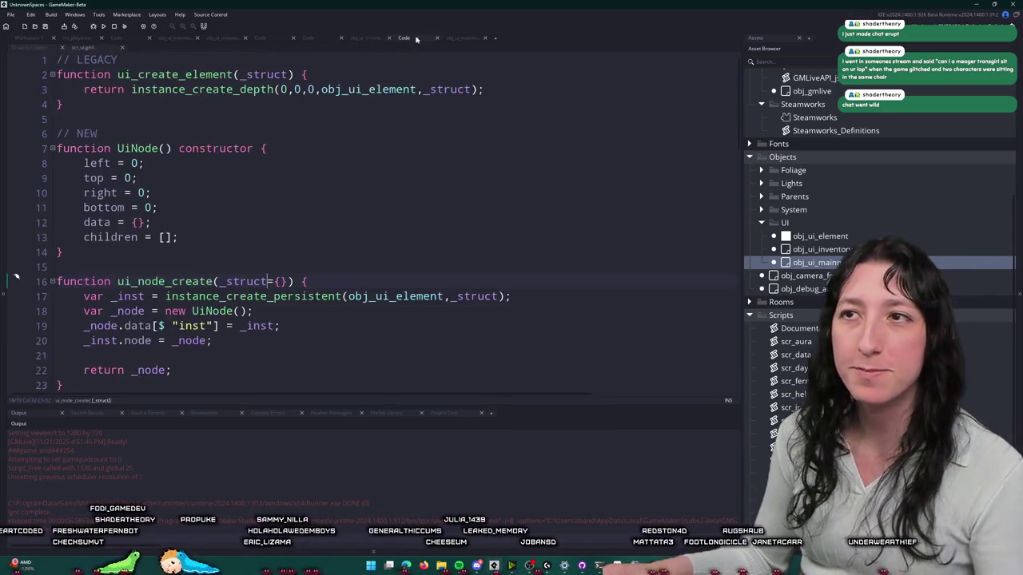
pyautogui.click(461, 42)
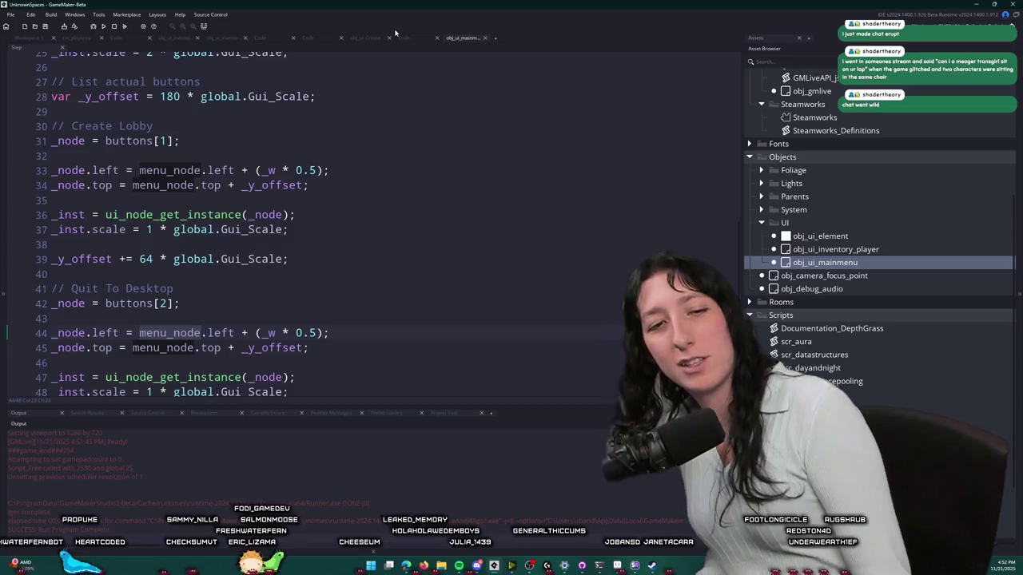
pyautogui.click(202, 333)
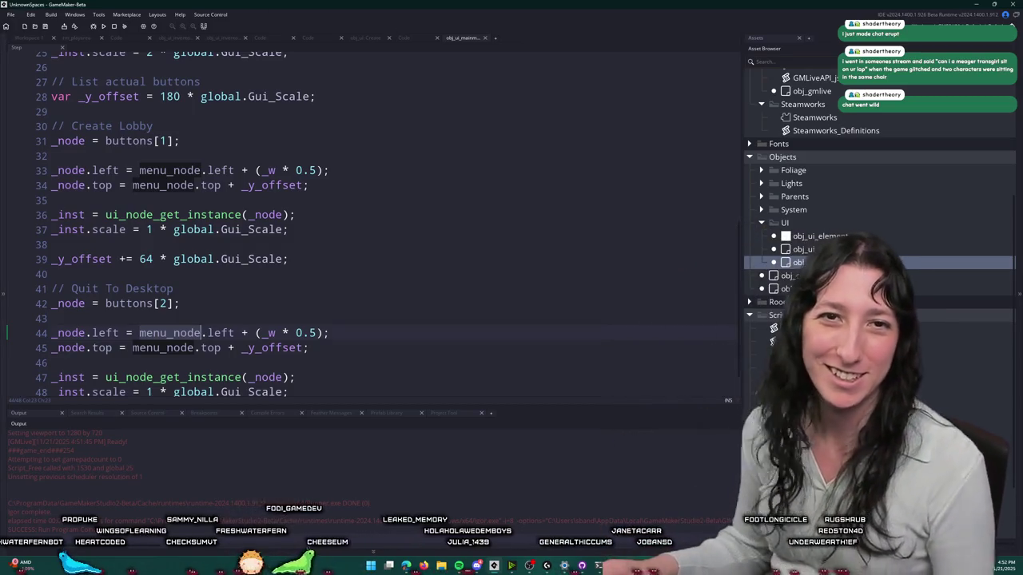
pyautogui.click(238, 170)
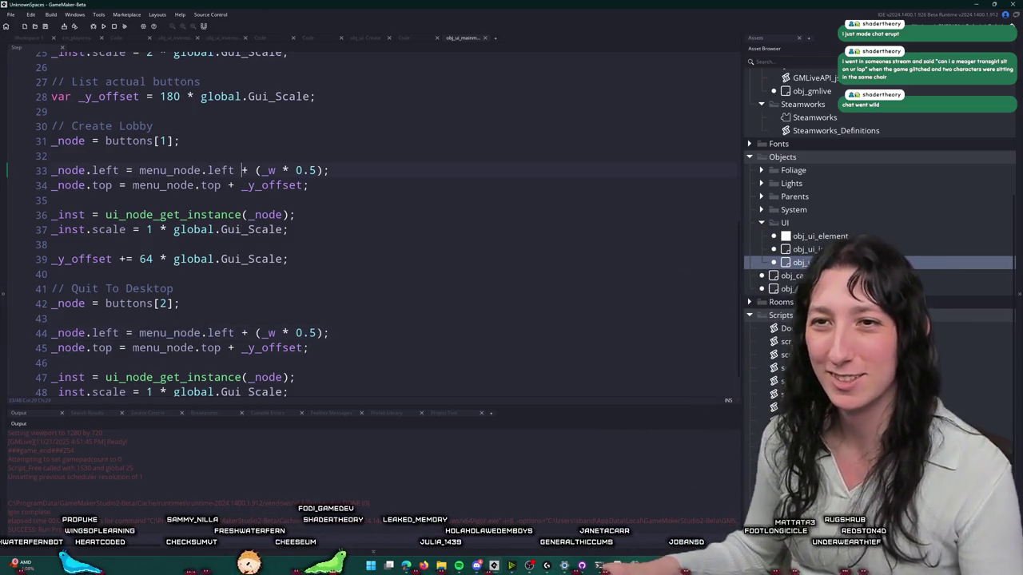
pyautogui.scroll(-1, 243, 157)
# Step: Go back to the Quit To Desktop button code and highlight every use of _inst
pyautogui.click(413, 38)
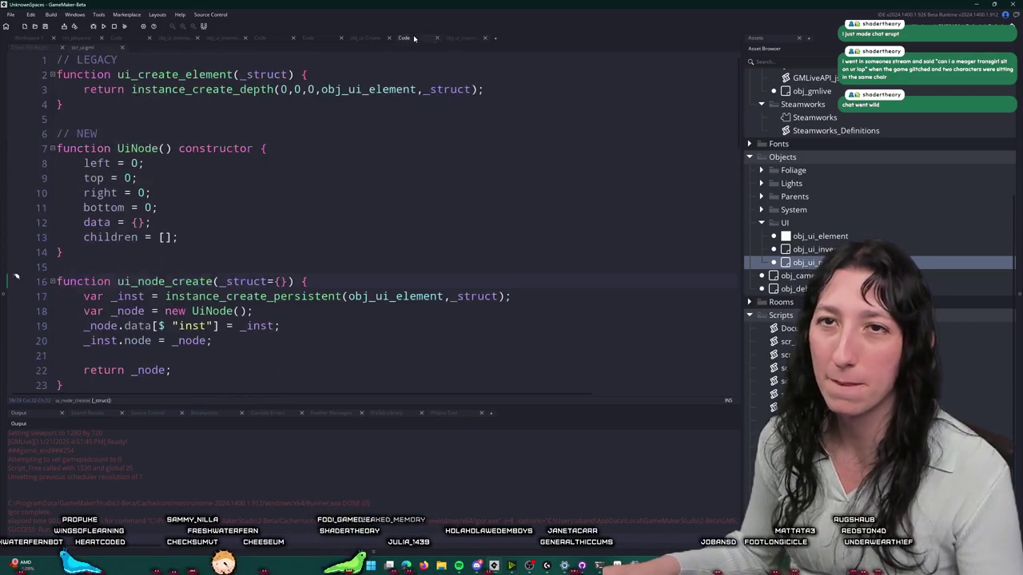
pyautogui.click(366, 39)
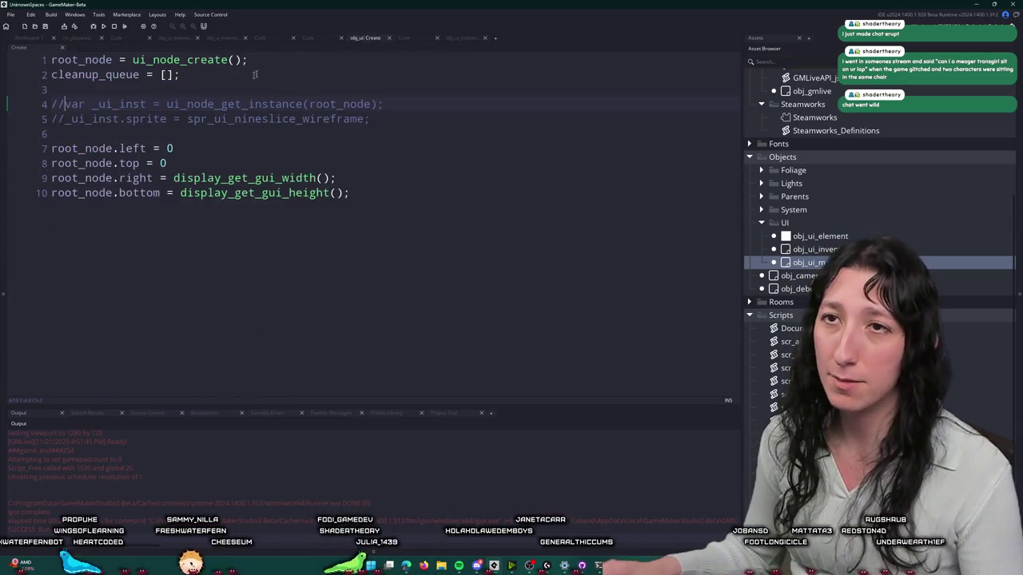
pyautogui.click(312, 37)
pyautogui.scroll(-3, 102, 274)
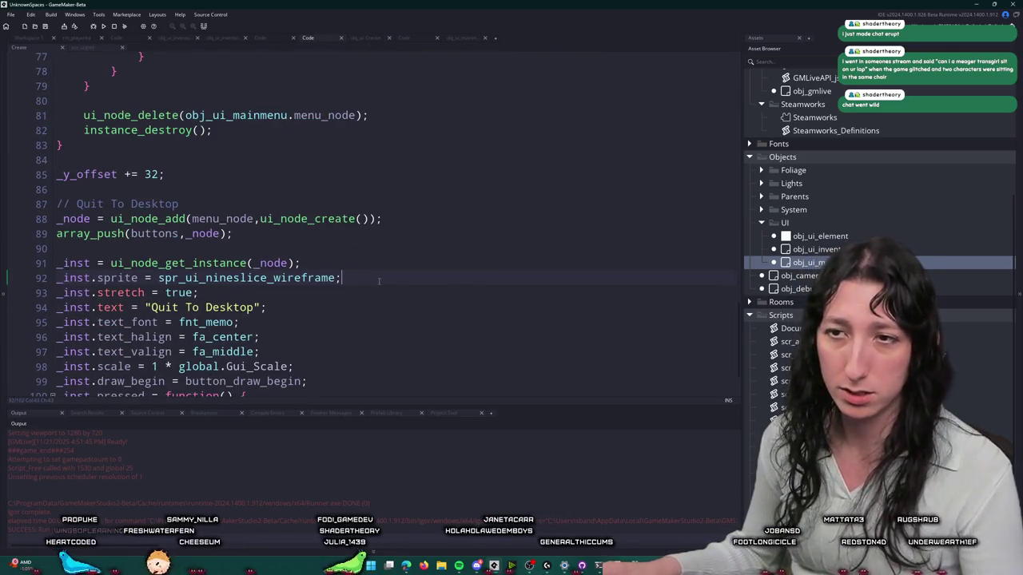
pyautogui.doubleClick(77, 229)
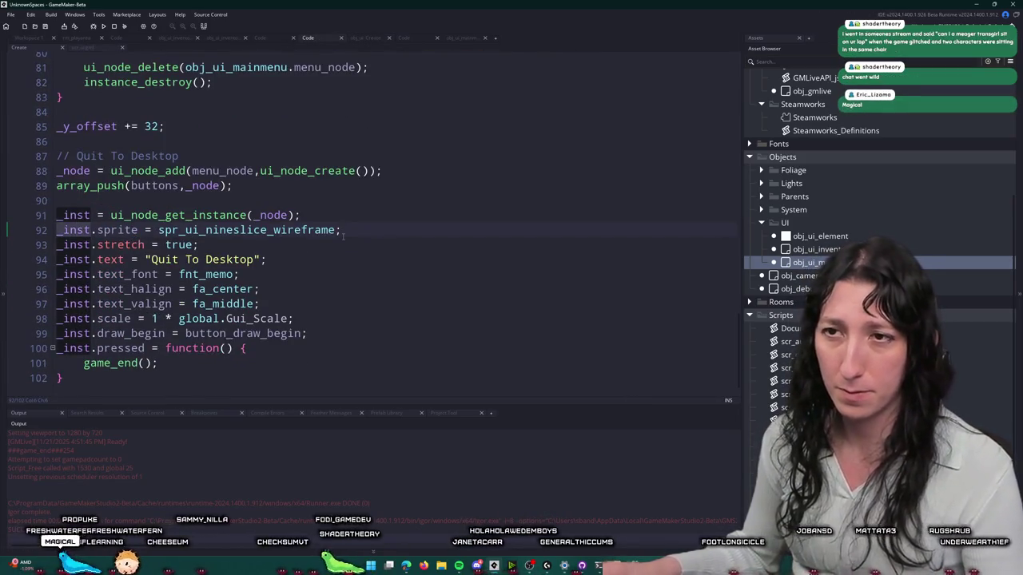
# Step: Open scr_ui at ui_node_draw and highlight where sprite is used
pyautogui.click(275, 38)
pyautogui.scroll(1, 288, 116)
pyautogui.scroll(-15, 263, 144)
pyautogui.scroll(-1, 248, 164)
pyautogui.scroll(6, 166, 272)
pyautogui.scroll(3, 166, 272)
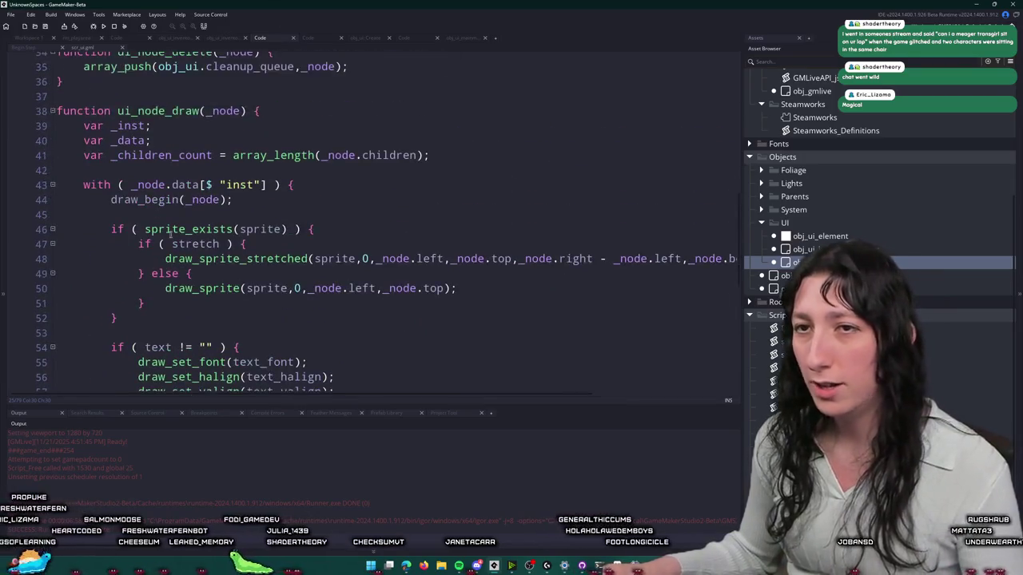
pyautogui.click(247, 293)
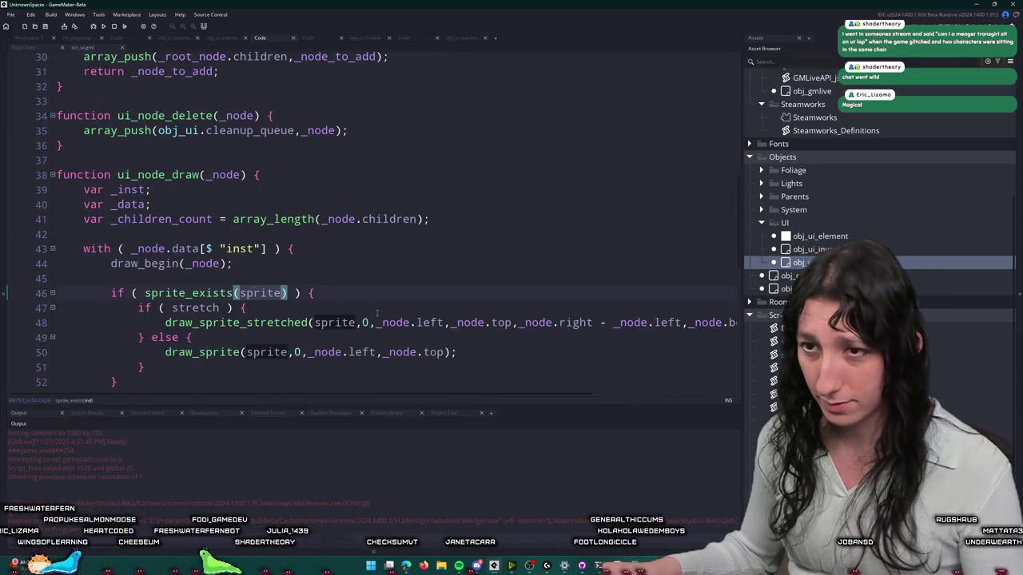
pyautogui.click(143, 204)
# Step: Add a log(id); line after the draw_sprite_stretched block, run the game, then close it
pyautogui.scroll(-2, 330, 299)
pyautogui.click(459, 258)
pyautogui.click(314, 243)
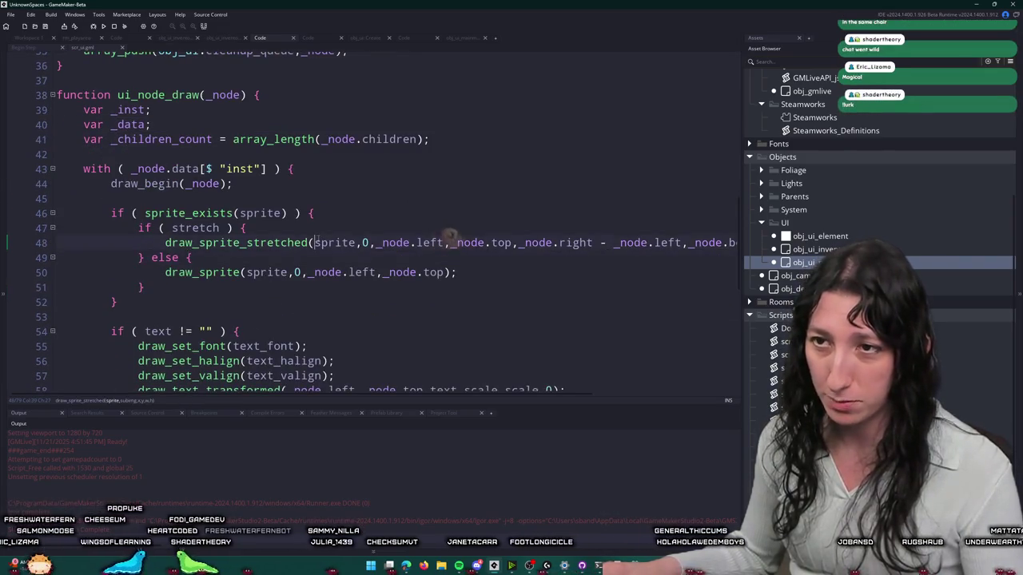
pyautogui.scroll(-2, 592, 244)
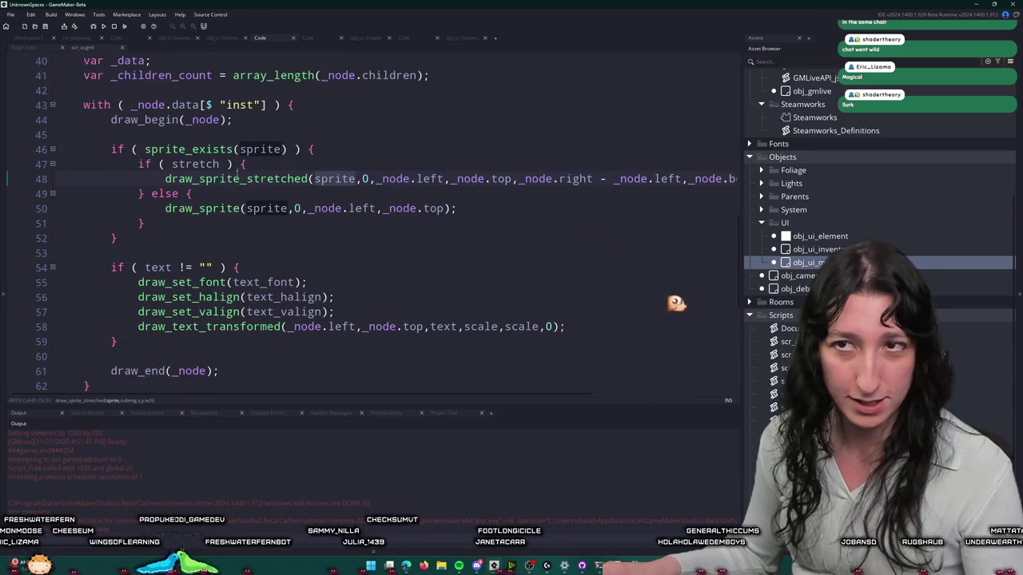
pyautogui.click(234, 223)
pyautogui.press('Return')
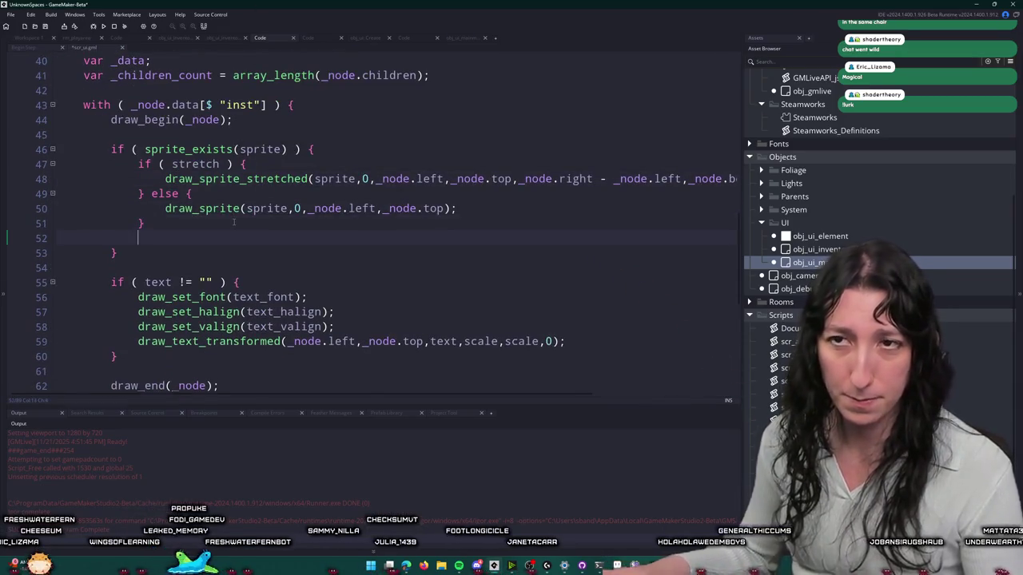
pyautogui.press('Return')
pyautogui.write('log(')
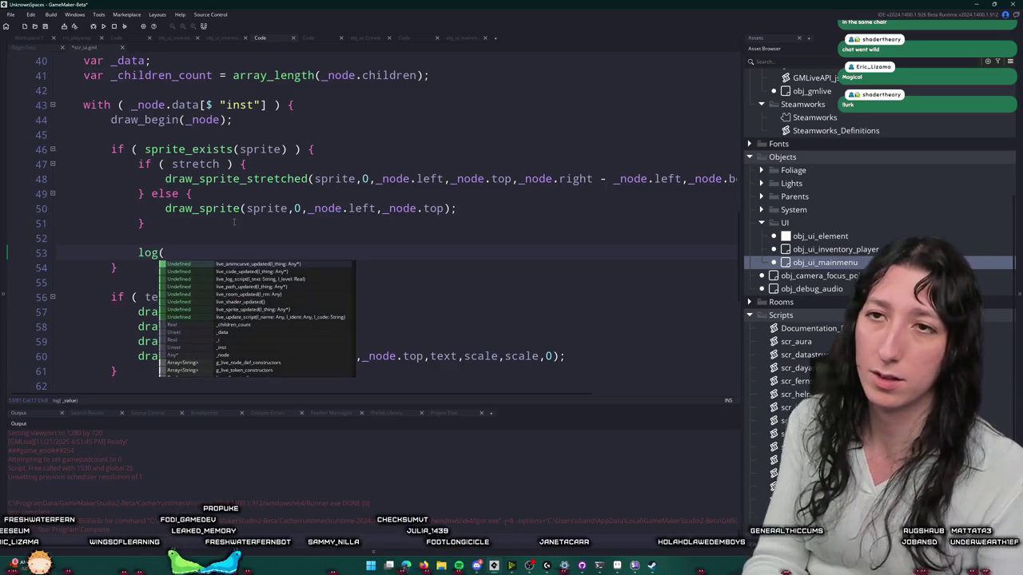
pyautogui.write('[object_get')
pyautogui.press('BackSpace')
pyautogui.press('BackSpace')
pyautogui.press('BackSpace')
pyautogui.write('id);')
pyautogui.press('F5')
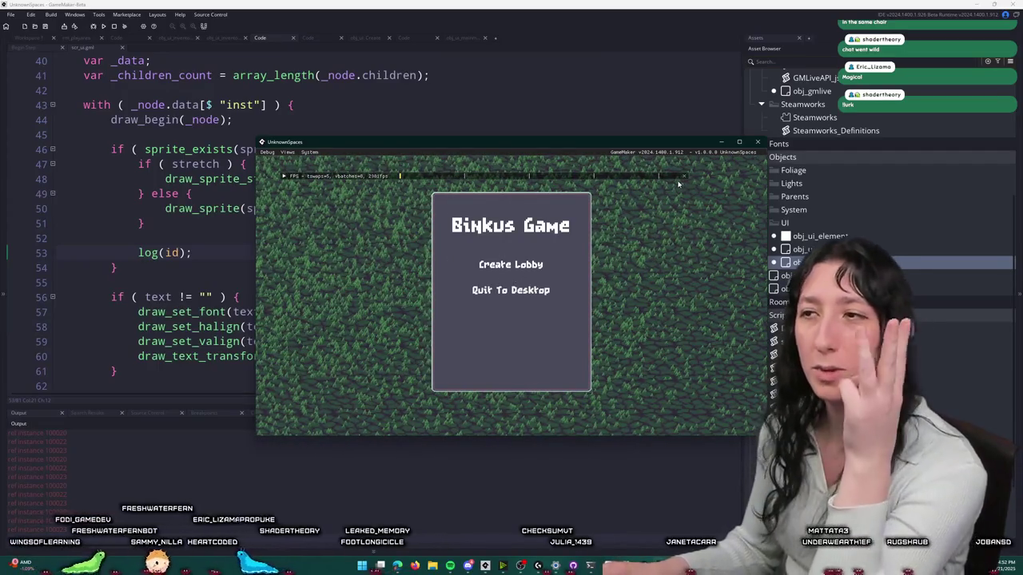
pyautogui.click(757, 143)
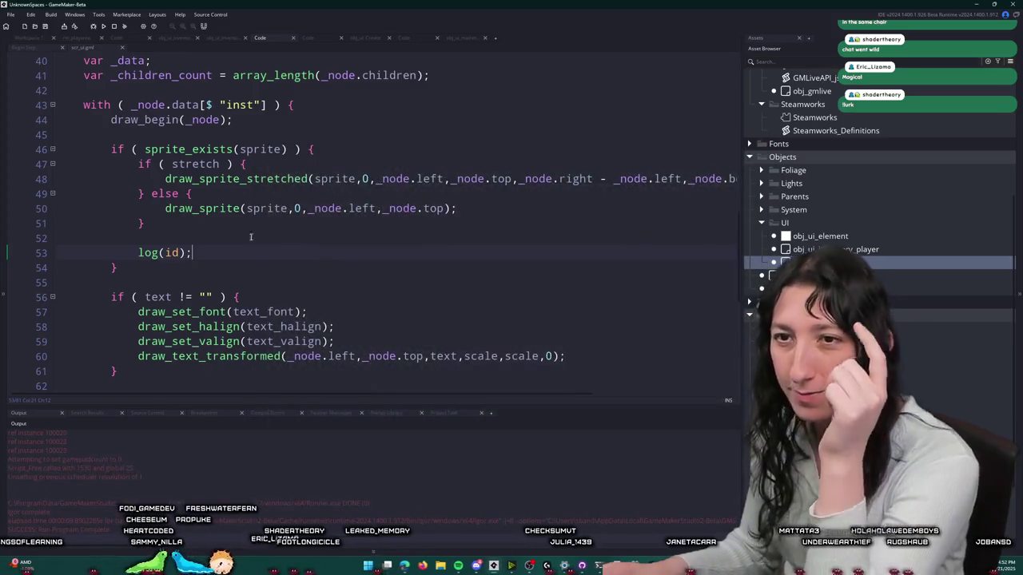
# Step: Delete the log(id); line from ui_node_draw, glance at the cleanup code, and return to scr_ui
pyautogui.click(248, 236)
pyautogui.press('BackSpace')
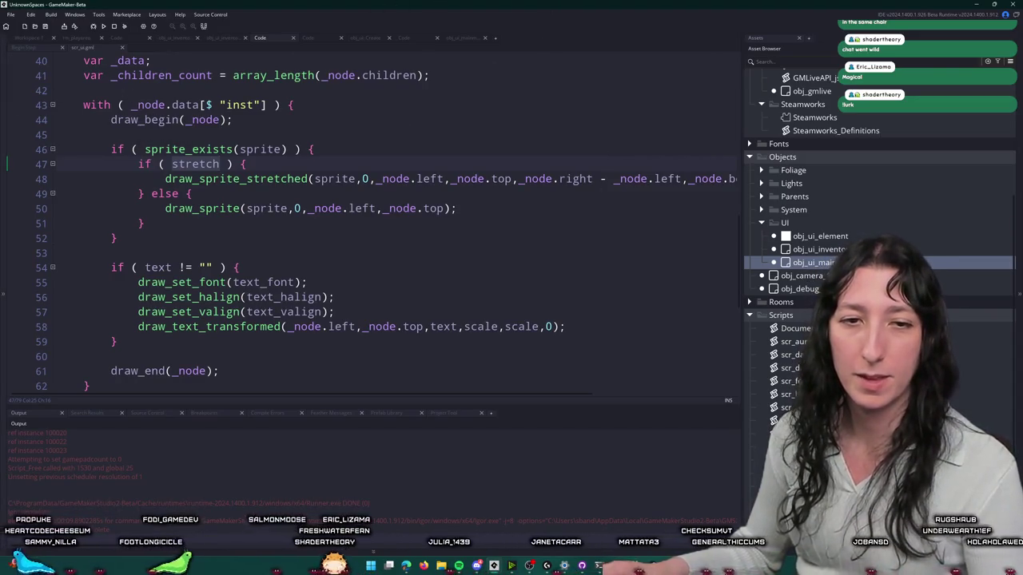
pyautogui.hotkey('ctrl', 'Tab')
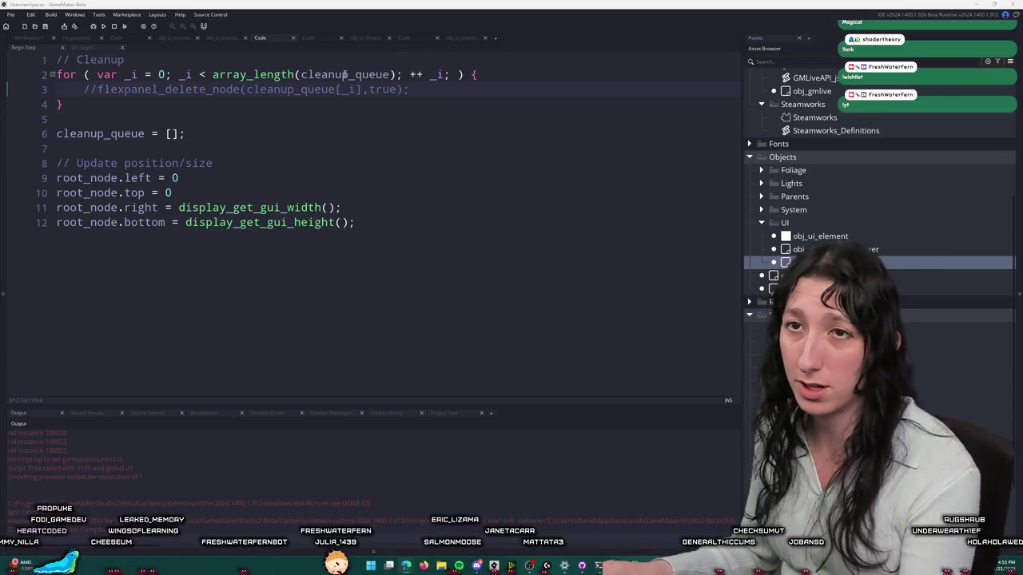
pyautogui.click(89, 48)
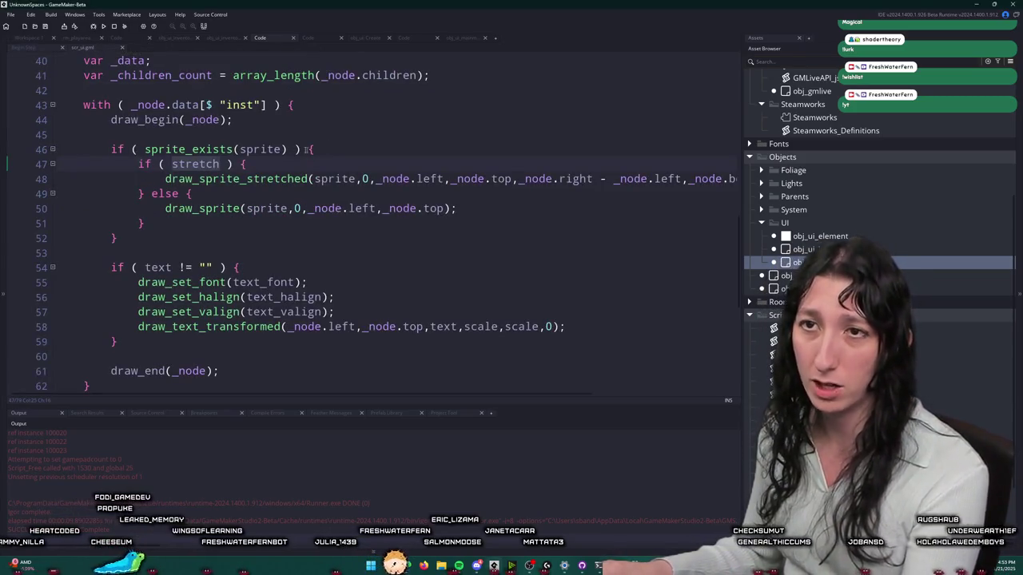
# Step: Review the title node's positioning in the main menu's button layout code
pyautogui.click(459, 37)
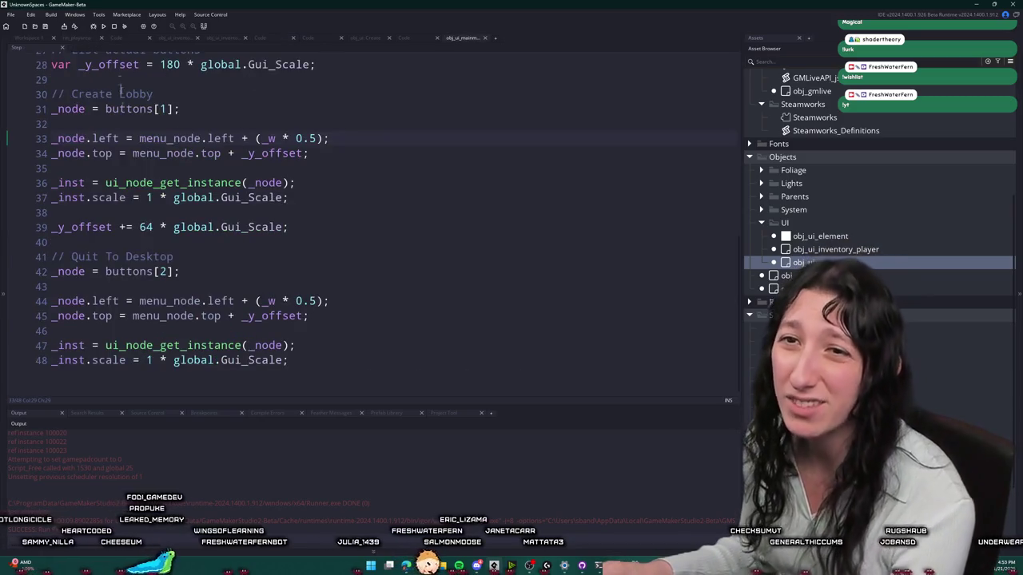
pyautogui.scroll(3, 120, 79)
pyautogui.click(188, 89)
pyautogui.scroll(3, 188, 88)
pyautogui.scroll(4, 188, 89)
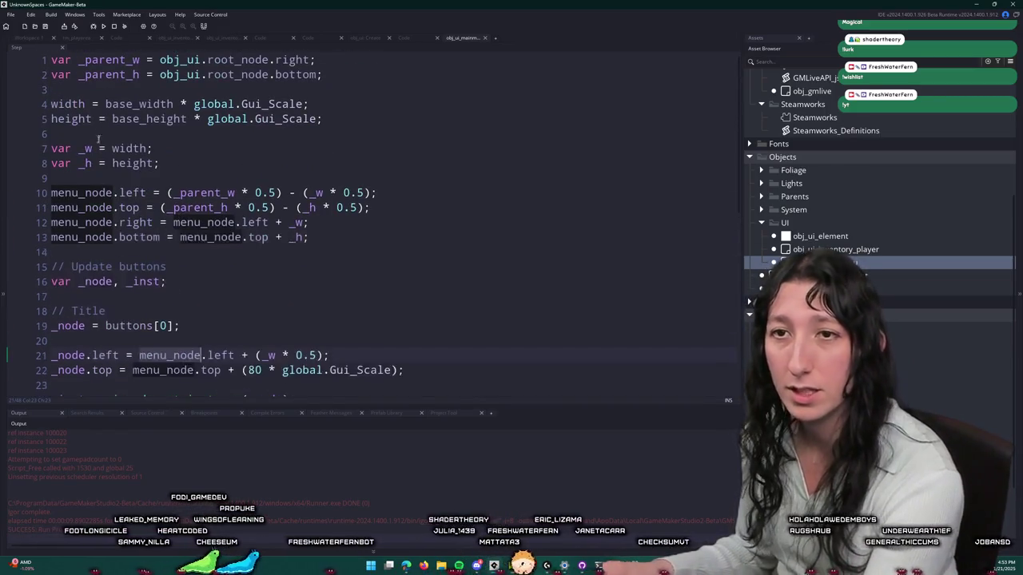
pyautogui.scroll(-4, 102, 132)
# Step: Scroll through the UiNode script's draw loop, examining its children call
pyautogui.click(403, 39)
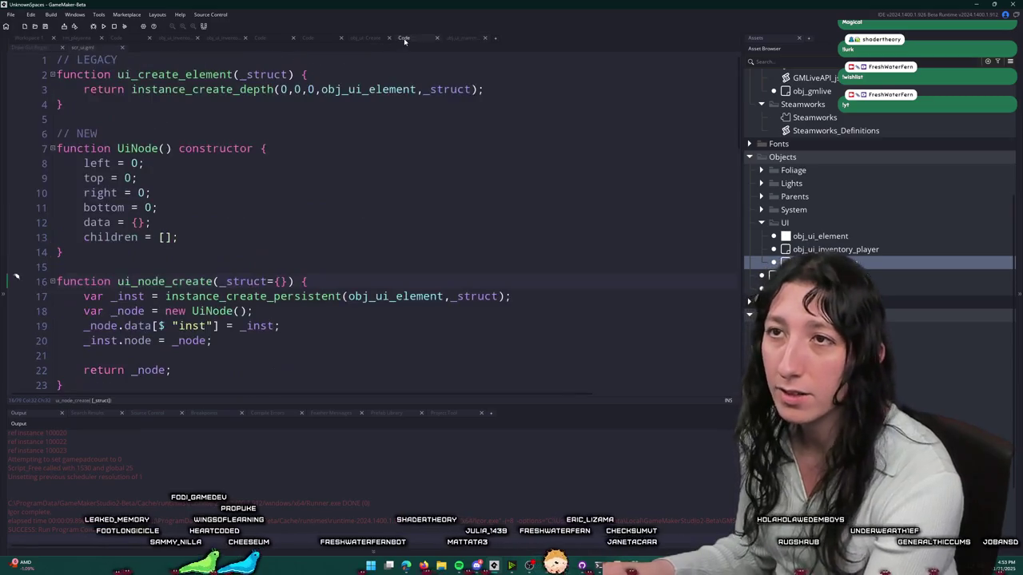
pyautogui.scroll(-8, 254, 184)
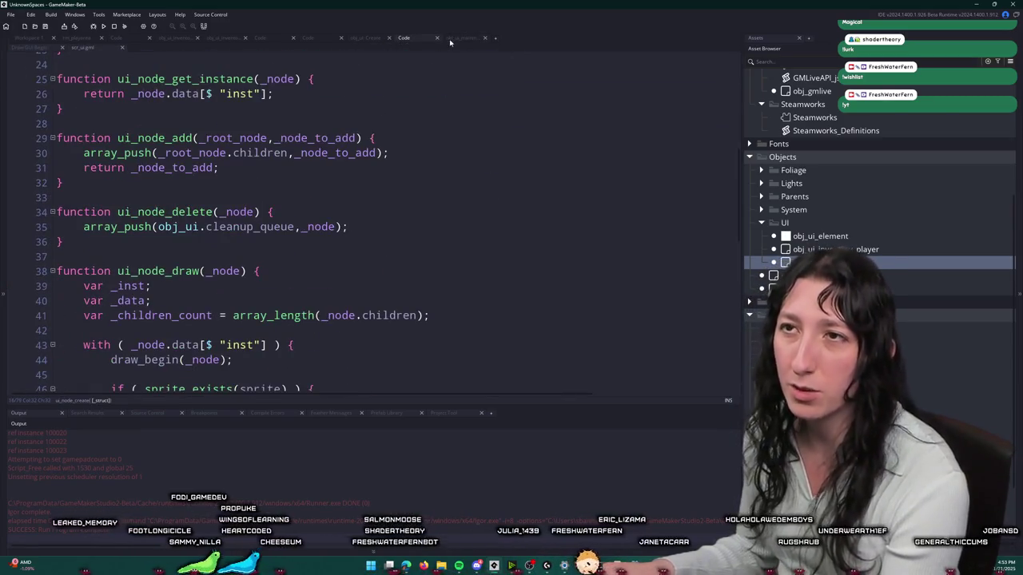
pyautogui.scroll(-5, 333, 206)
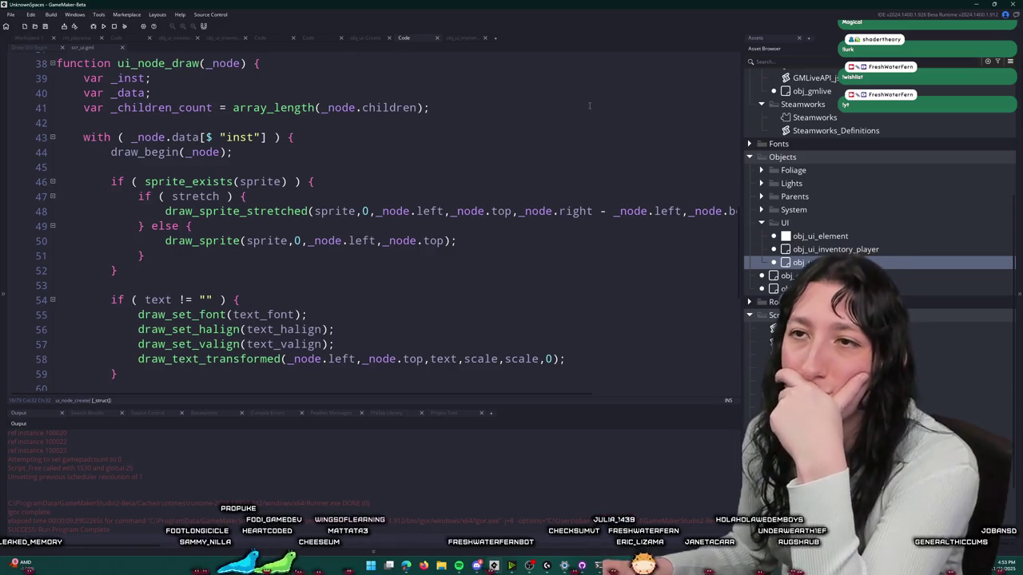
pyautogui.scroll(-4, 349, 189)
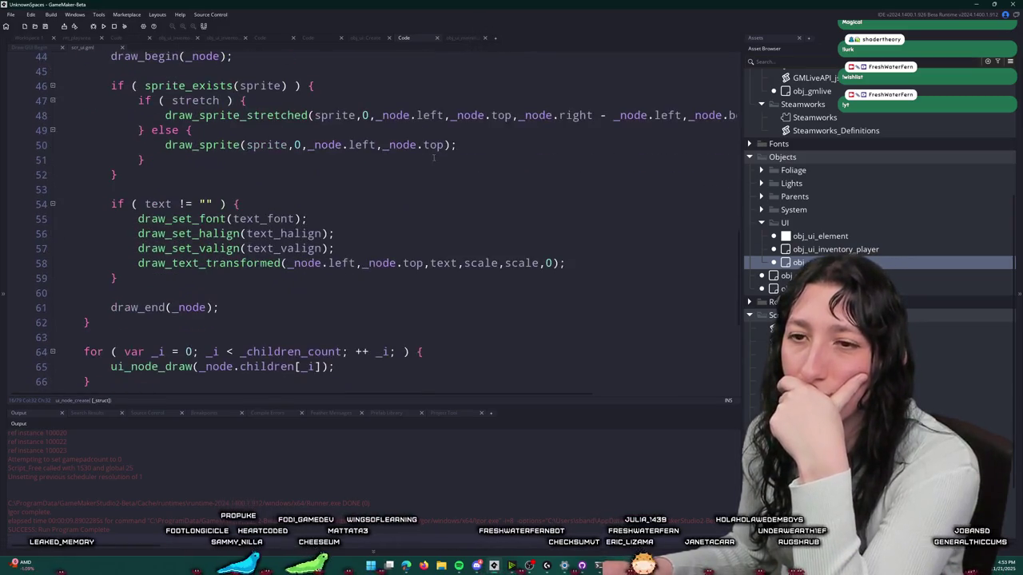
pyautogui.scroll(7, 240, 289)
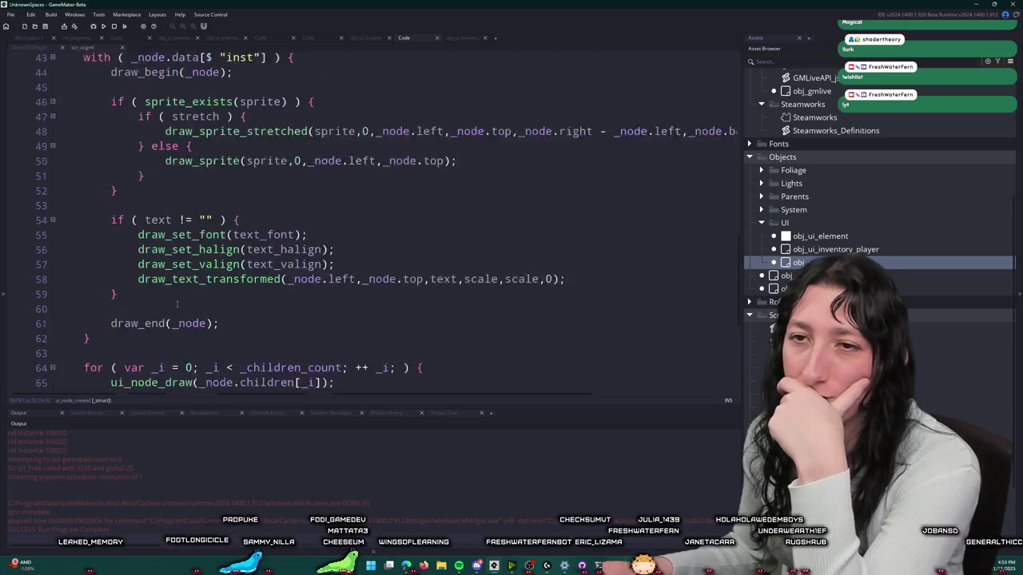
pyautogui.scroll(-7, 181, 254)
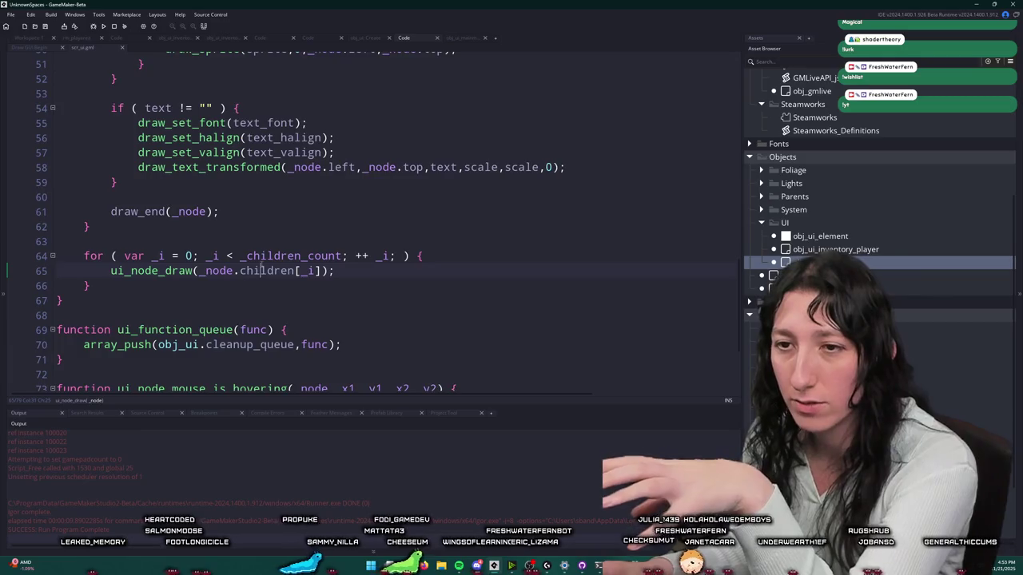
pyautogui.click(258, 271)
pyautogui.scroll(2, 257, 270)
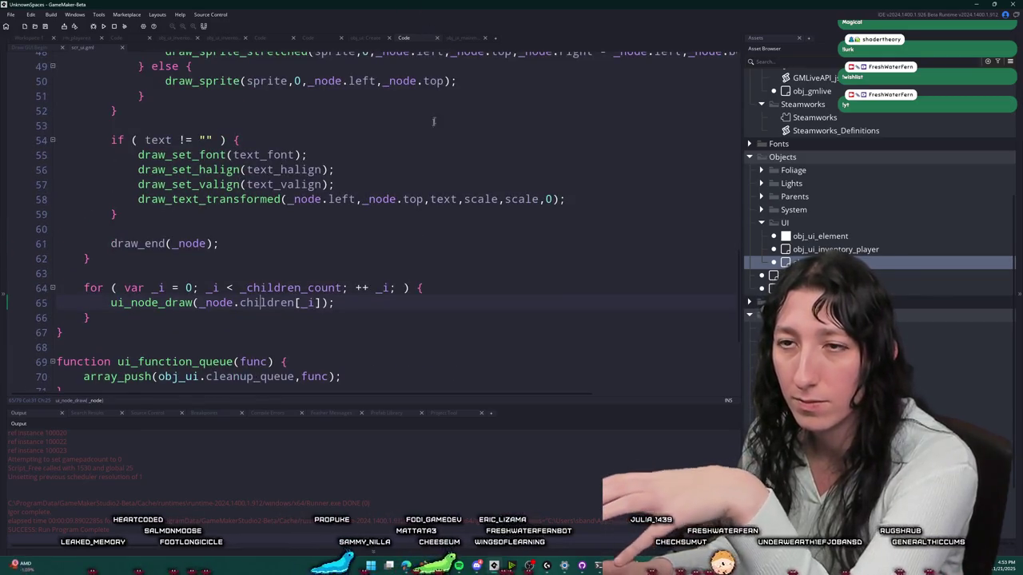
pyautogui.scroll(3, 410, 98)
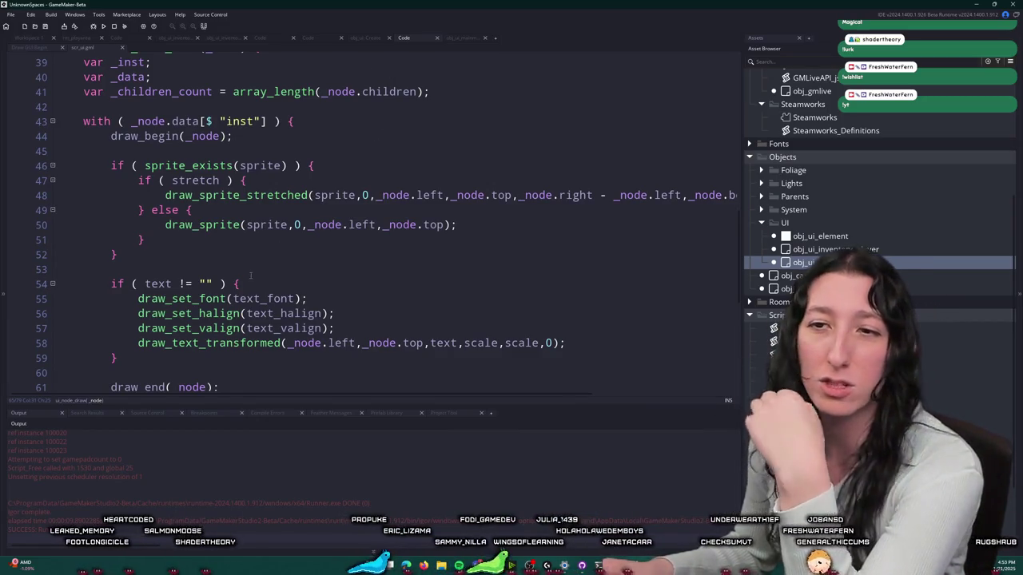
pyautogui.scroll(-1, 457, 337)
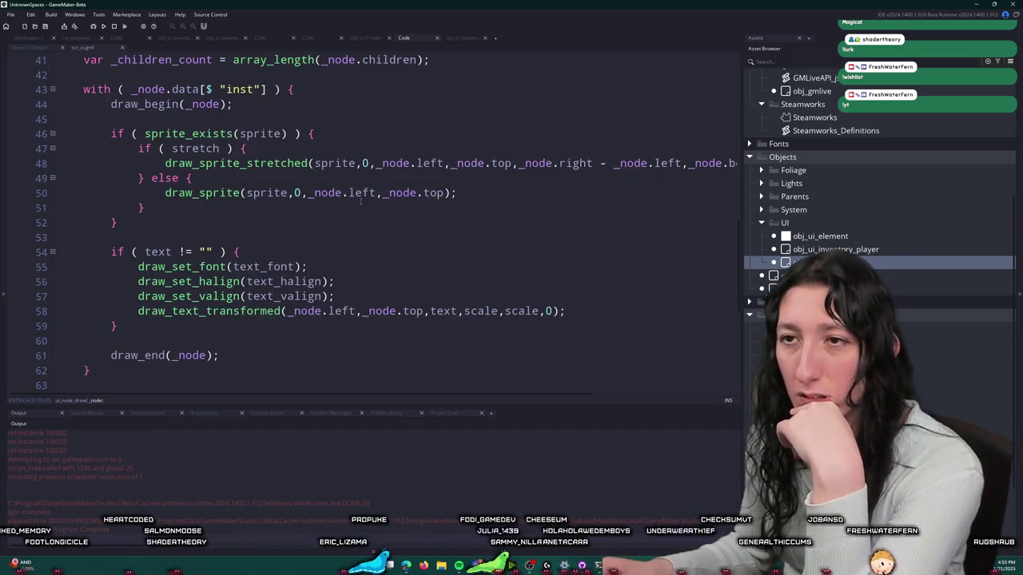
# Step: Glance at the main menu Step code, then open obj_ui_mainmenu from the Asset Browser
pyautogui.hotkey('ctrl', 'Tab')
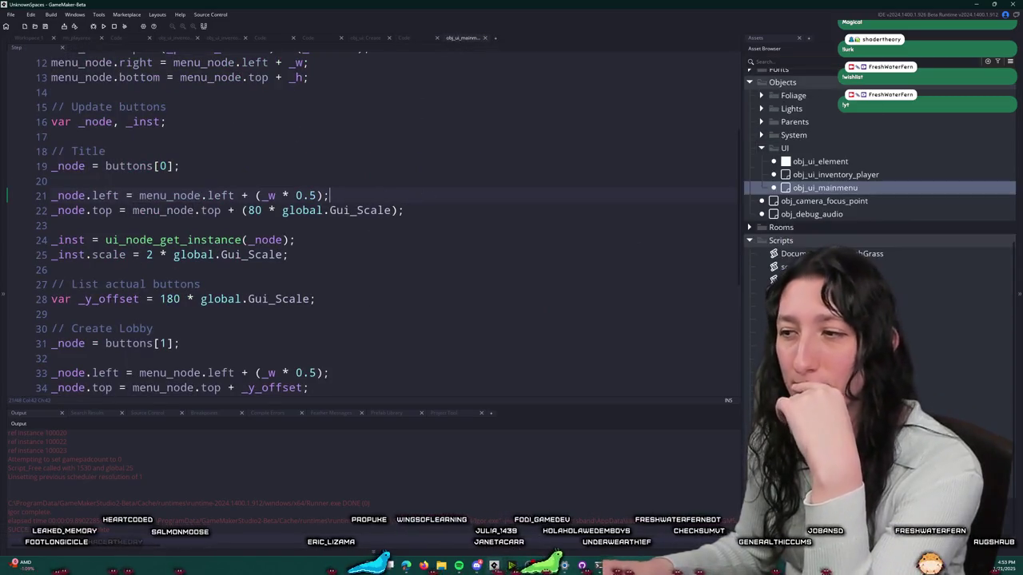
pyautogui.scroll(1, 231, 195)
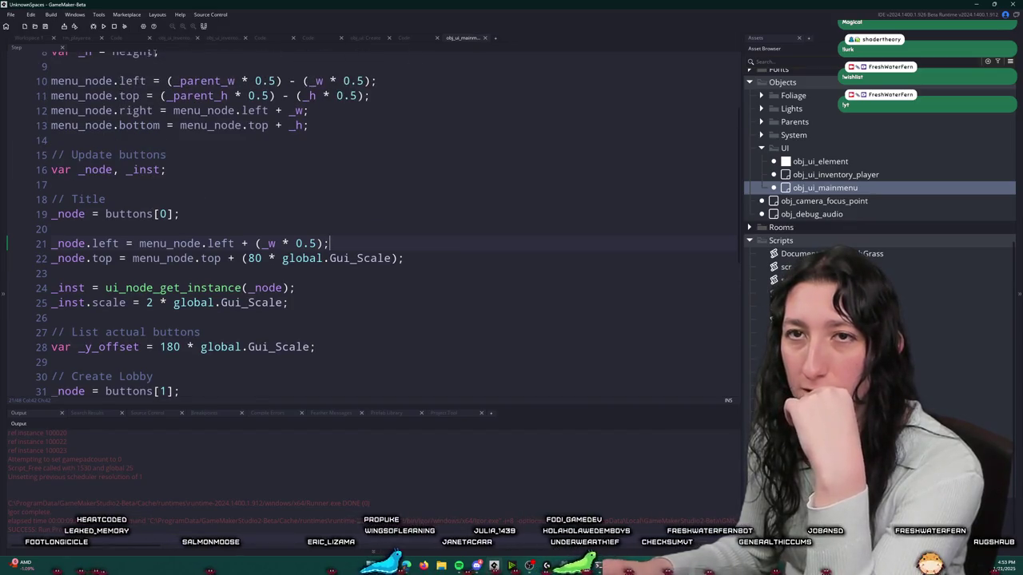
pyautogui.scroll(-6, 318, 302)
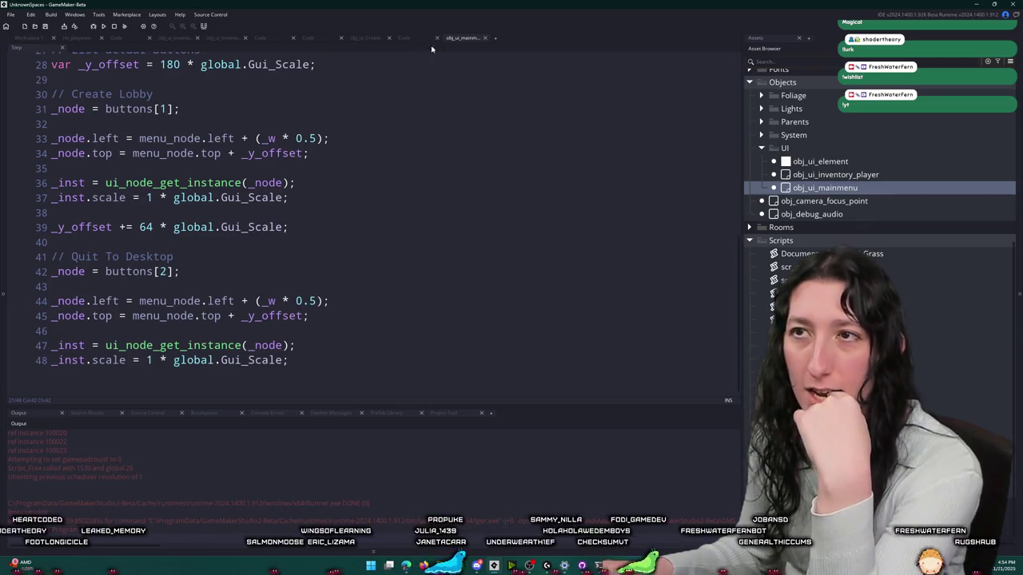
pyautogui.click(411, 39)
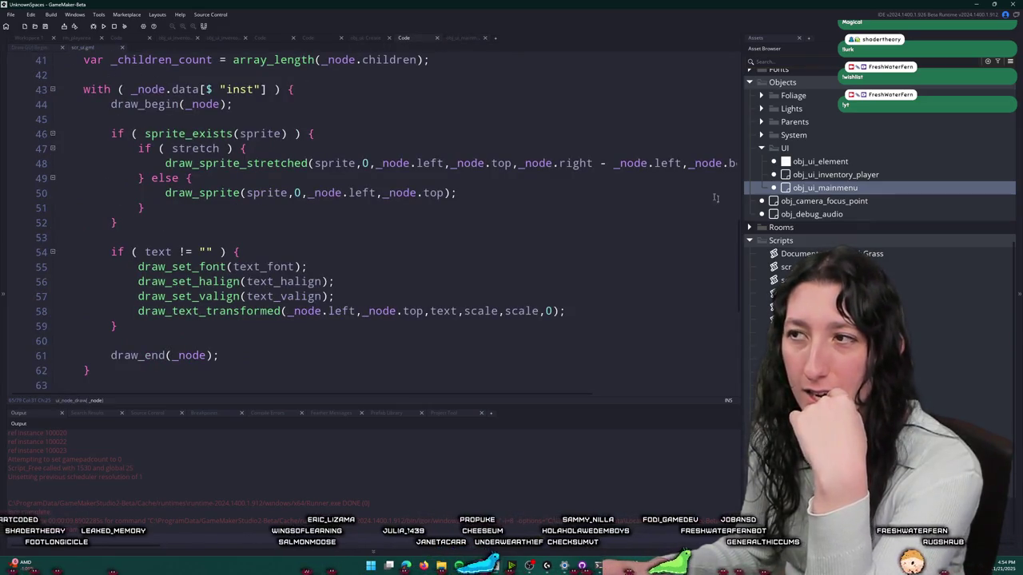
pyautogui.doubleClick(859, 187)
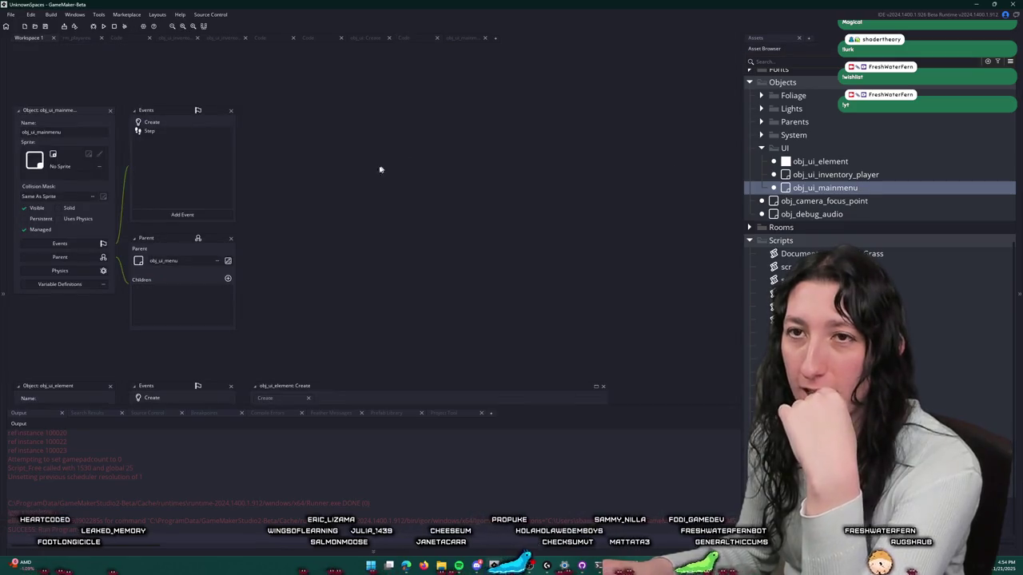
# Step: From the Create event, view spr_ui_nineslice_wireframe in the sprite editor with Nine Slice collapsed, then close it
pyautogui.doubleClick(191, 122)
pyautogui.scroll(-1, 53, 319)
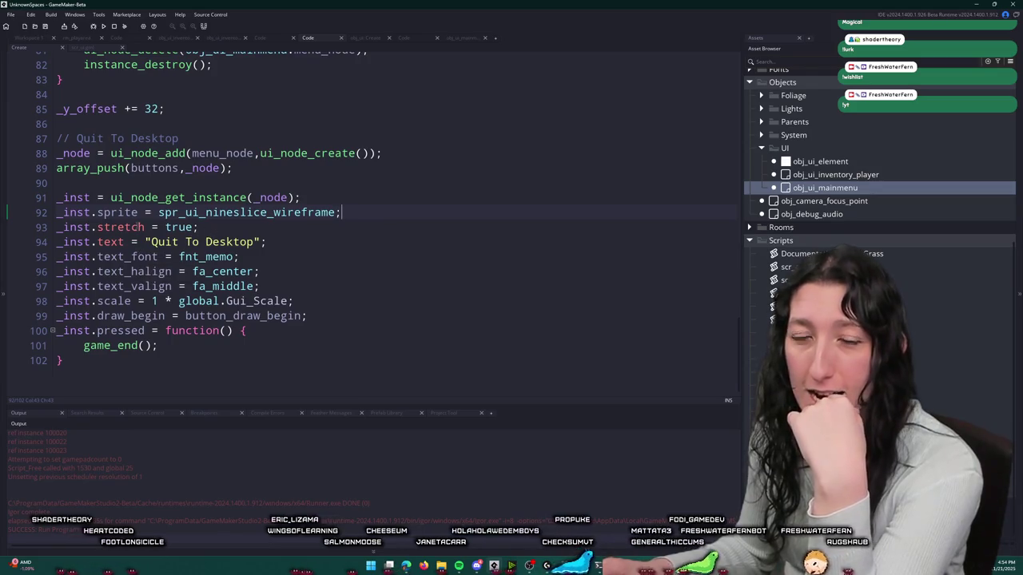
pyautogui.scroll(9, 124, 231)
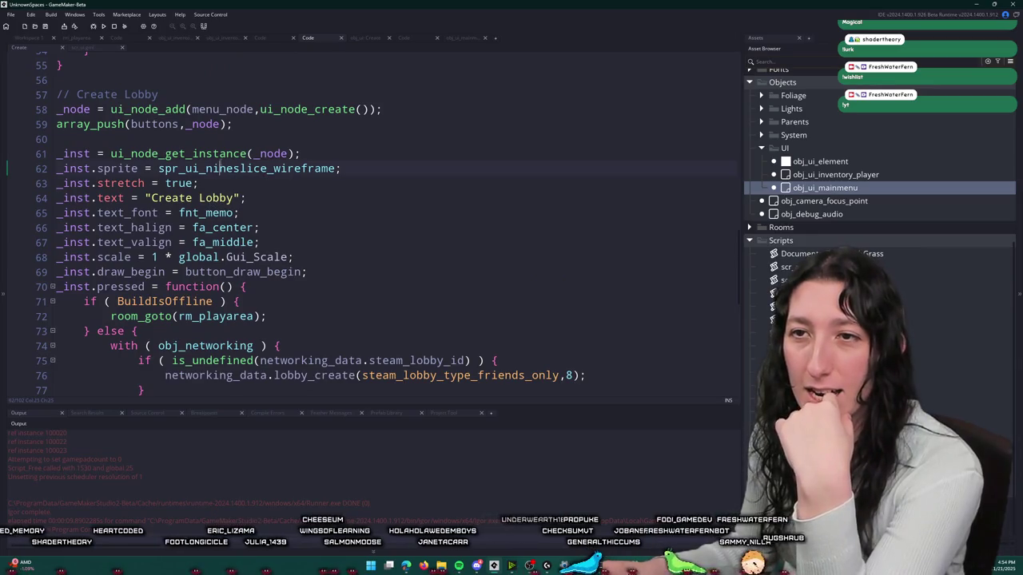
pyautogui.middleClick(215, 168)
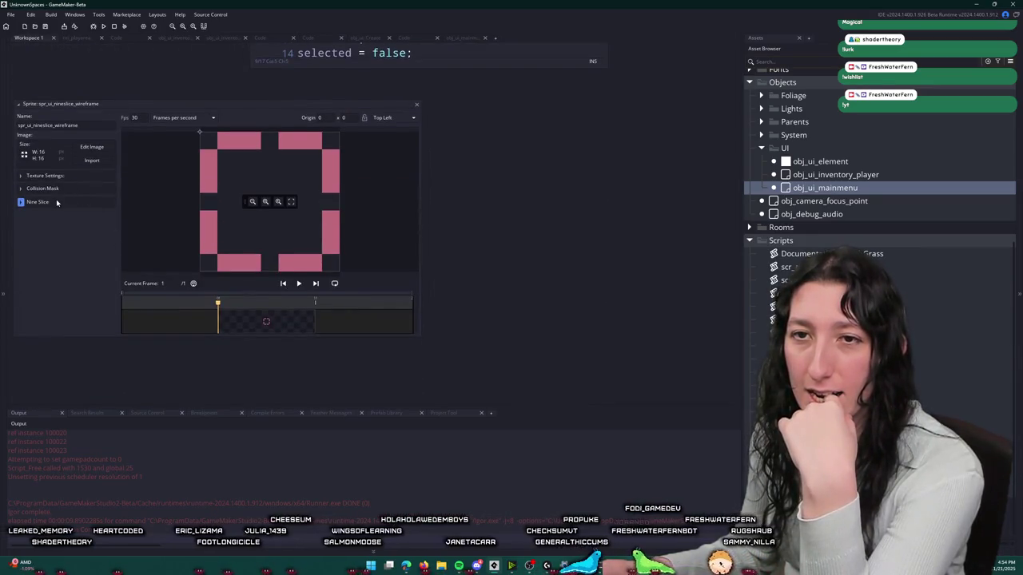
pyautogui.click(56, 203)
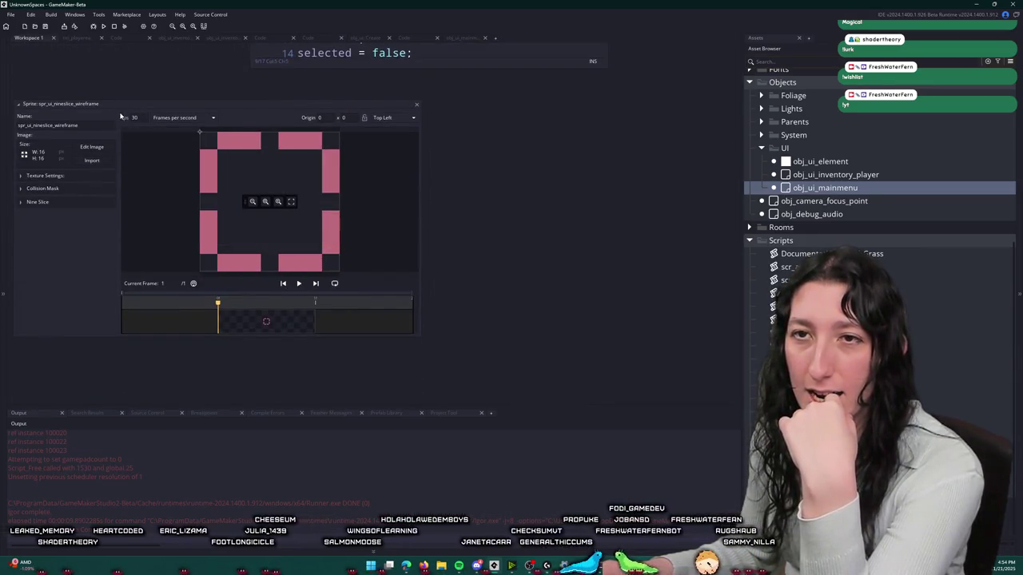
pyautogui.click(416, 105)
pyautogui.click(459, 38)
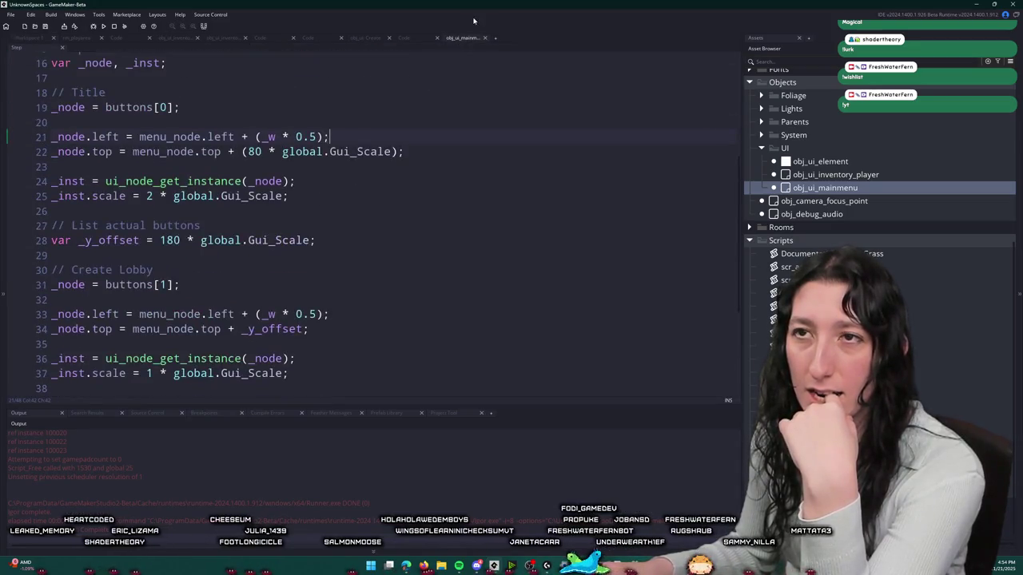
pyautogui.click(367, 39)
# Step: Check ui_node_add's definition from the Create Lobby code, then scroll to the Quit To Desktop block
pyautogui.click(414, 39)
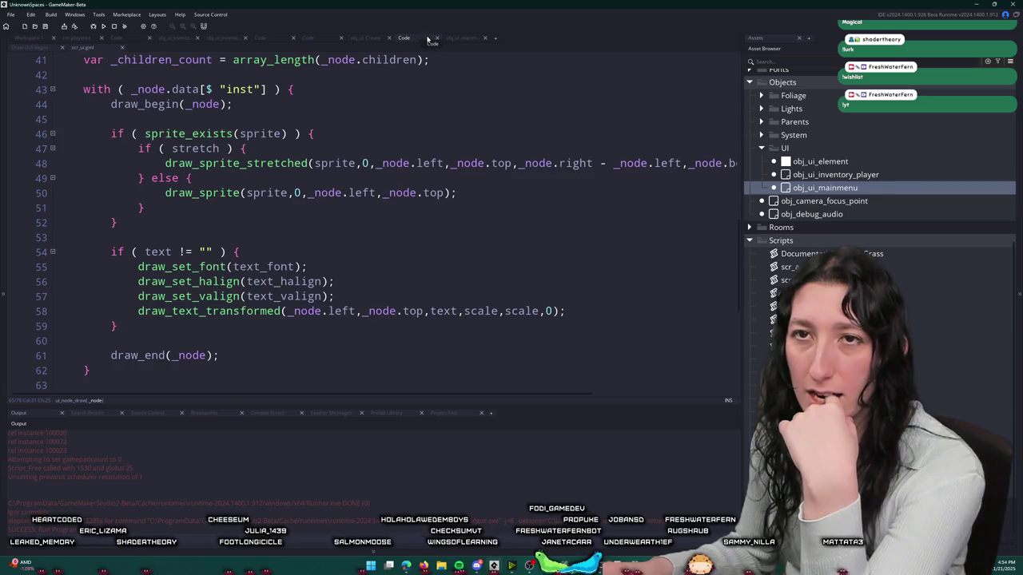
pyautogui.click(334, 39)
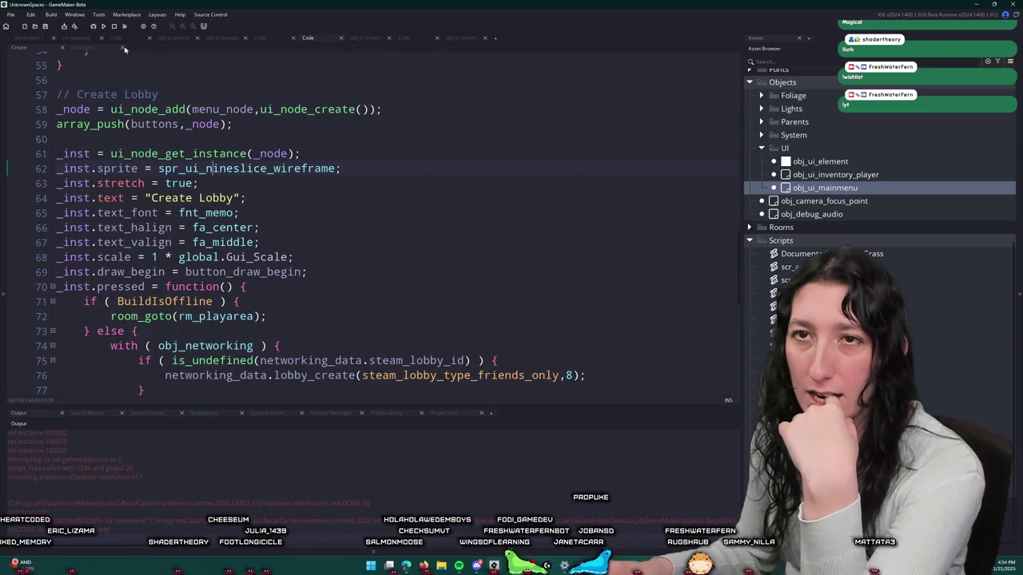
pyautogui.click(400, 38)
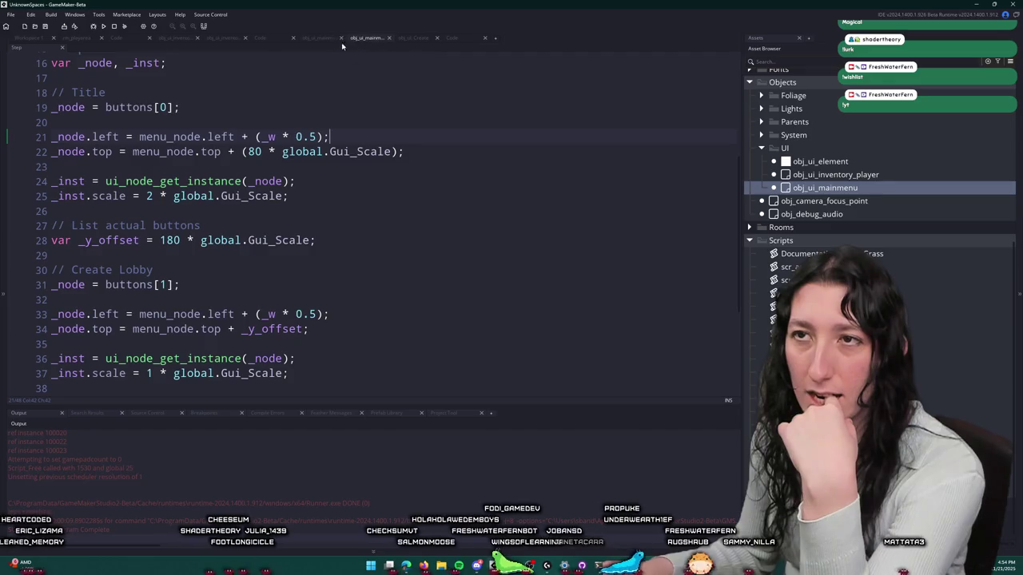
pyautogui.click(332, 40)
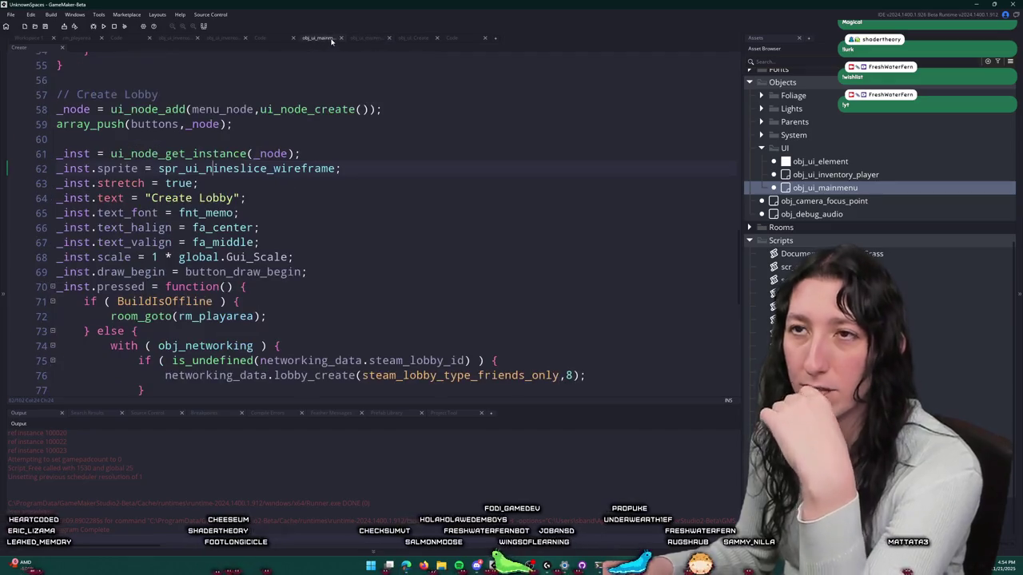
pyautogui.click(220, 109)
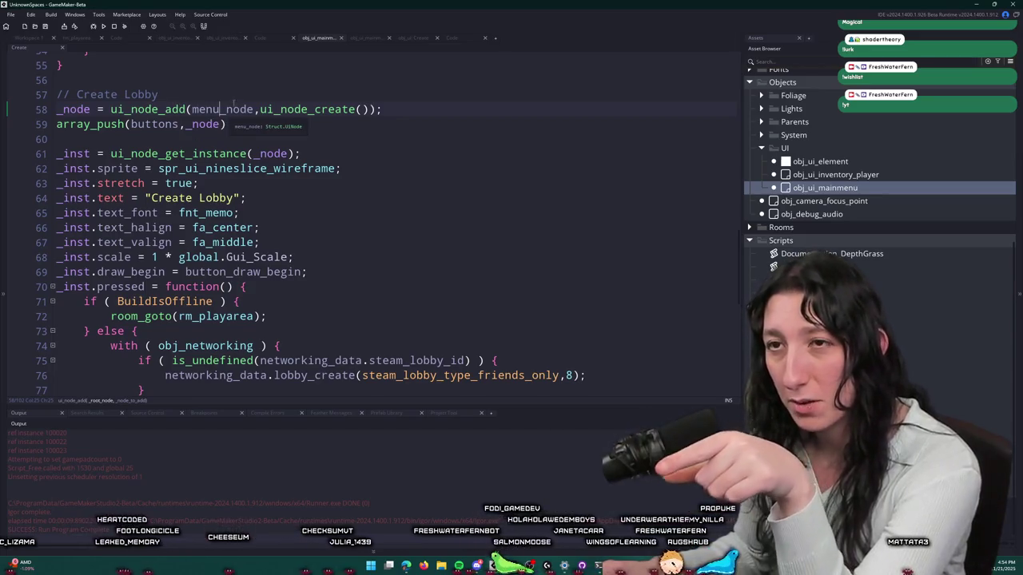
pyautogui.middleClick(161, 115)
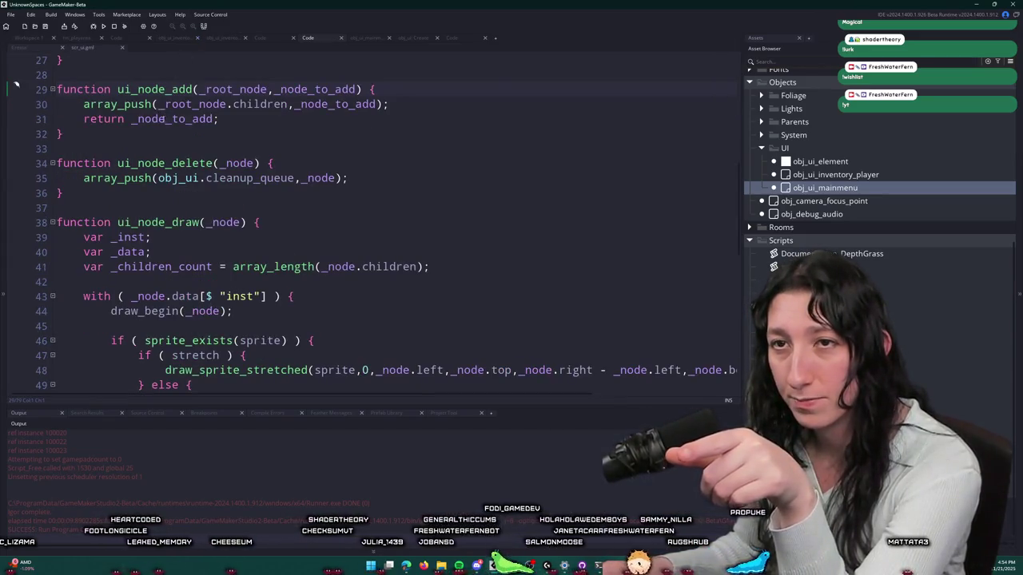
pyautogui.middleClick(85, 48)
pyautogui.scroll(-6, 384, 223)
pyautogui.scroll(-4, 160, 138)
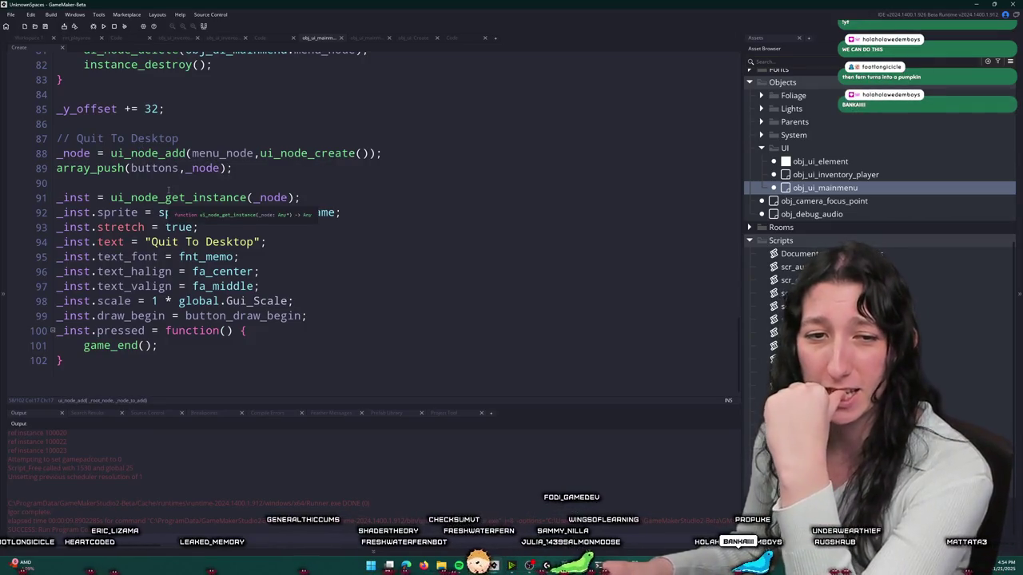
pyautogui.click(395, 208)
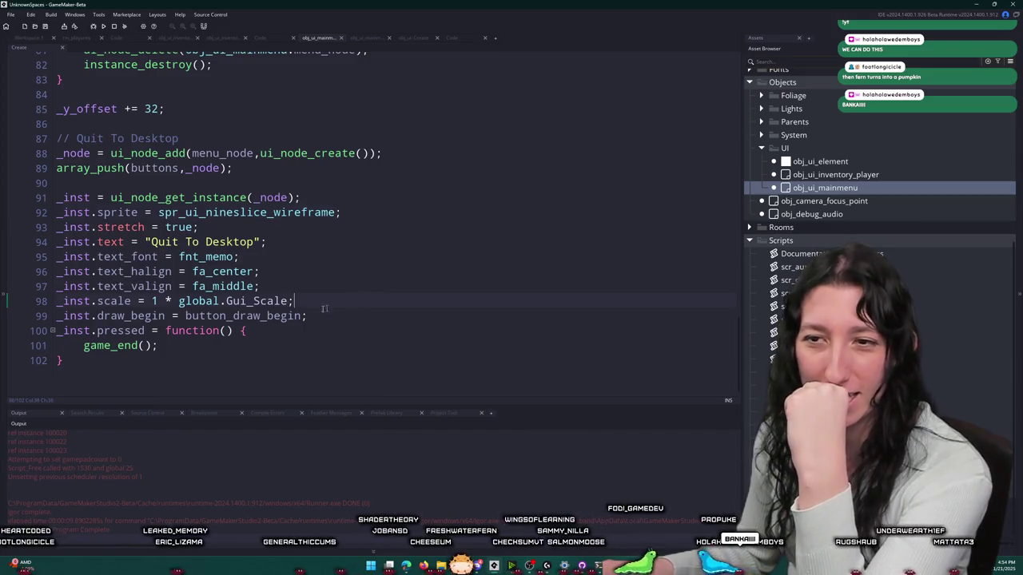
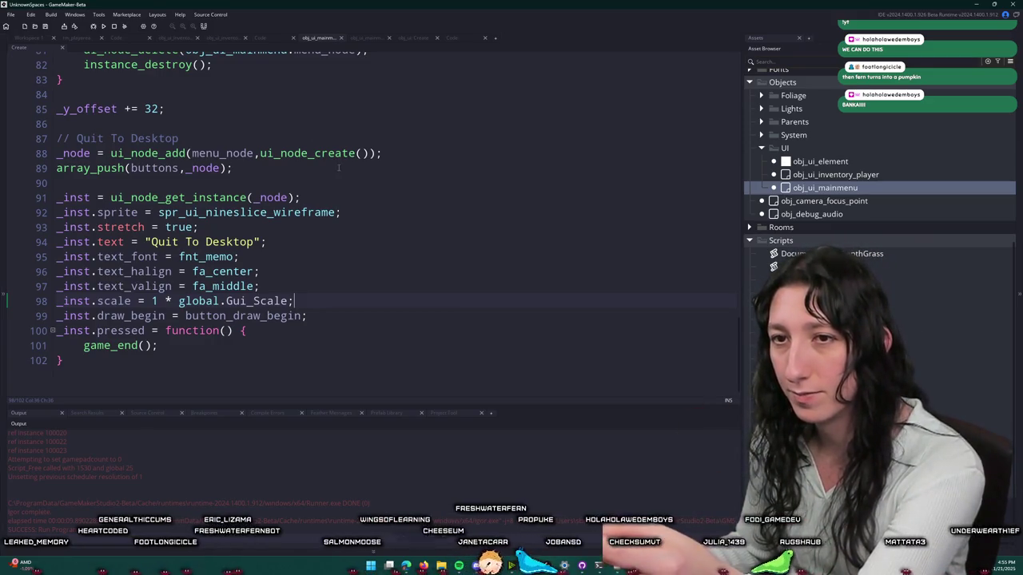
# Step: Clean and test-run the game, check that Create Lobby and Quit To Desktop appear, then close it
pyautogui.click(125, 27)
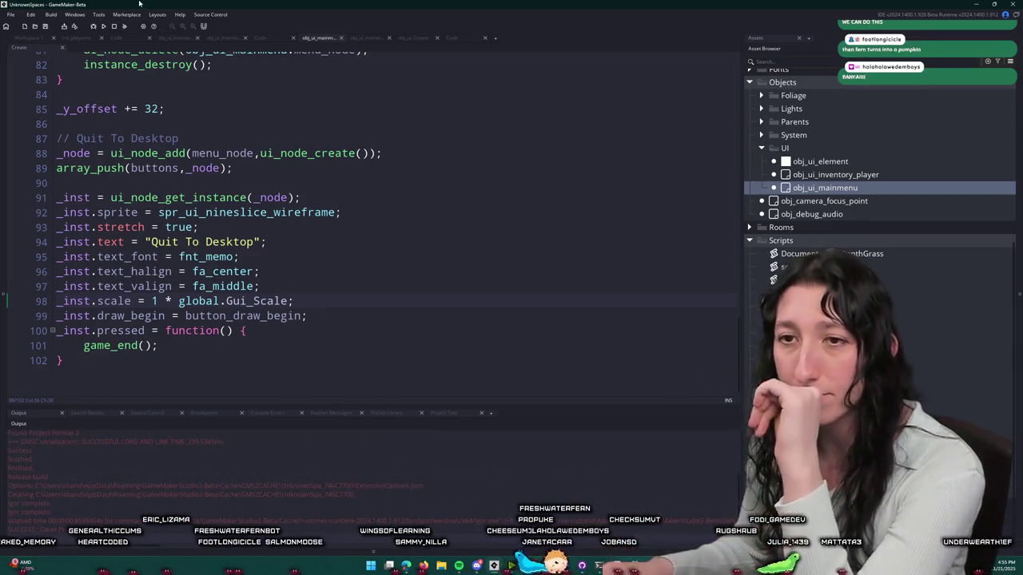
pyautogui.click(105, 26)
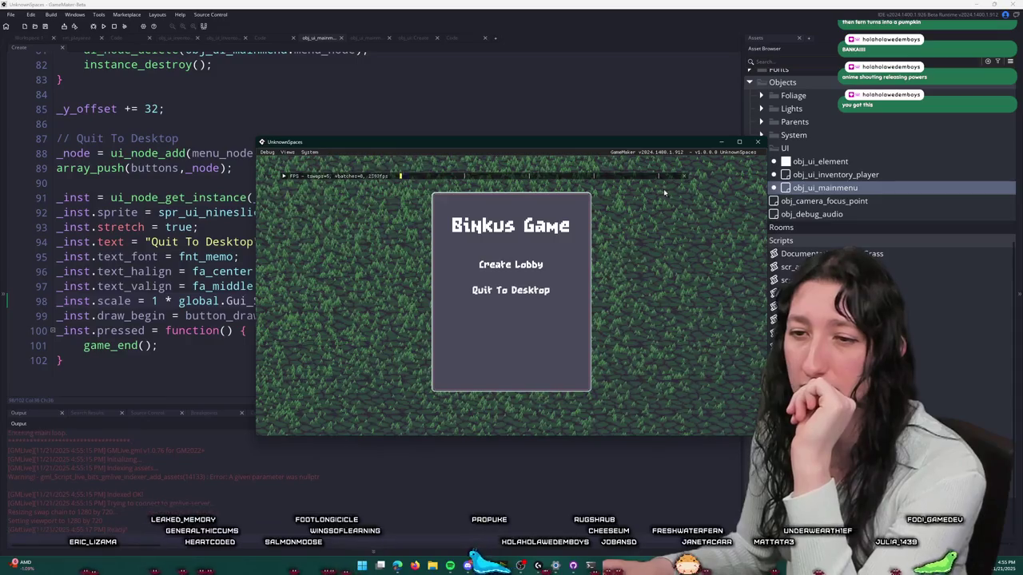
pyautogui.doubleClick(550, 147)
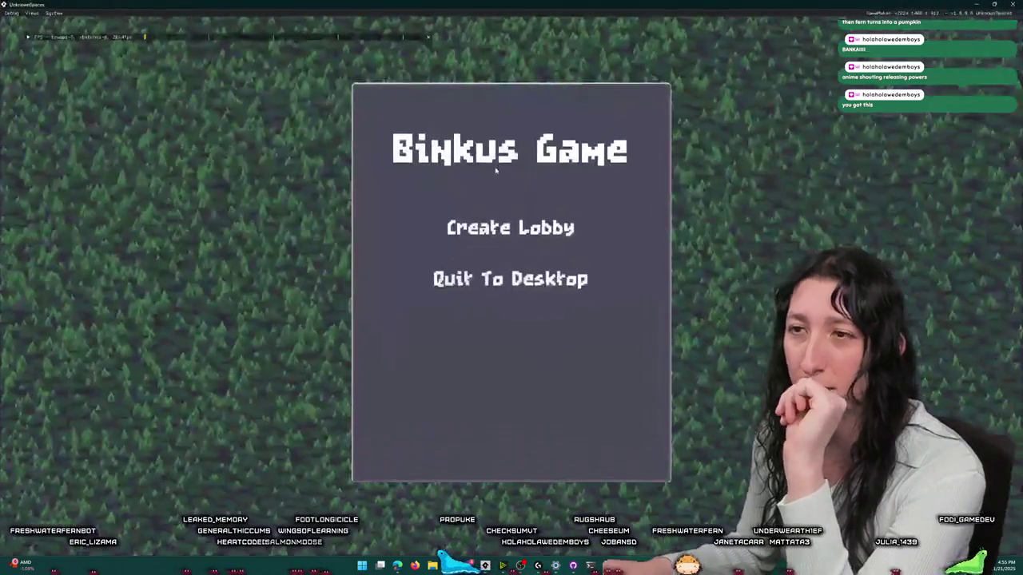
pyautogui.moveTo(652, 6); pyautogui.dragTo(652, 96)
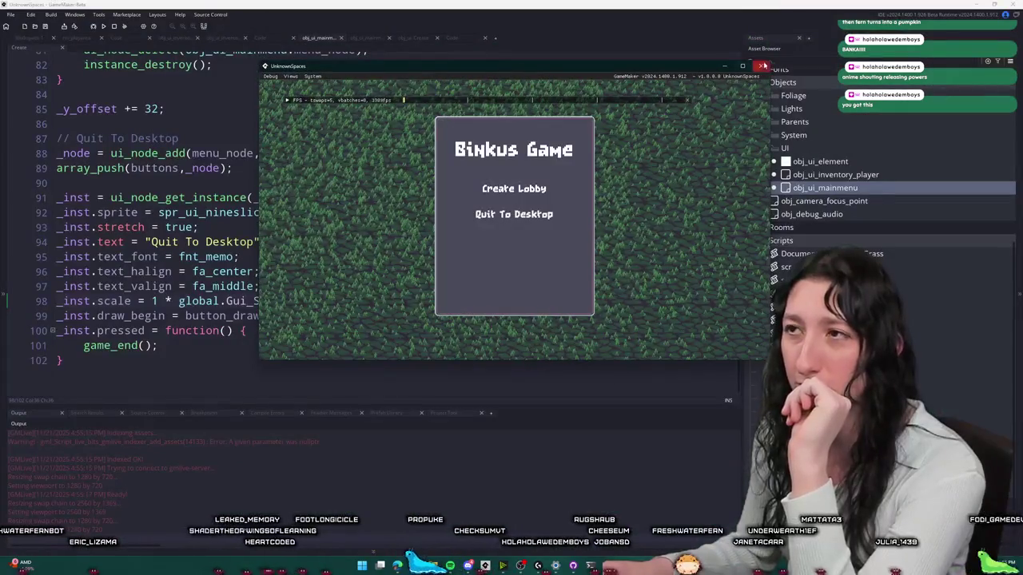
pyautogui.click(760, 66)
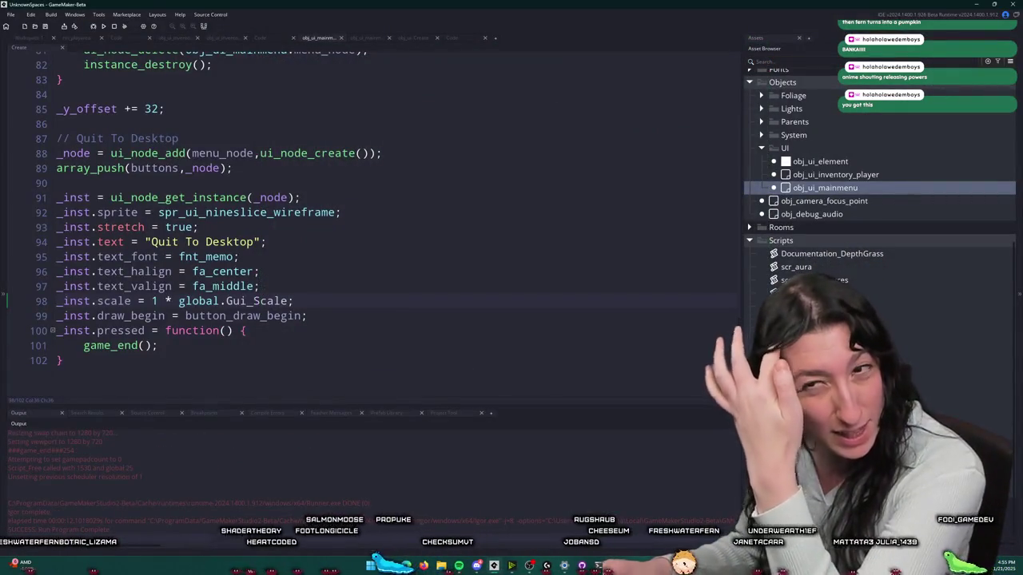
# Step: In obj_ui_mainmenu's Step code, duplicate line 33 and change the copy to _node.right
pyautogui.click(380, 39)
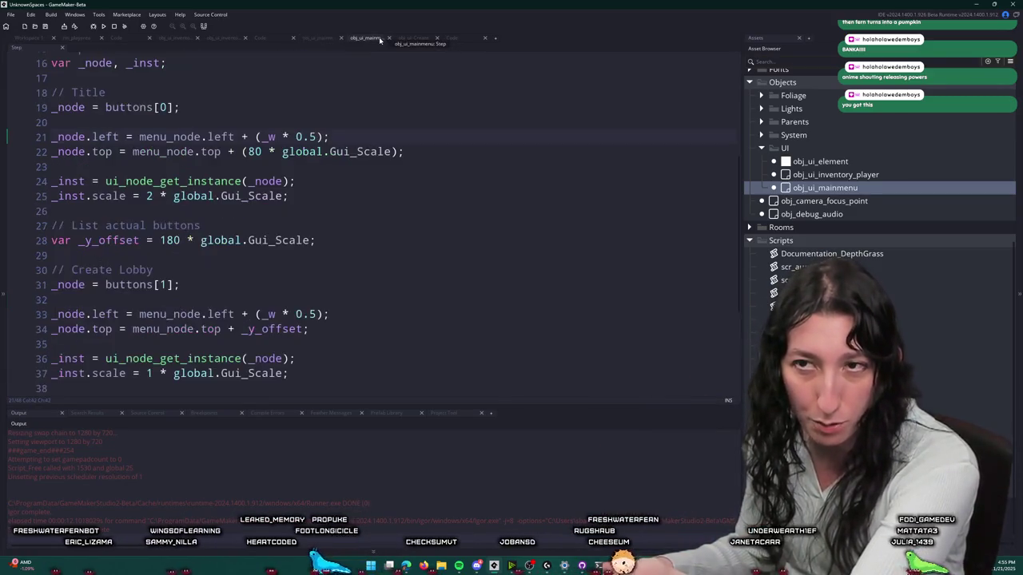
pyautogui.scroll(-4, 252, 184)
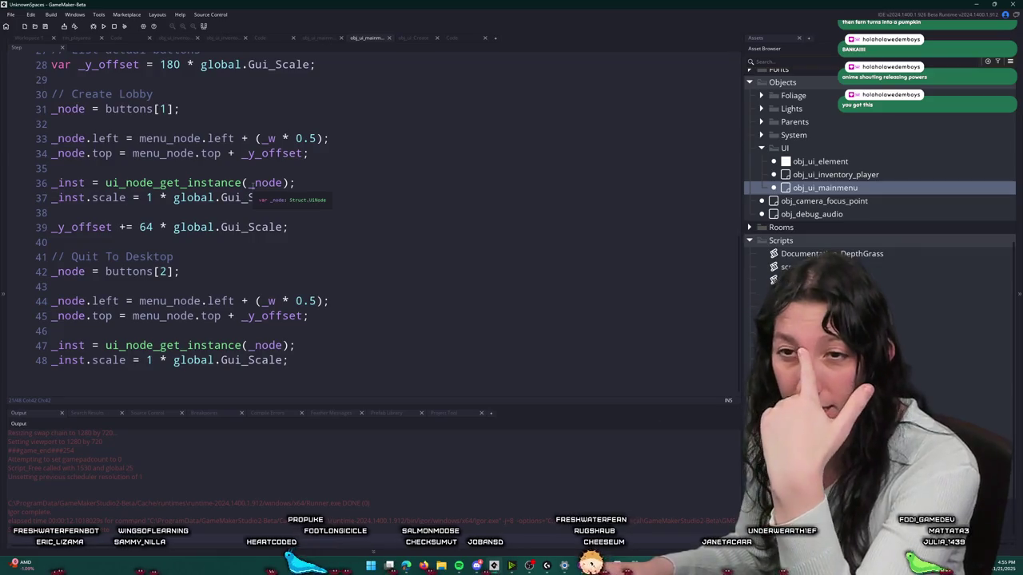
pyautogui.scroll(4, 252, 184)
pyautogui.scroll(-1, 237, 196)
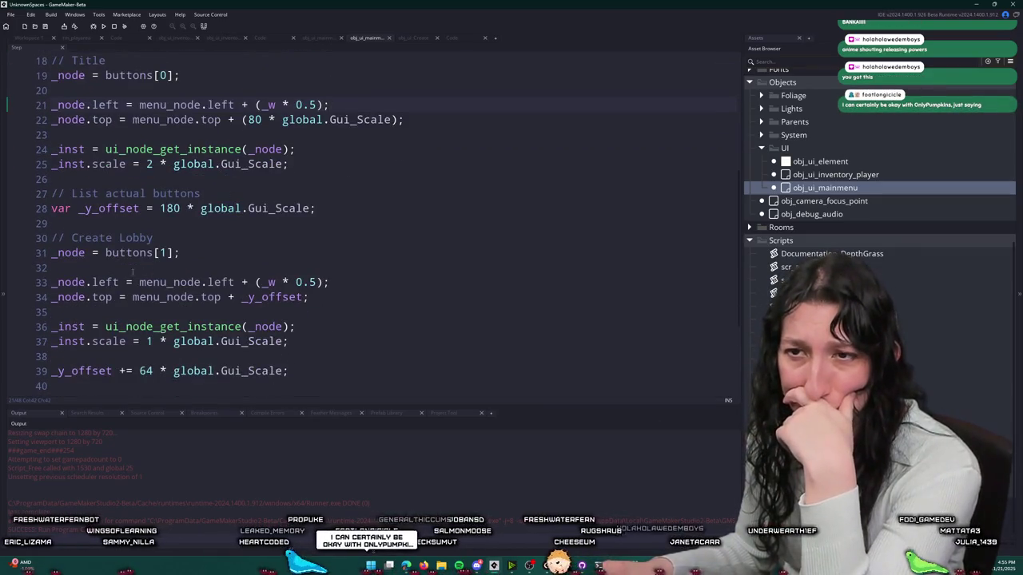
pyautogui.moveTo(332, 296); pyautogui.dragTo(330, 289)
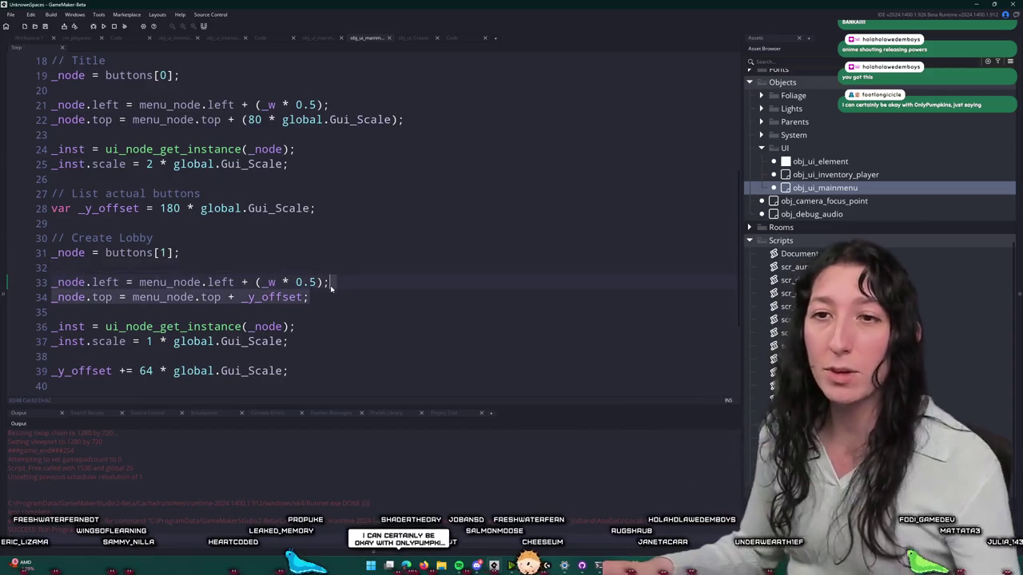
pyautogui.click(330, 291)
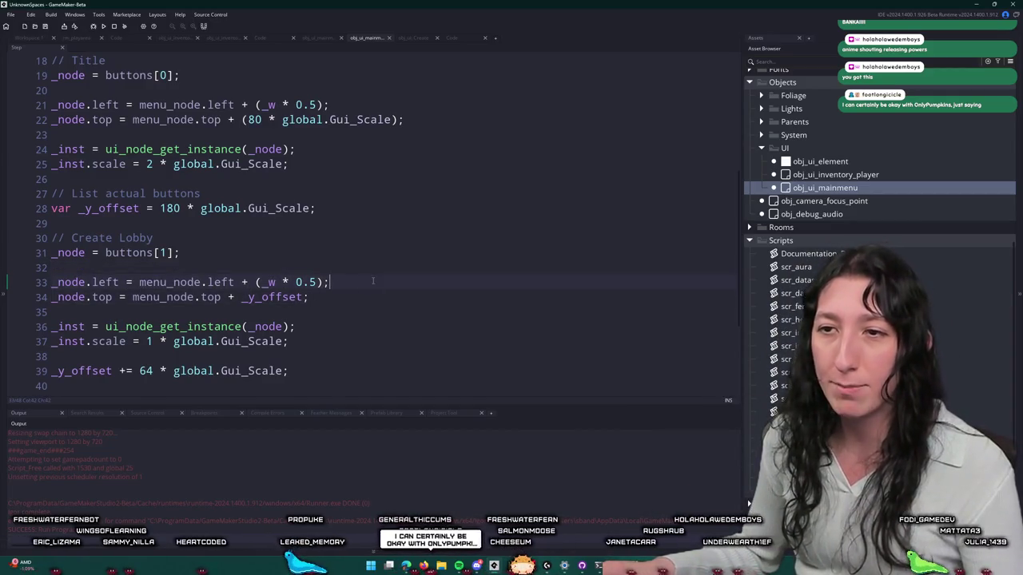
pyautogui.hotkey('ctrl', 'd')
pyautogui.doubleClick(117, 297)
pyautogui.write('right')
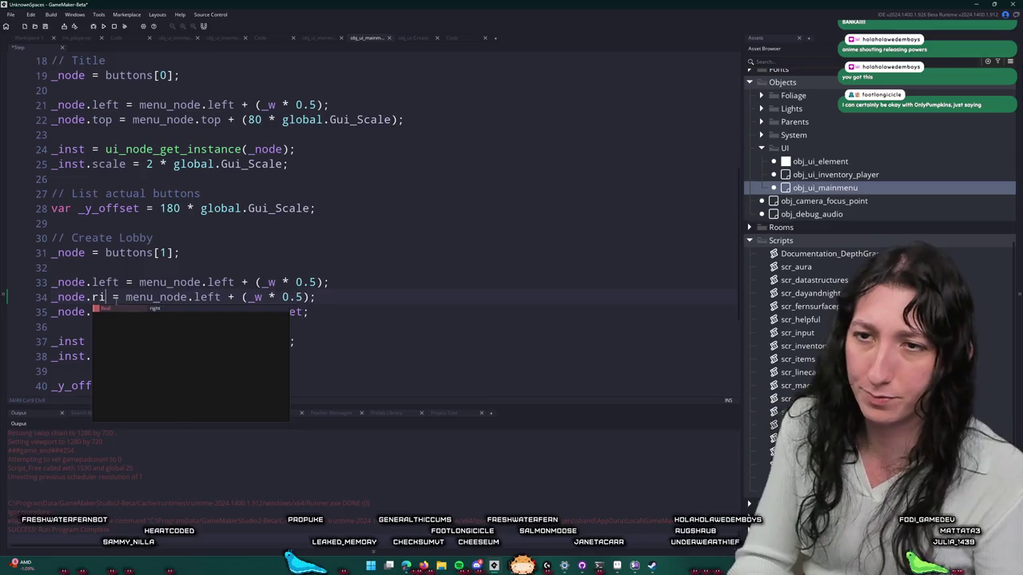
pyautogui.write('right')
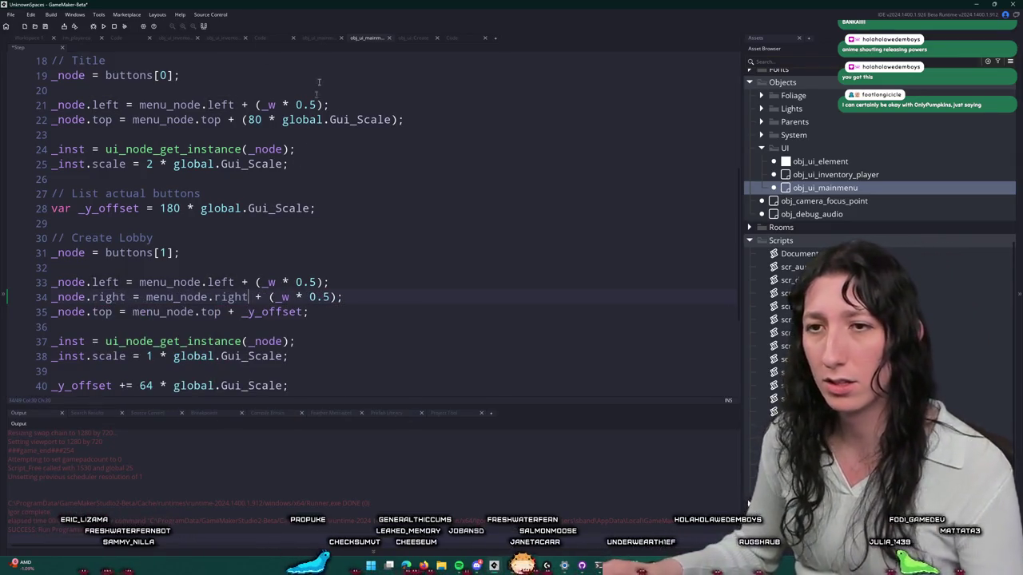
# Step: Undo the change to _node.right and delete the duplicated line 34
pyautogui.hotkey('ctrl', 'z')
pyautogui.click(292, 297)
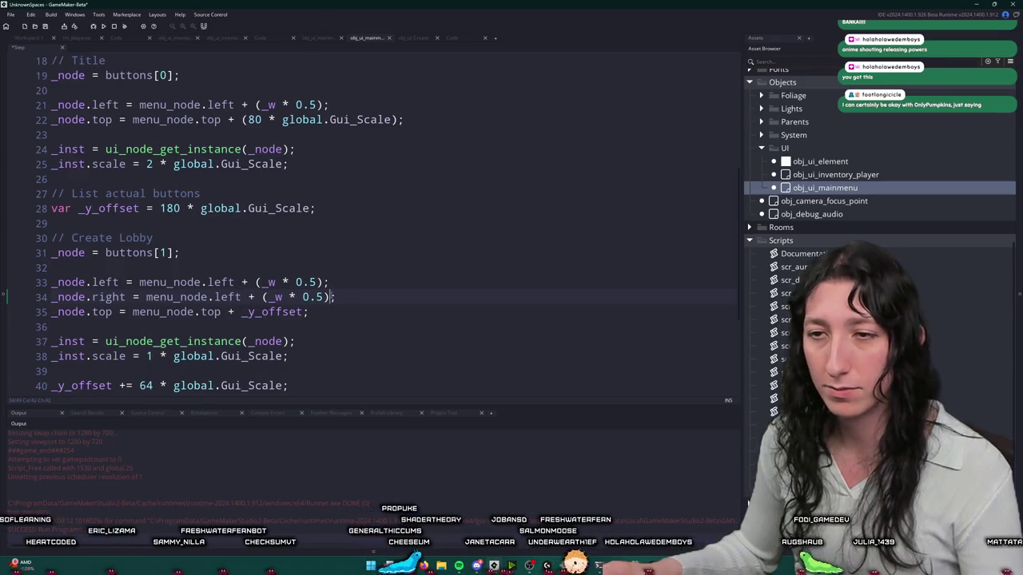
pyautogui.moveTo(326, 297); pyautogui.dragTo(263, 298)
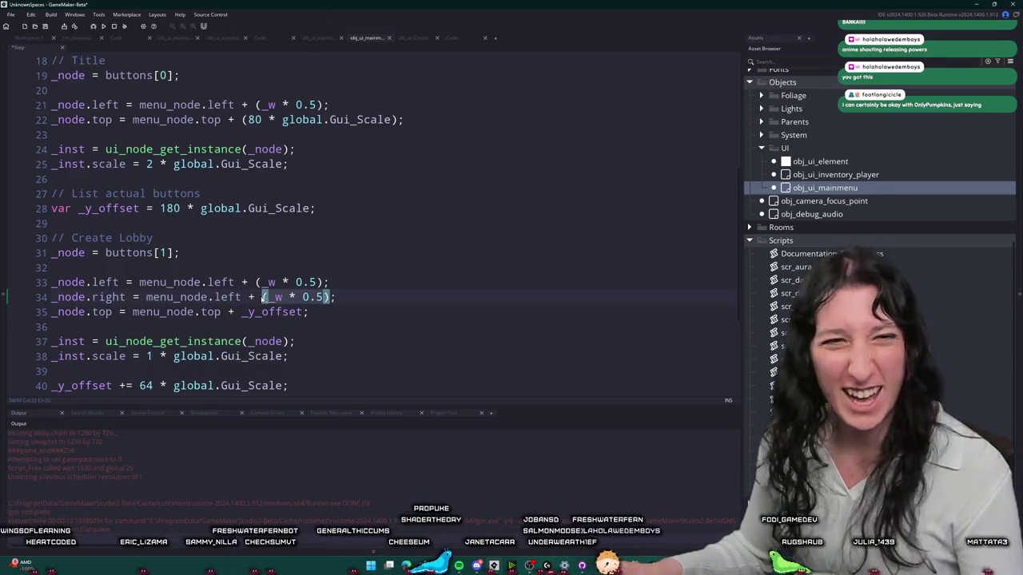
pyautogui.scroll(-1, 335, 228)
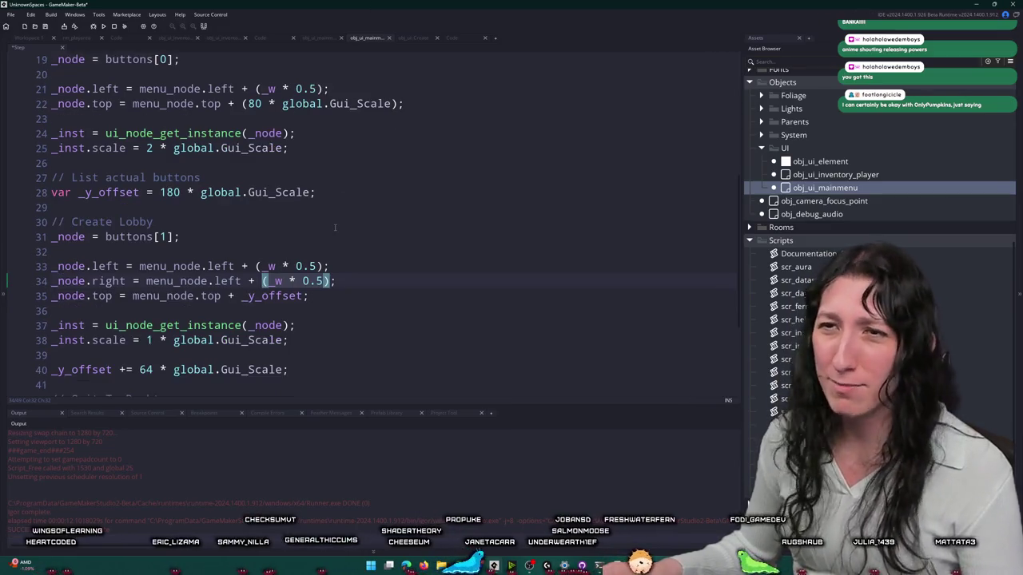
pyautogui.scroll(3, 308, 225)
pyautogui.click(175, 314)
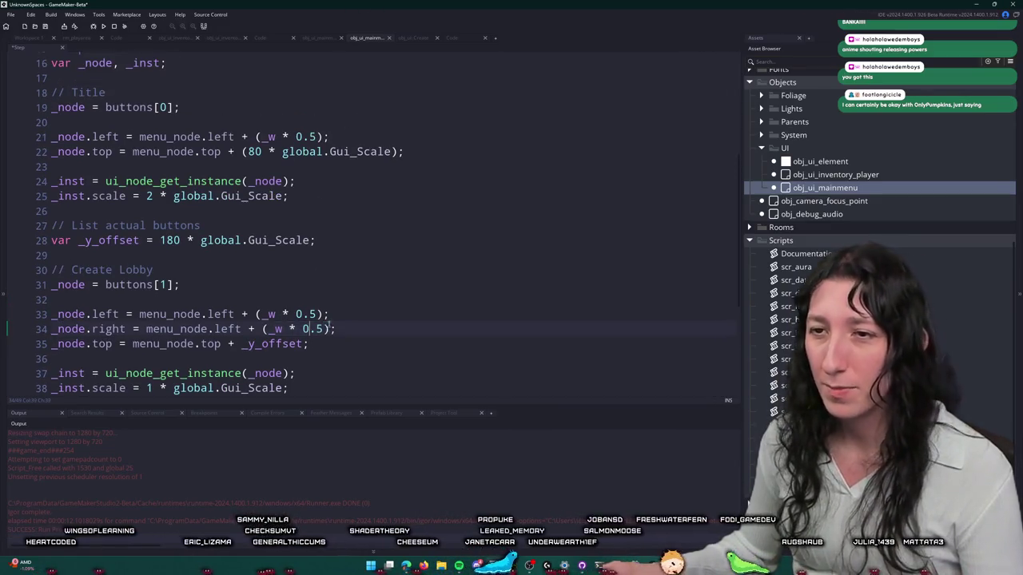
pyautogui.moveTo(340, 329); pyautogui.dragTo(362, 306)
pyautogui.press('BackSpace')
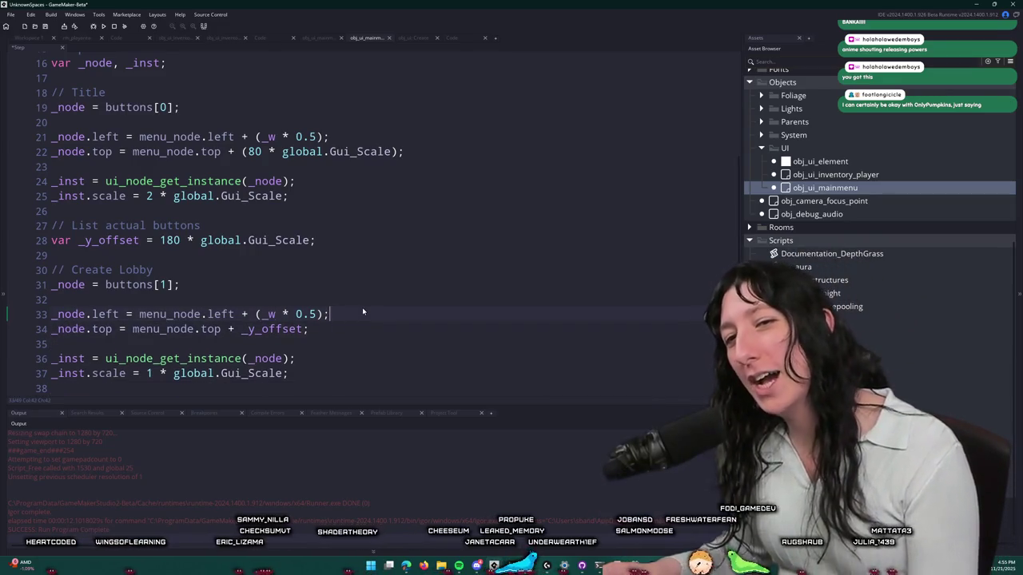
pyautogui.scroll(-3, 362, 307)
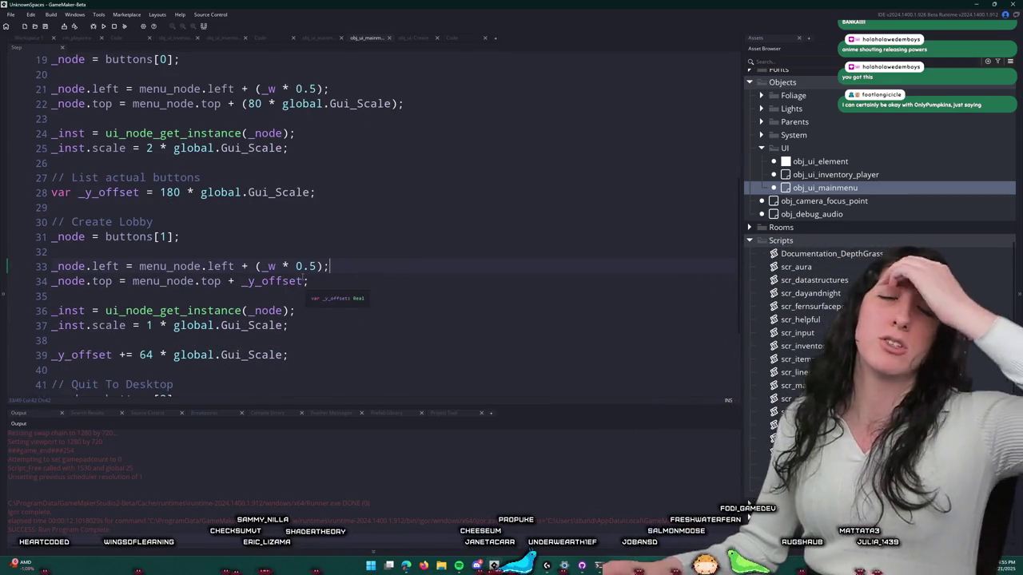
pyautogui.scroll(-2, 319, 292)
pyautogui.scroll(-4, 293, 268)
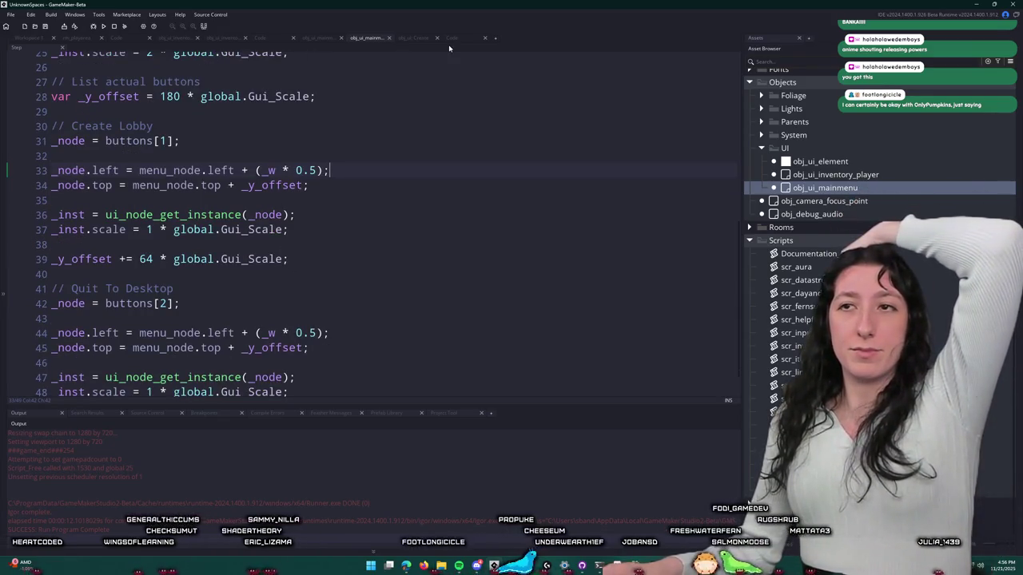
# Step: Delete the _inst.sprite and _inst.stretch lines for the Quit To Desktop and Create Lobby buttons
pyautogui.click(321, 39)
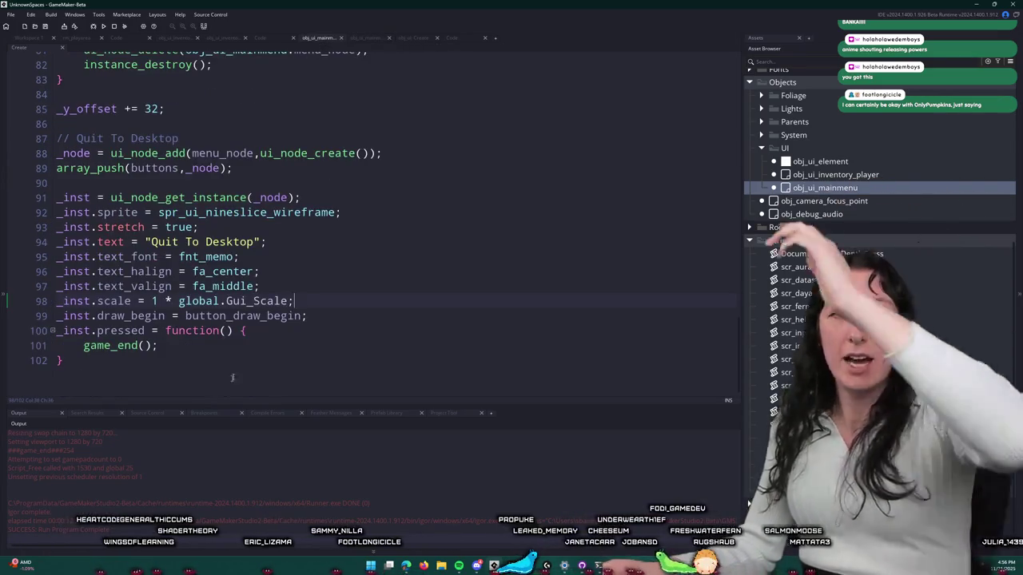
pyautogui.moveTo(199, 227)
pyautogui.mouseDown()
pyautogui.moveTo(24, 227)
pyautogui.moveTo(21, 211)
pyautogui.mouseUp()
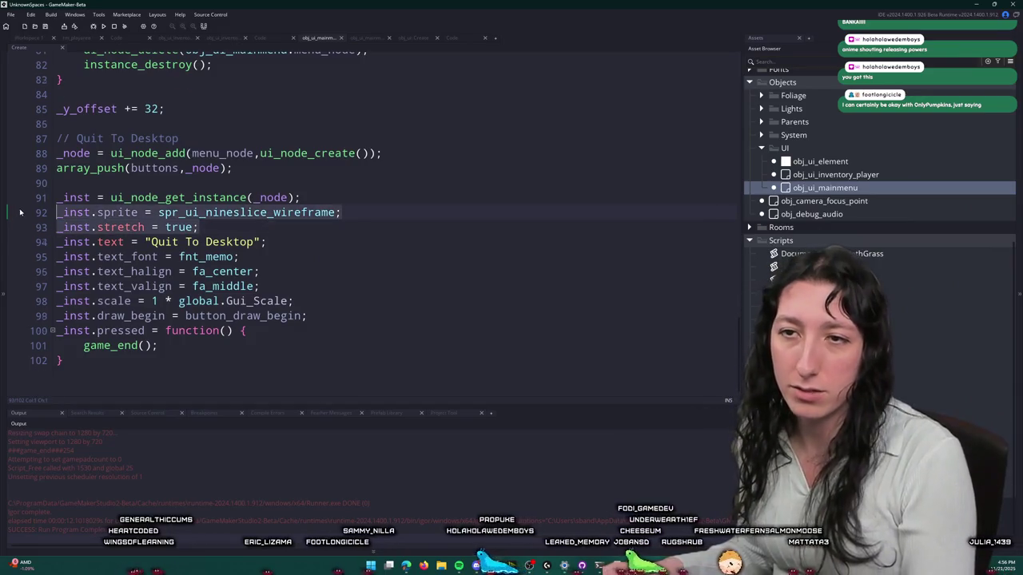
pyautogui.press('BackSpace')
pyautogui.scroll(8, 211, 142)
pyautogui.moveTo(200, 133)
pyautogui.mouseDown()
pyautogui.moveTo(56, 132)
pyautogui.moveTo(56, 119)
pyautogui.mouseUp()
pyautogui.press('BackSpace')
# Step: Review the _x1 and _y1 calculations on lines 37 and 38
pyautogui.scroll(-2, 216, 160)
pyautogui.scroll(-2, 212, 160)
pyautogui.scroll(18, 318, 204)
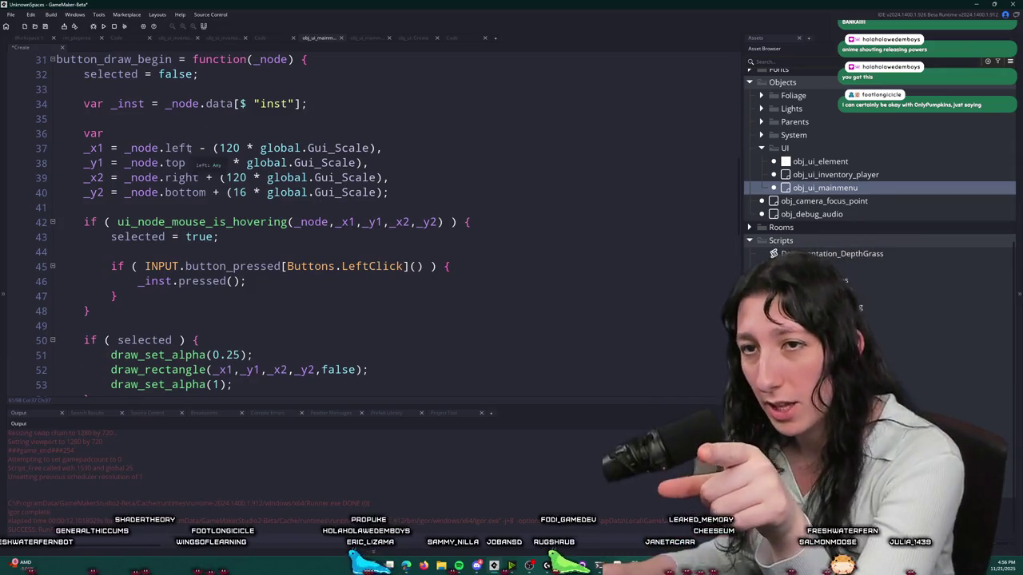
pyautogui.click(167, 162)
pyautogui.click(182, 148)
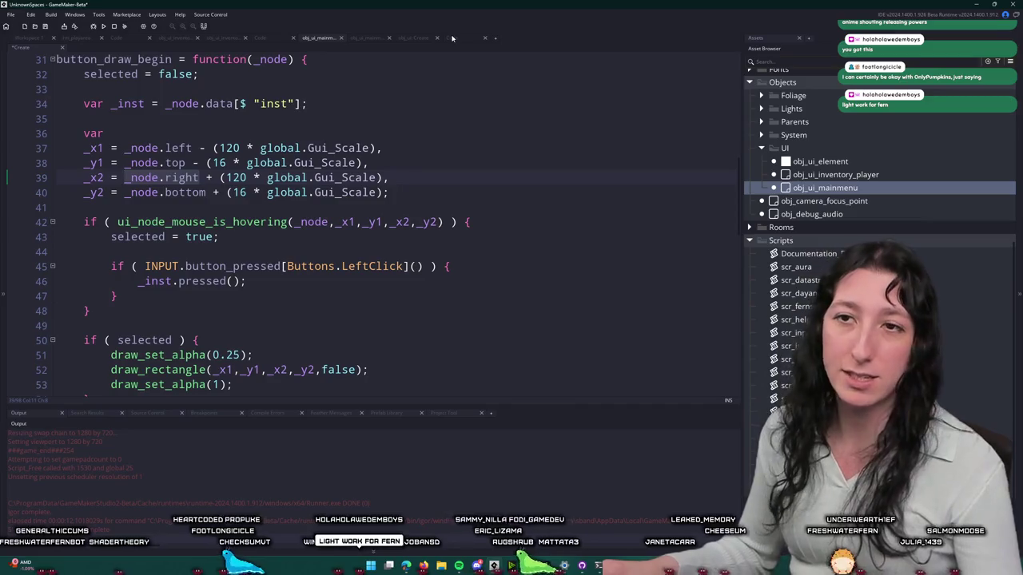
# Step: Look through scr_ui's node drawing code, then return to the main menu's Step code
pyautogui.click(452, 37)
pyautogui.scroll(-2, 274, 231)
pyautogui.scroll(2, 274, 230)
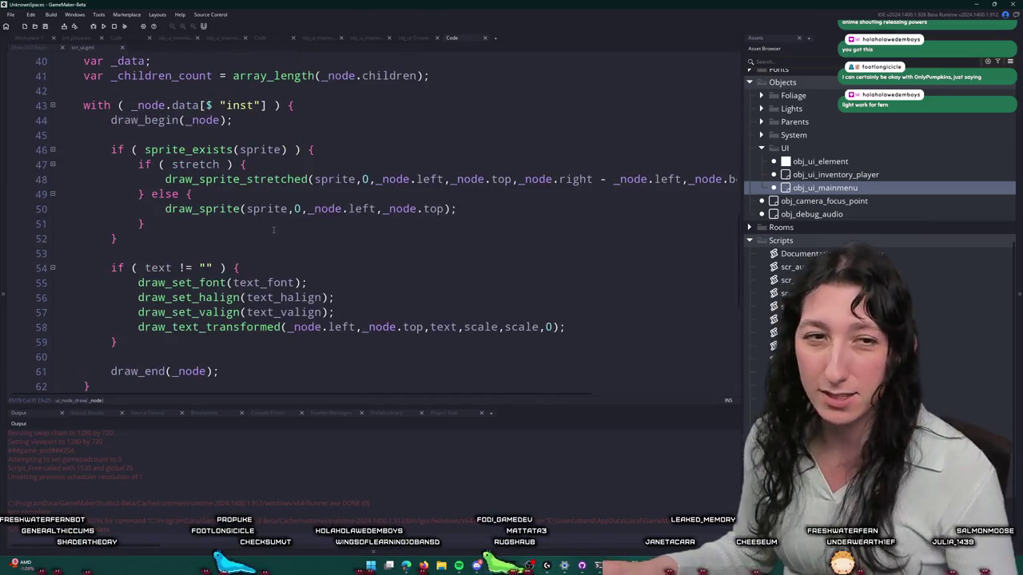
pyautogui.scroll(-2, 273, 227)
pyautogui.scroll(8, 276, 208)
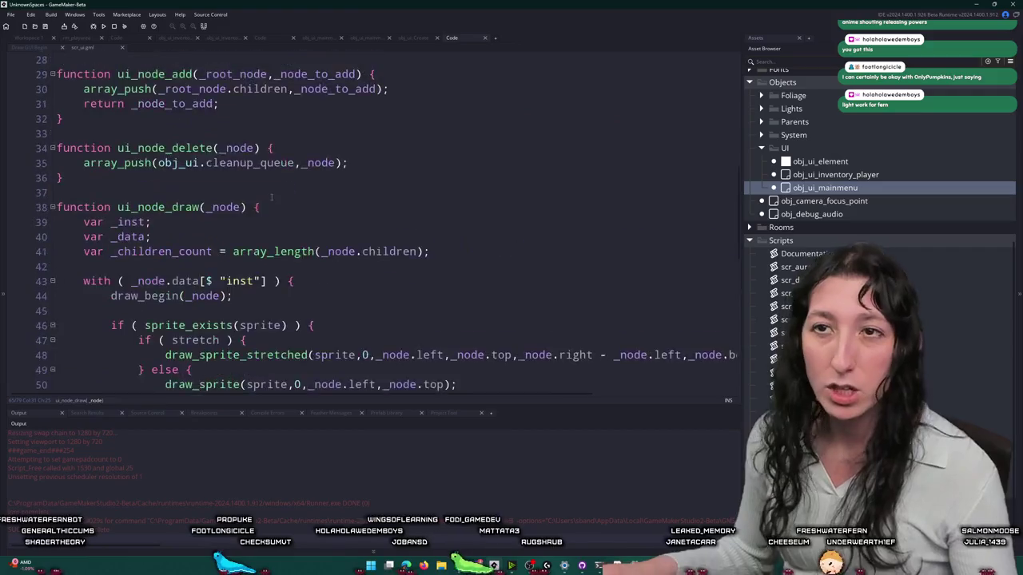
pyautogui.scroll(2, 279, 182)
pyautogui.scroll(-15, 407, 41)
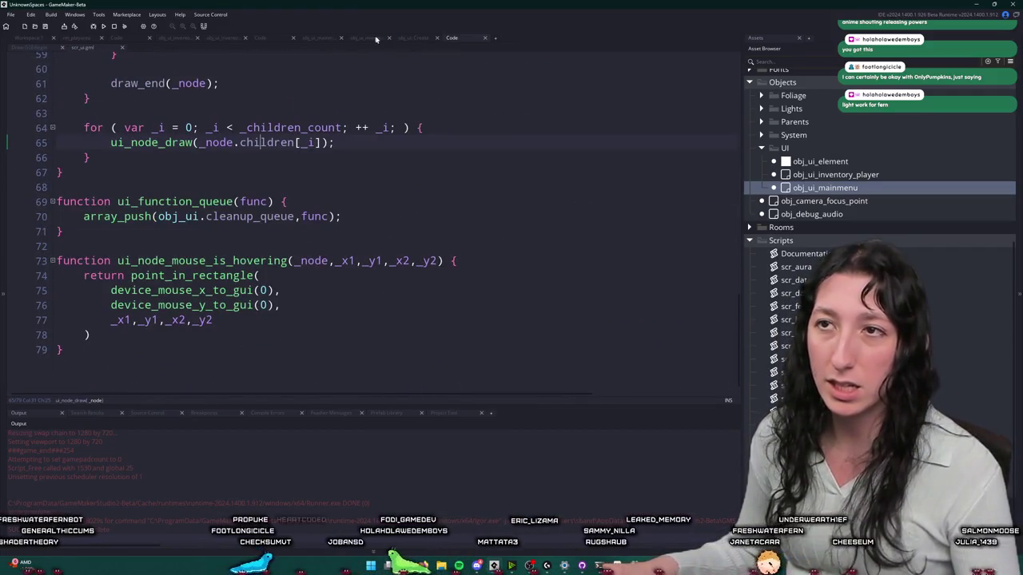
pyautogui.click(380, 41)
pyautogui.click(364, 39)
pyautogui.scroll(-1, 168, 178)
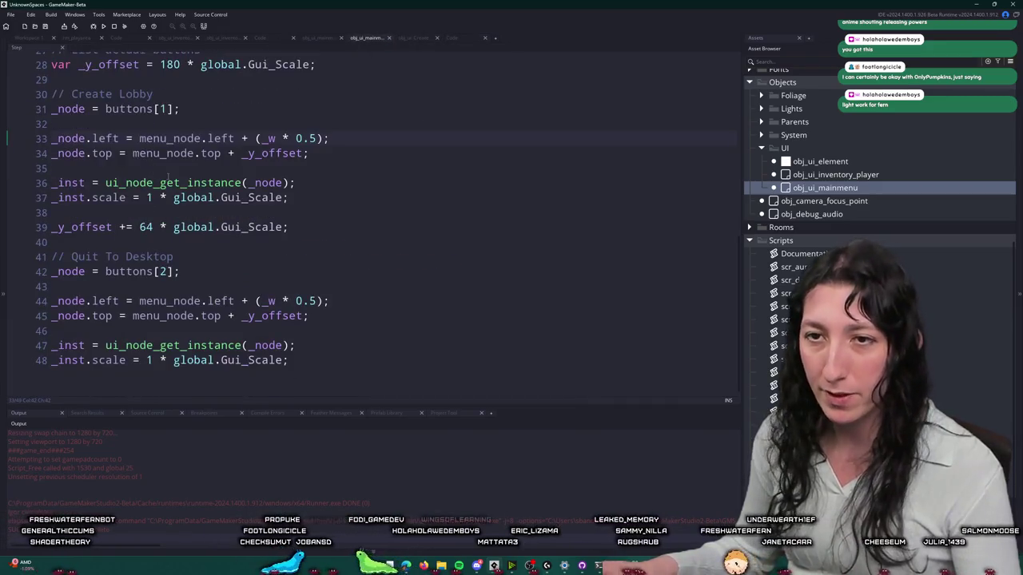
# Step: Write `_node.right = _node.left;` below line 44 and cut it for moving
pyautogui.click(339, 301)
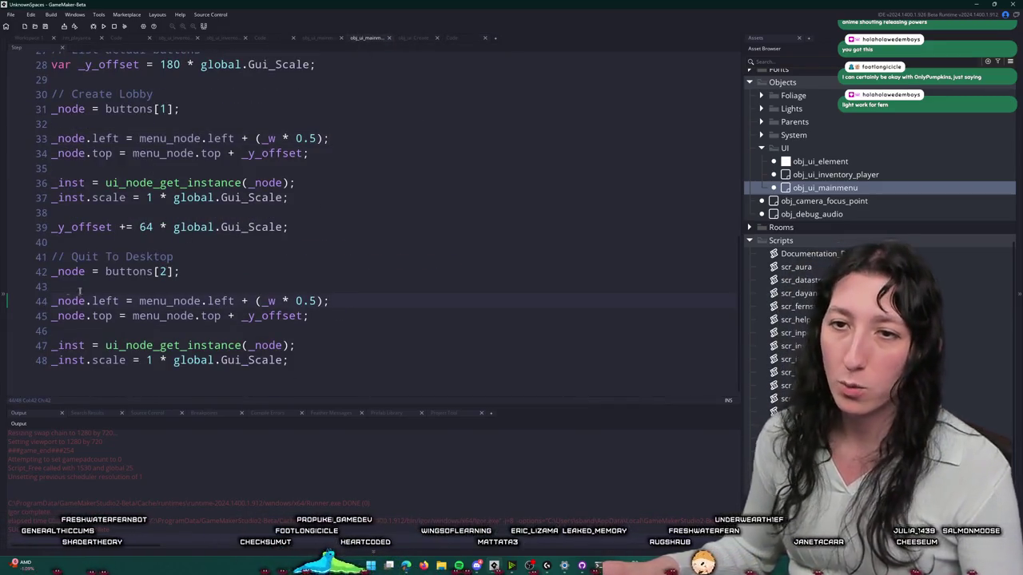
pyautogui.moveTo(121, 301); pyautogui.dragTo(51, 301)
pyautogui.hotkey('ctrl', 'c')
pyautogui.click(336, 301)
pyautogui.press('Return')
pyautogui.hotkey('ctrl', 'v')
pyautogui.write('=')
pyautogui.press('BackSpace')
pyautogui.press('BackSpace')
pyautogui.press('BackSpace')
pyautogui.write('right = _node.left;')
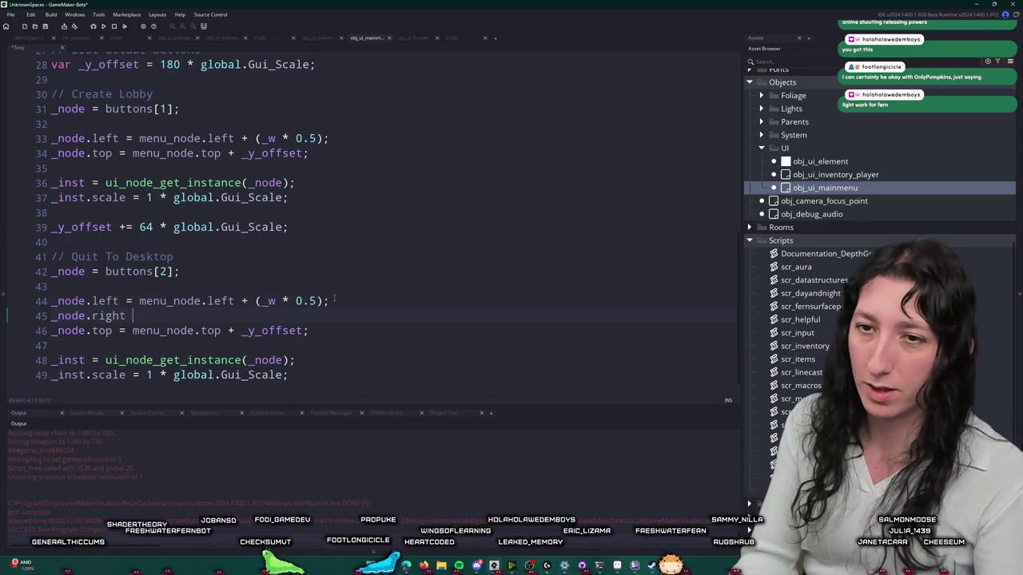
pyautogui.hotkey('shift', 'Home')
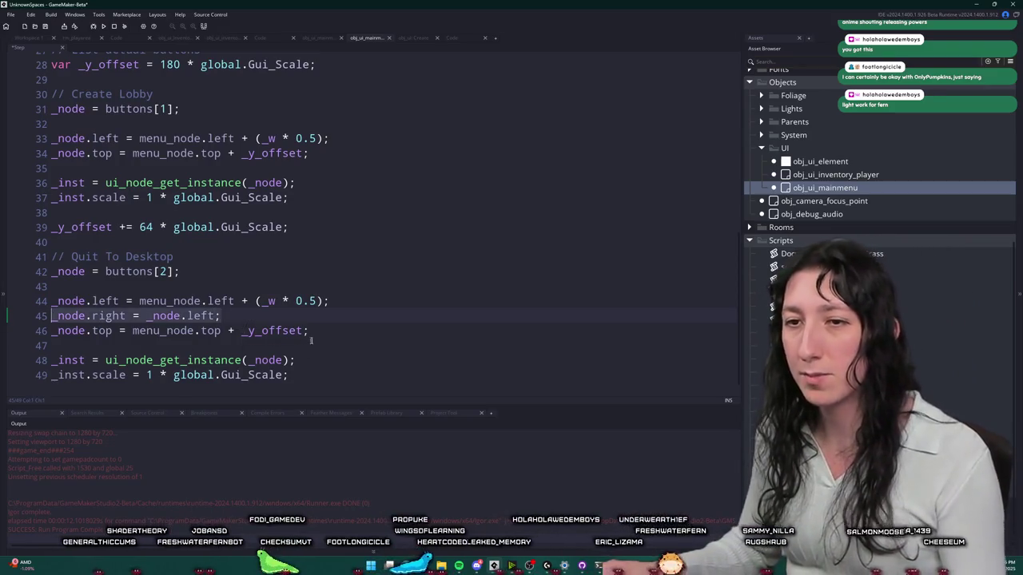
pyautogui.hotkey('ctrl', 'x')
pyautogui.press('Delete')
# Step: Paste it under the top line, add `_node.bottom = _node.top;`, and paste both into the Title block
pyautogui.click(342, 320)
pyautogui.press('Return')
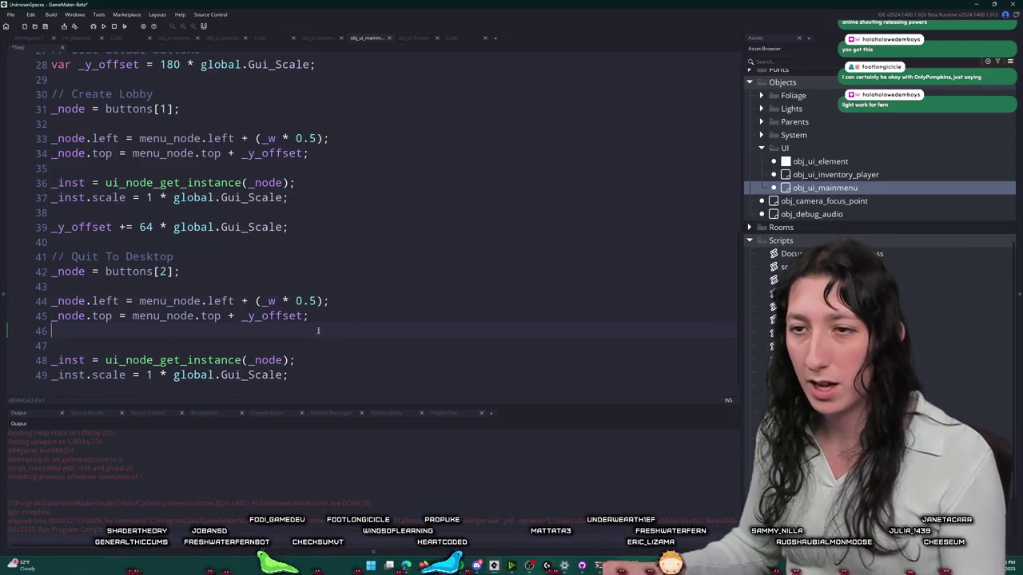
pyautogui.hotkey('ctrl', 'v')
pyautogui.press('Return')
pyautogui.hotkey('ctrl', 'v')
pyautogui.doubleClick(109, 345)
pyautogui.write('bottom')
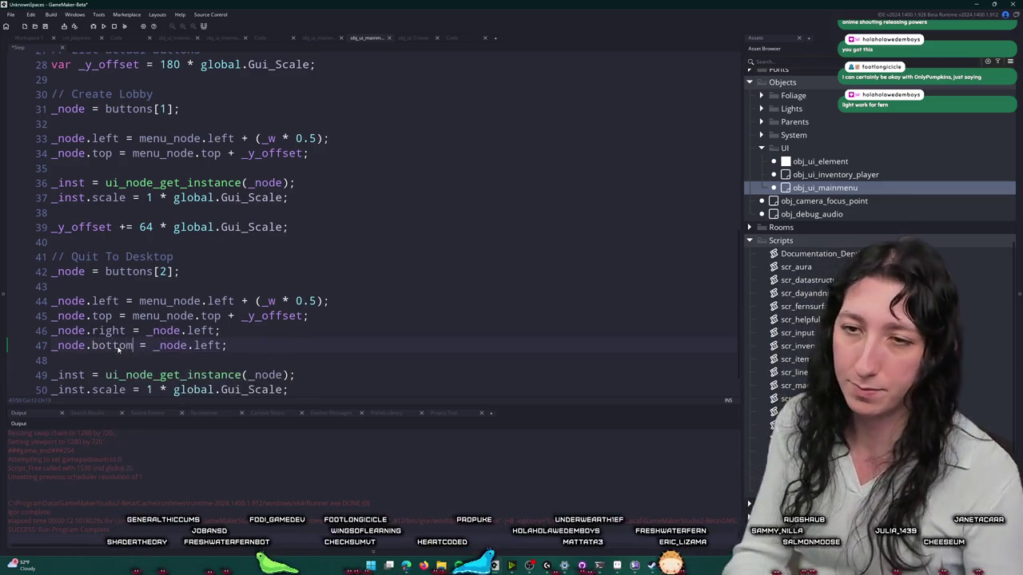
pyautogui.doubleClick(205, 345)
pyautogui.write('top')
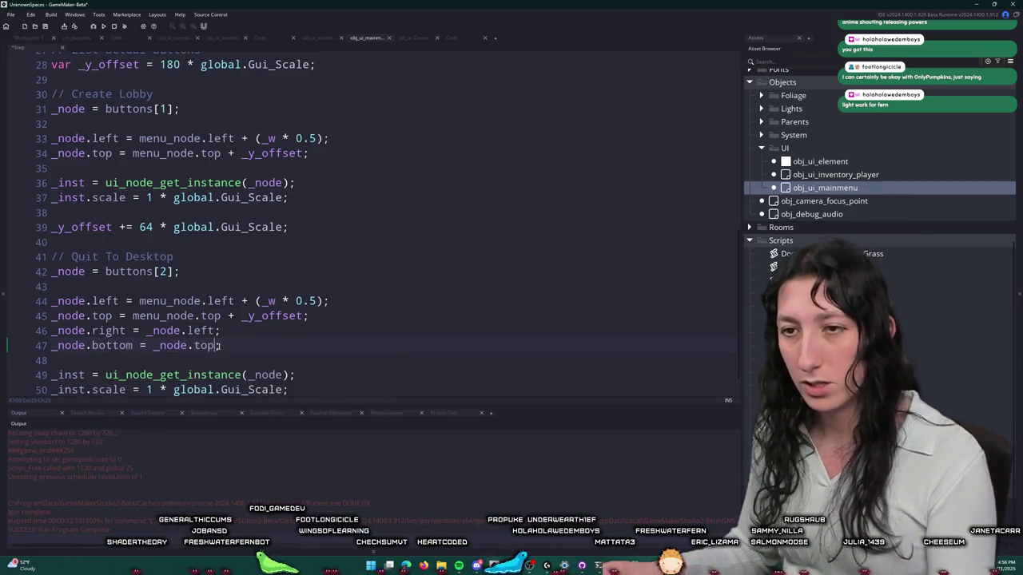
pyautogui.press('End')
pyautogui.hotkey('shift', 'Up')
pyautogui.hotkey('shift', 'Home')
pyautogui.scroll(3, 269, 183)
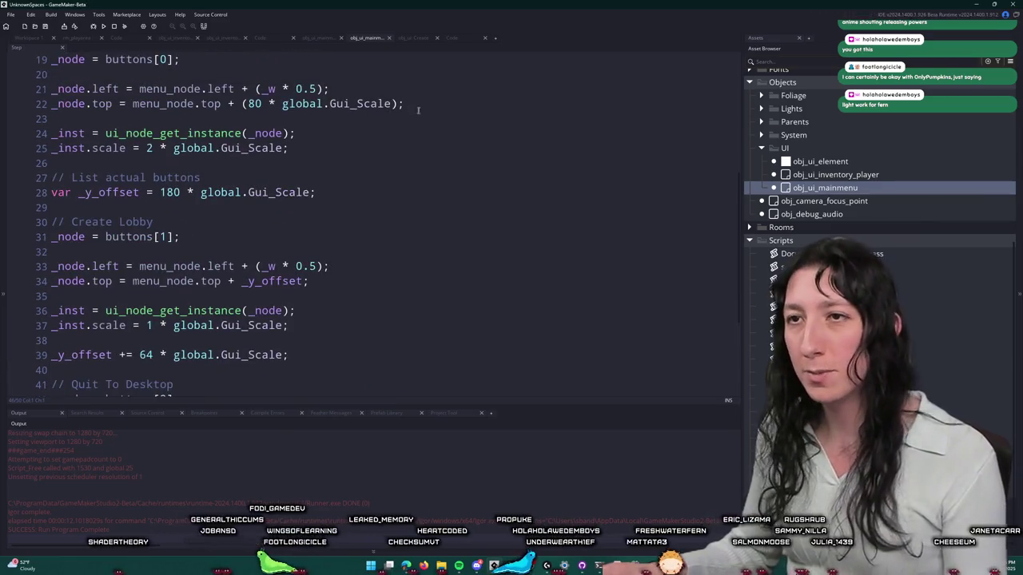
pyautogui.hotkey('ctrl', 'v')
# Step: Run the game with F5 to check the menu, then close it
pyautogui.press('F5')
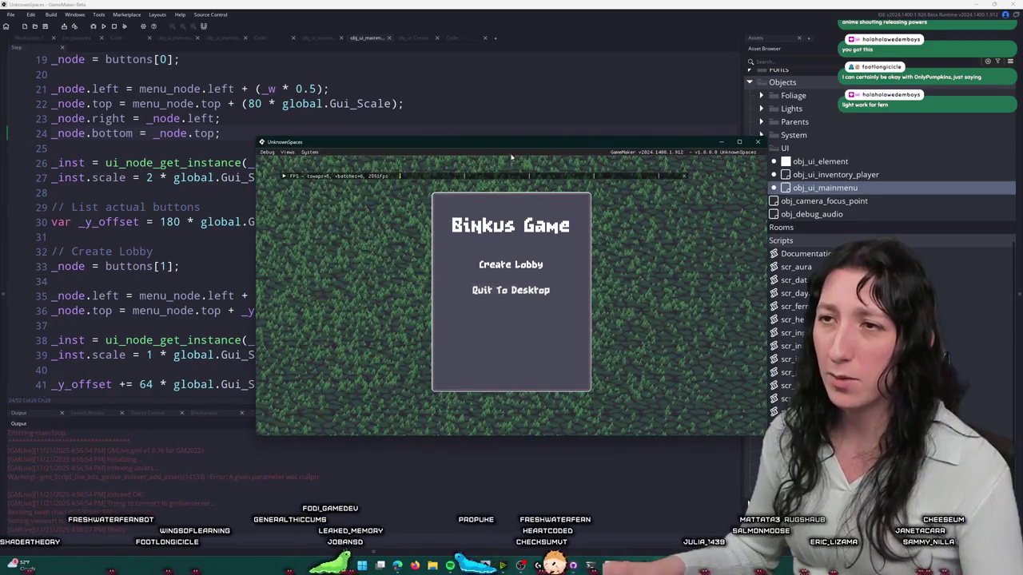
pyautogui.press('super+Up')
pyautogui.hotkey('alt', 'F4')
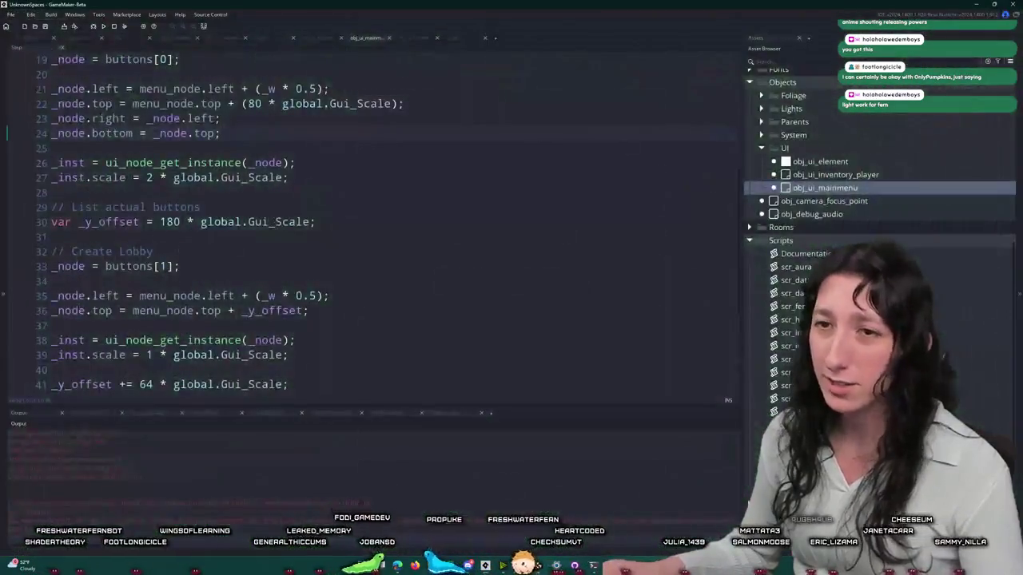
# Step: Move the right and bottom lines from the Title block into the Create Lobby block
pyautogui.scroll(3, 387, 223)
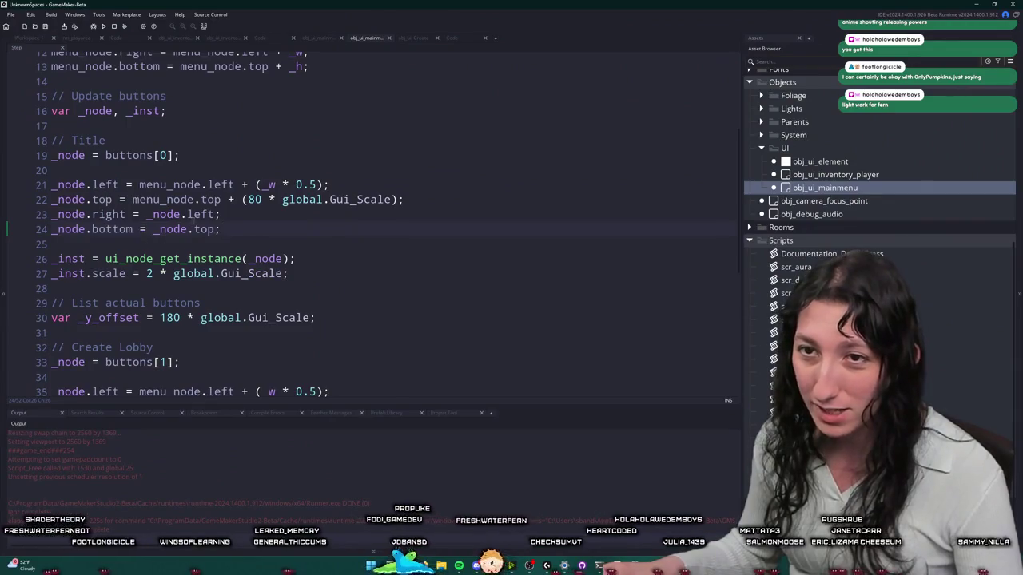
pyautogui.scroll(2, 135, 229)
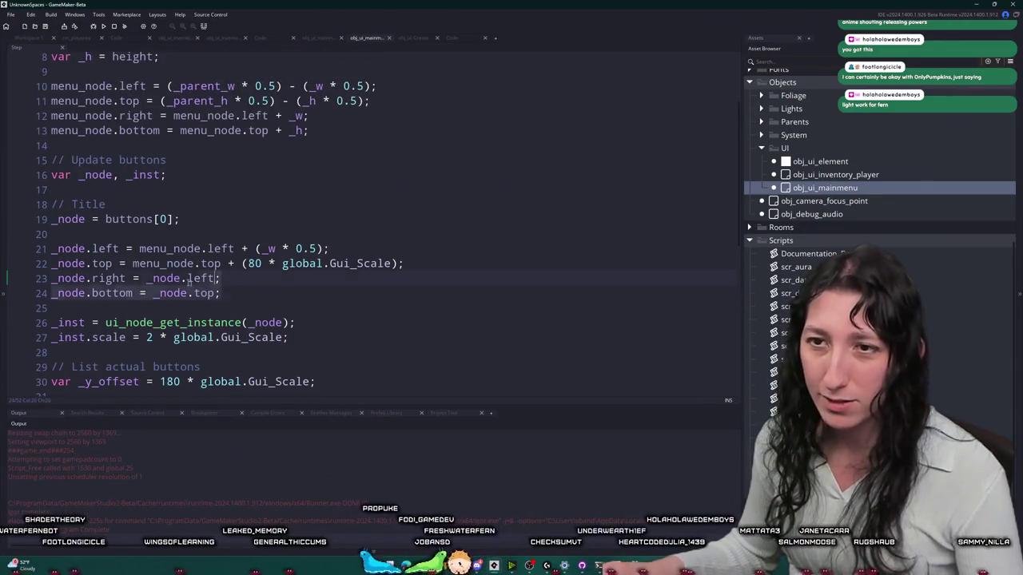
pyautogui.hotkey('shift', 'Up')
pyautogui.hotkey('shift', 'Home')
pyautogui.hotkey('ctrl', 'x')
pyautogui.scroll(-10, 126, 270)
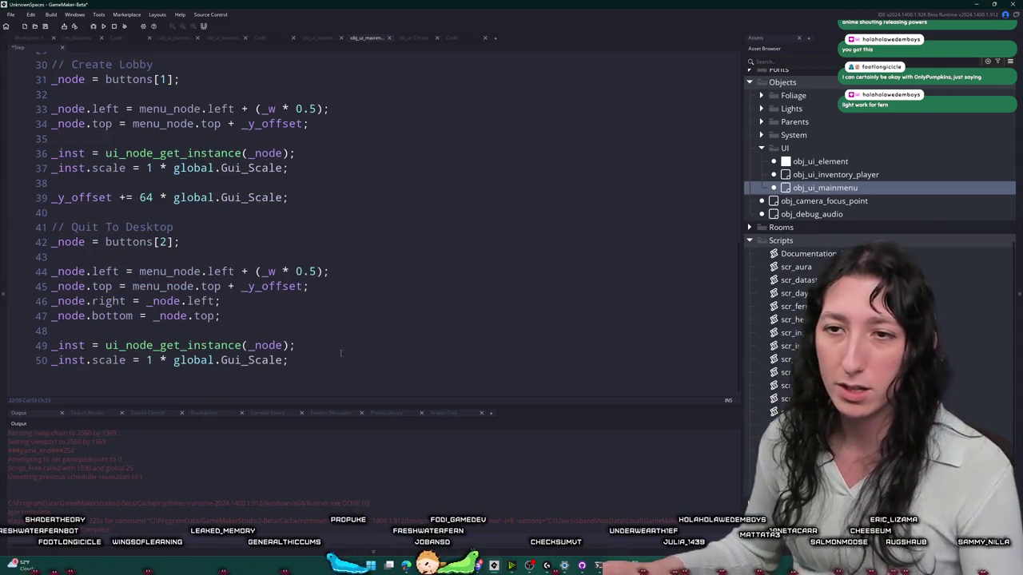
pyautogui.click(348, 123)
pyautogui.hotkey('ctrl', 'v')
# Step: Run the game again and try the Create Lobby button
pyautogui.press('F5')
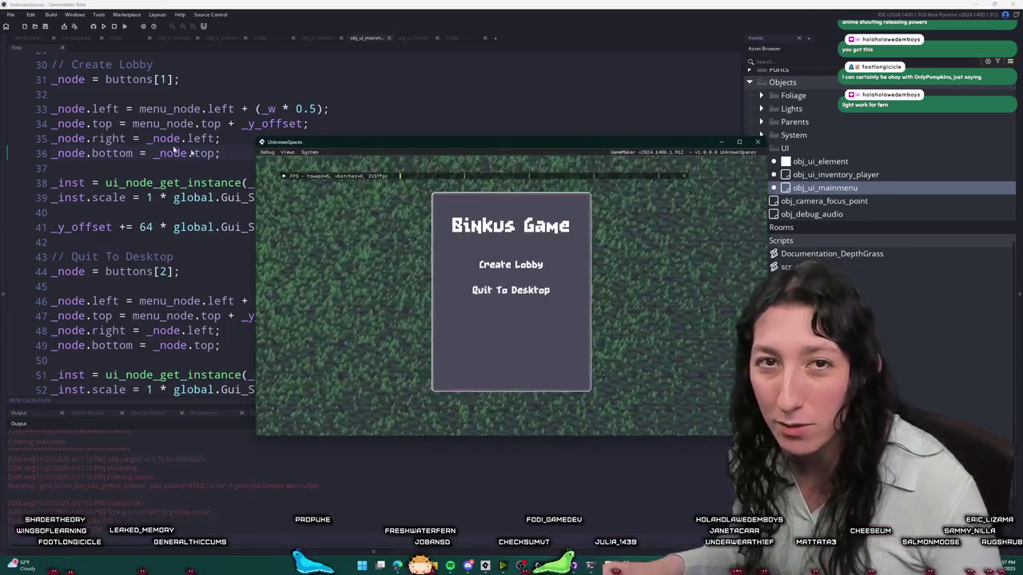
pyautogui.click(503, 264)
pyautogui.hotkey('ctrl', 't')
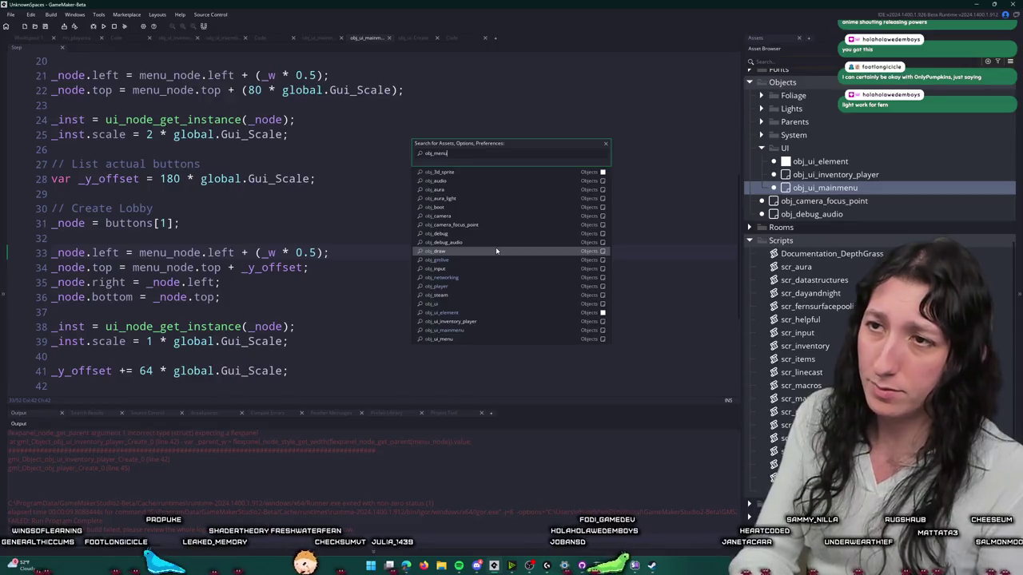
# Step: Search assets for obj_inve, then pl, then ui_, and dismiss the search
pyautogui.write('obj_inve')
pyautogui.press('BackSpace')
pyautogui.press('BackSpace')
pyautogui.press('BackSpace')
pyautogui.write('pl')
pyautogui.press('BackSpace')
pyautogui.press('BackSpace')
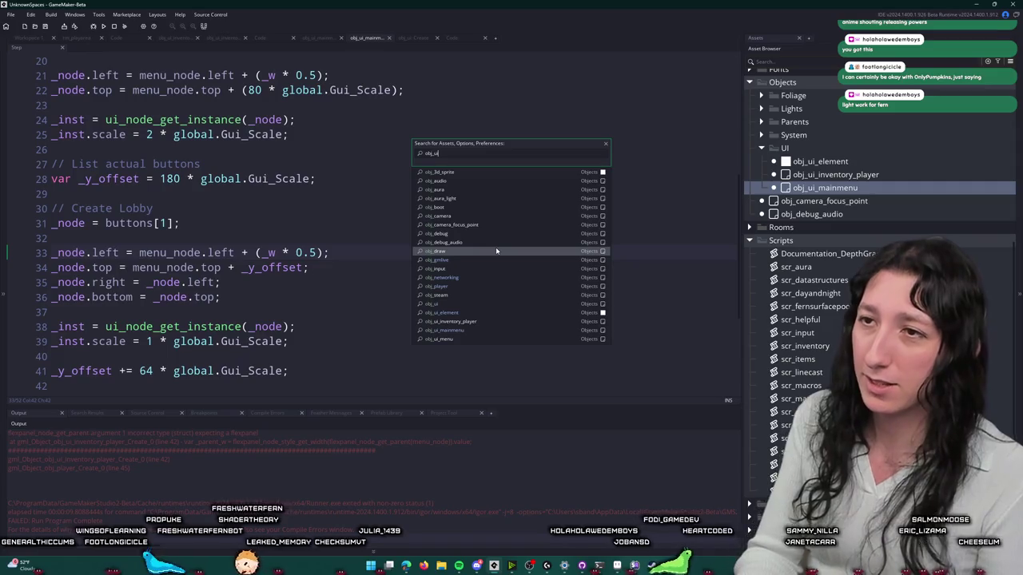
pyautogui.write('ui_')
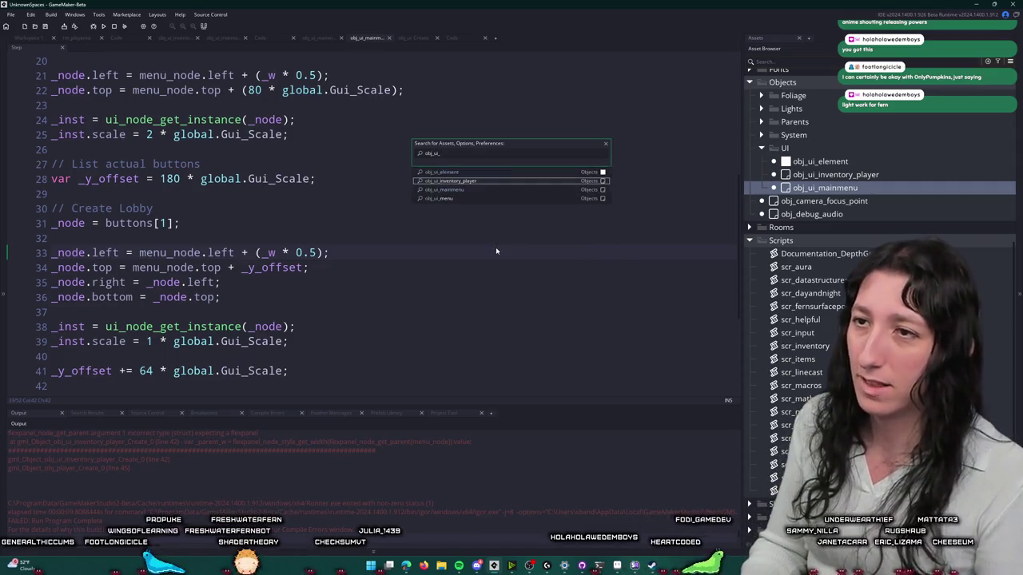
pyautogui.press('Escape')
pyautogui.scroll(6, 320, 177)
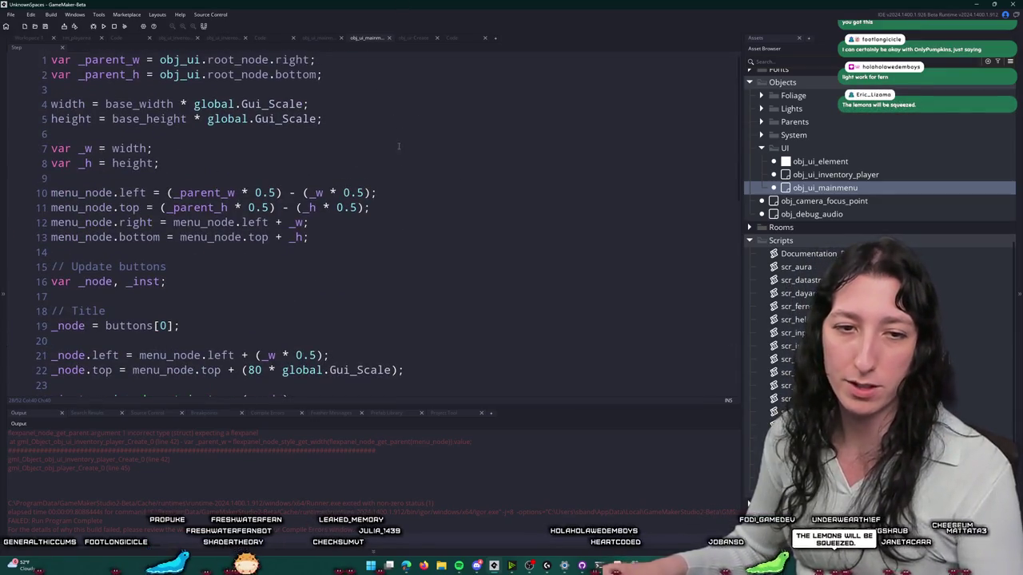
pyautogui.rightClick(444, 183)
pyautogui.click(372, 170)
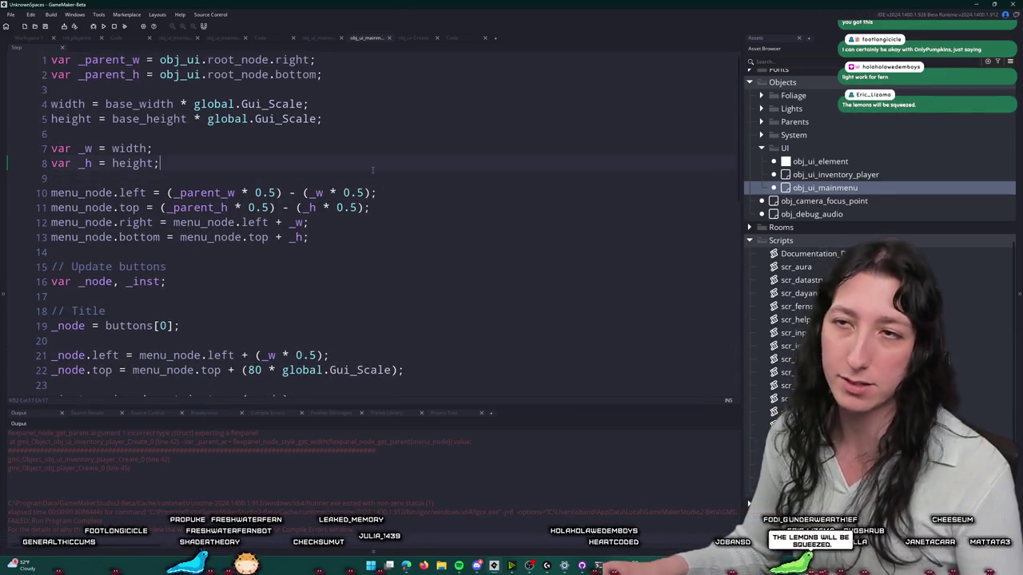
# Step: Switch to the scr_ui.gml code and select obj_ui on the ui_node_delete line
pyautogui.click(413, 37)
pyautogui.click(452, 38)
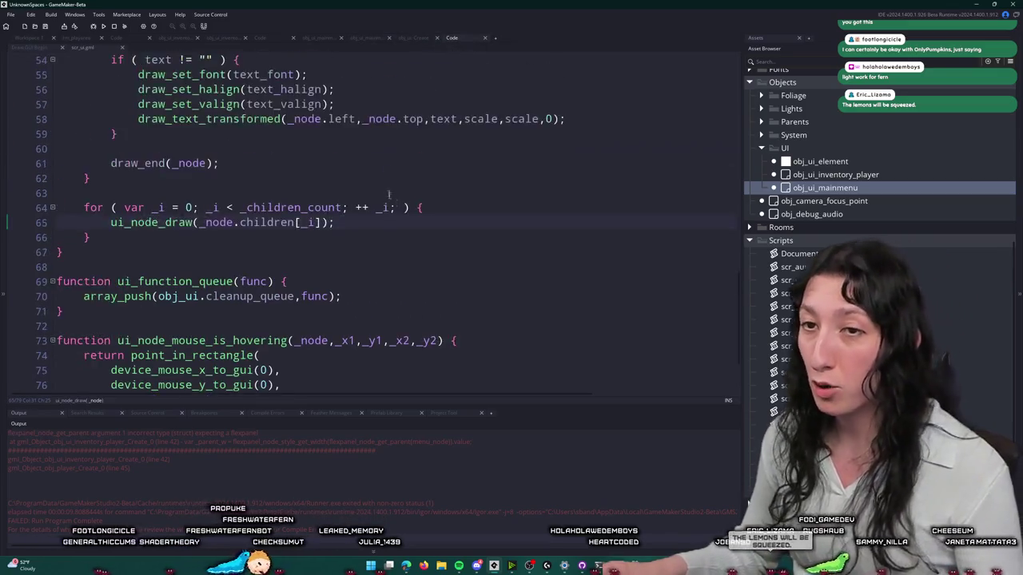
pyautogui.scroll(7, 386, 185)
pyautogui.scroll(-8, 270, 232)
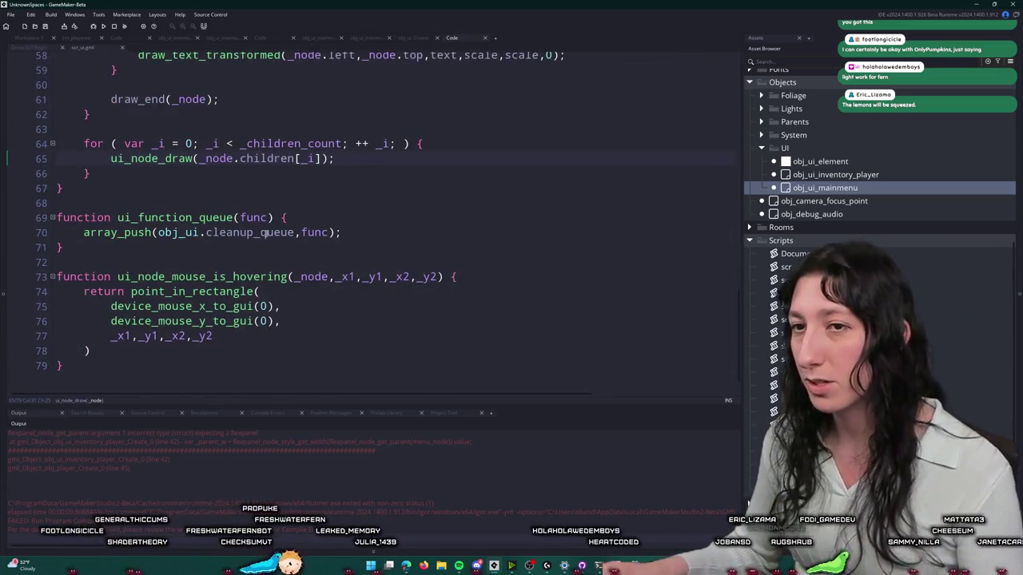
pyautogui.scroll(8, 270, 231)
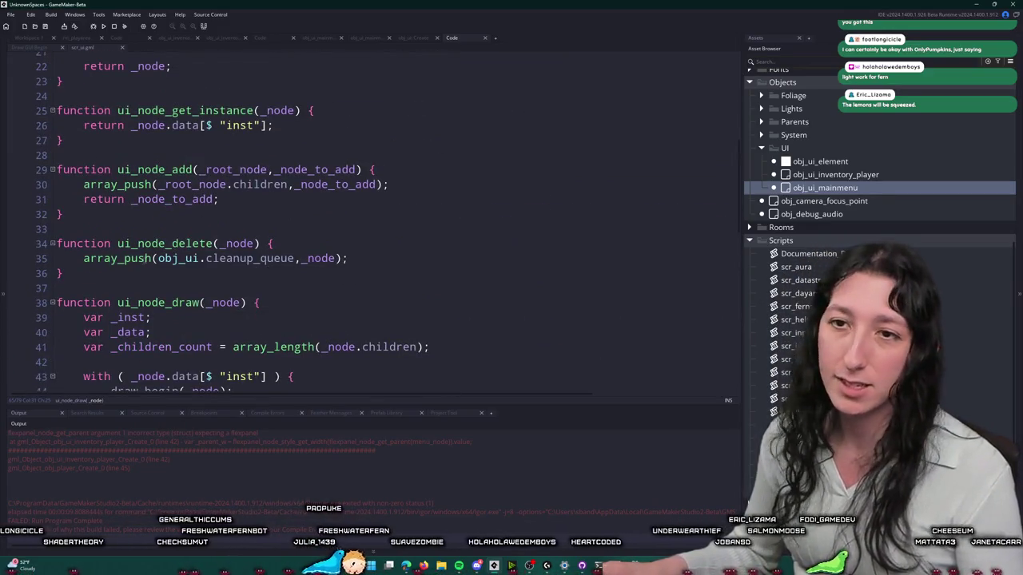
pyautogui.click(172, 259)
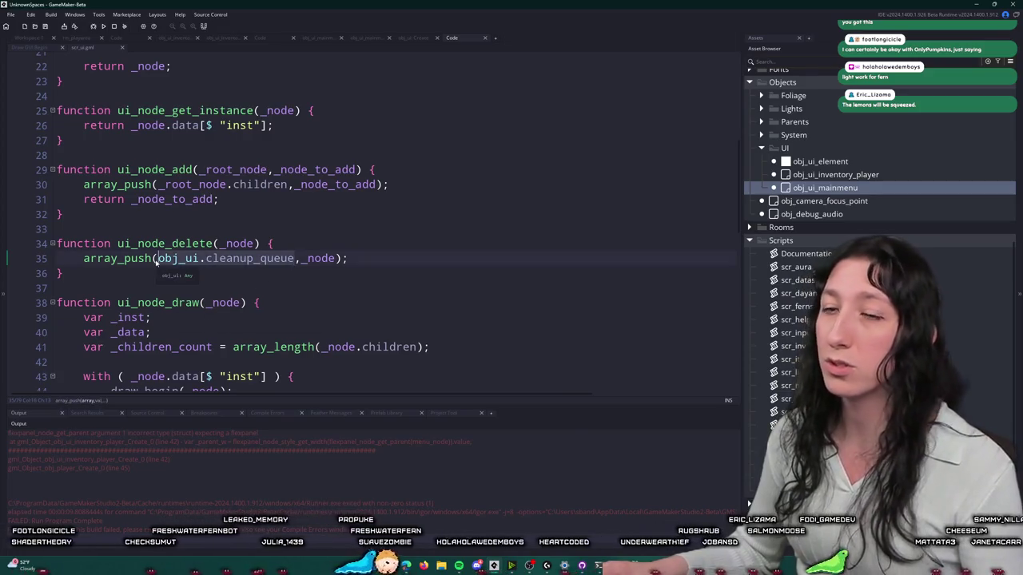
pyautogui.hotkey('ctrl', 'f')
# Step: Find obj_ui.cleanup_queue and visit both matches, in ui_node_delete and ui_function_queue
pyautogui.hotkey('ctrl', 'v')
pyautogui.press('Return')
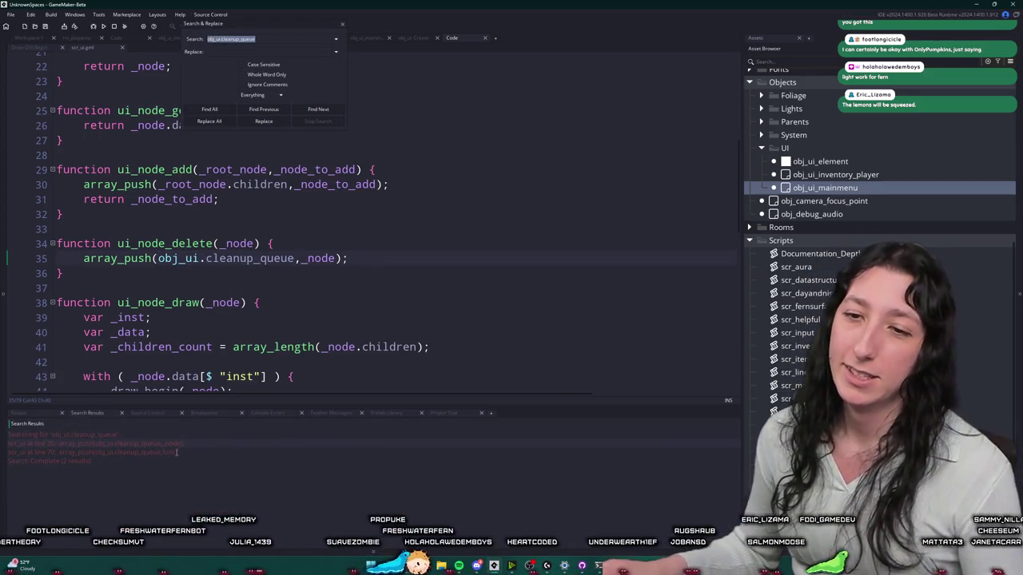
pyautogui.doubleClick(177, 453)
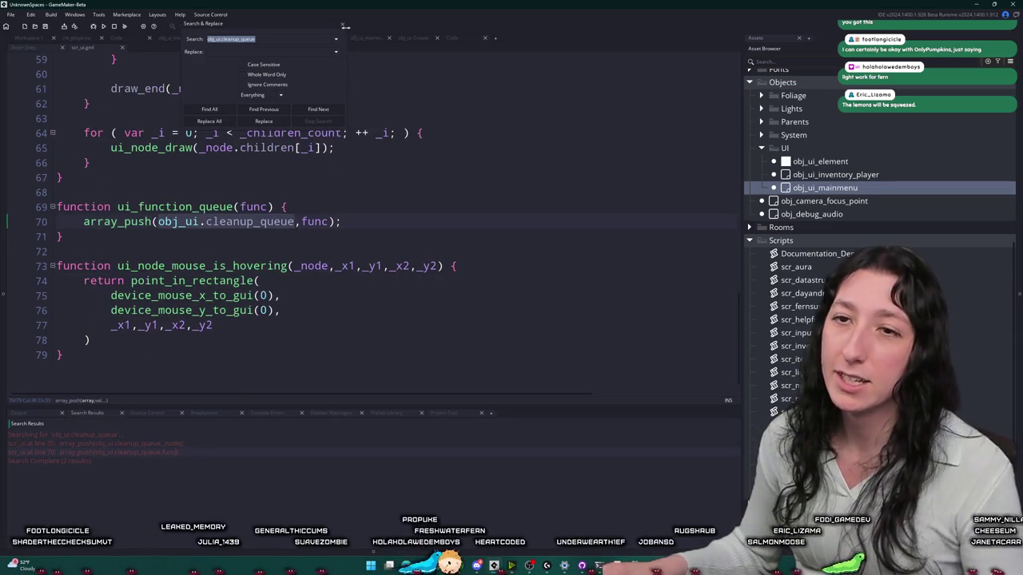
pyautogui.doubleClick(204, 445)
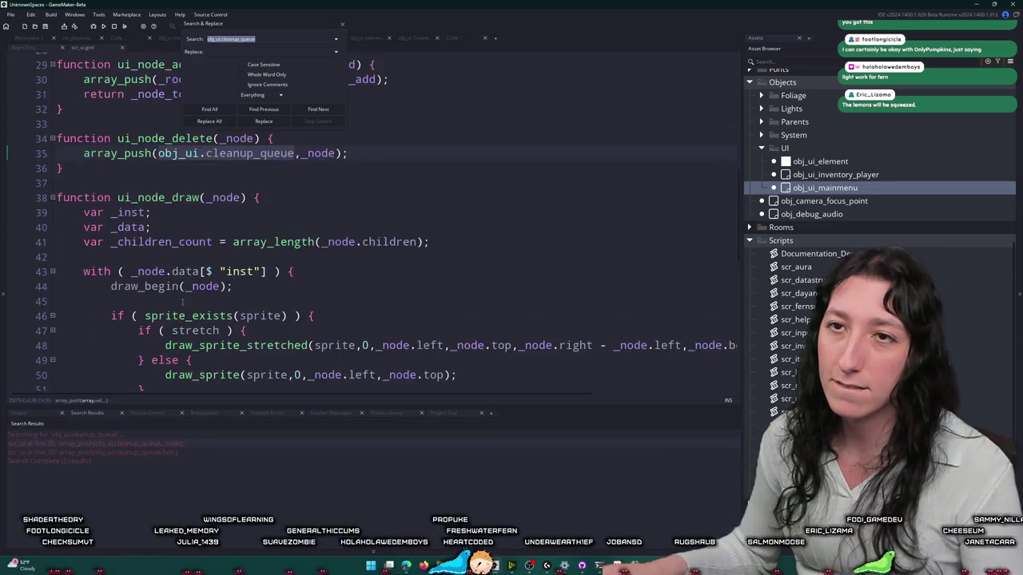
pyautogui.doubleClick(169, 452)
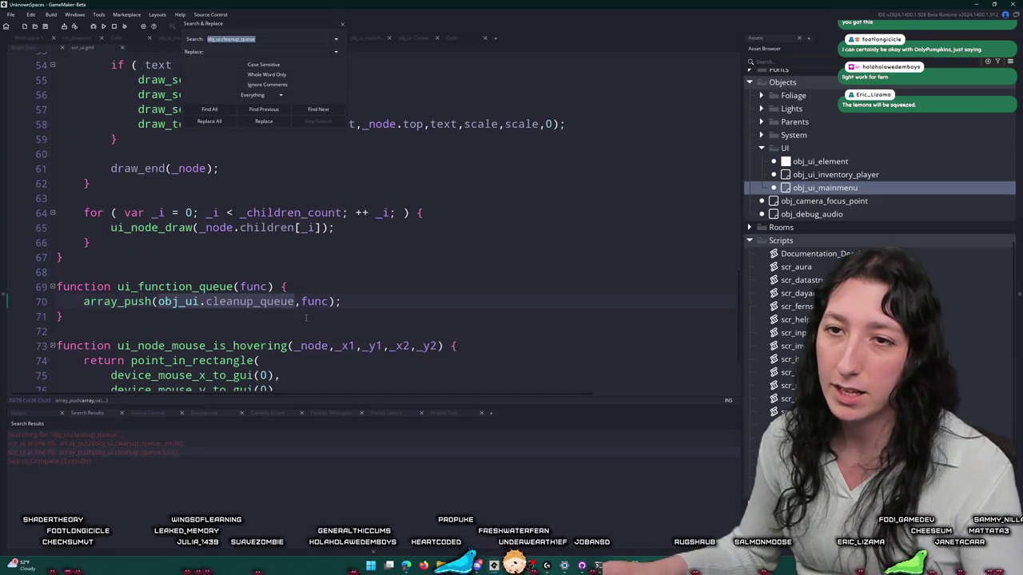
pyautogui.click(344, 26)
pyautogui.click(356, 293)
# Step: Open obj_ui via asset search and its Begin Step cleanup code
pyautogui.hotkey('ctrl', 't')
pyautogui.write('obj_ui')
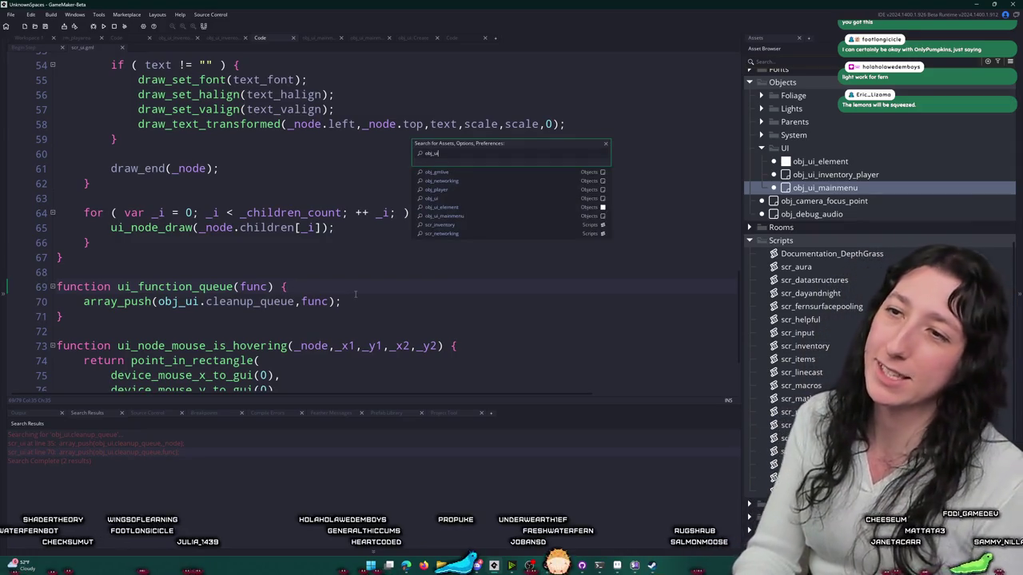
pyautogui.press('Return')
pyautogui.doubleClick(156, 115)
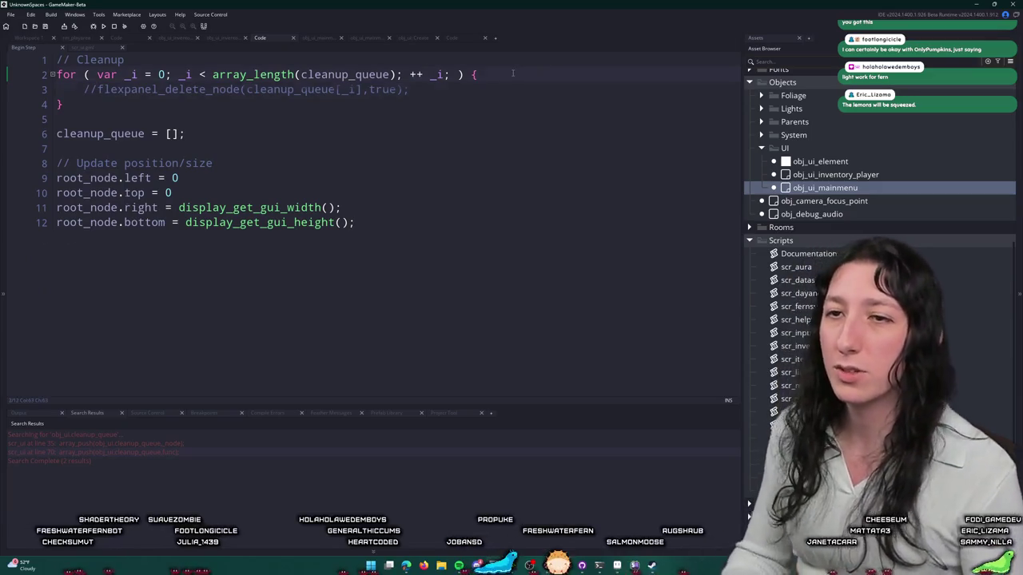
pyautogui.click(512, 73)
pyautogui.press('Return')
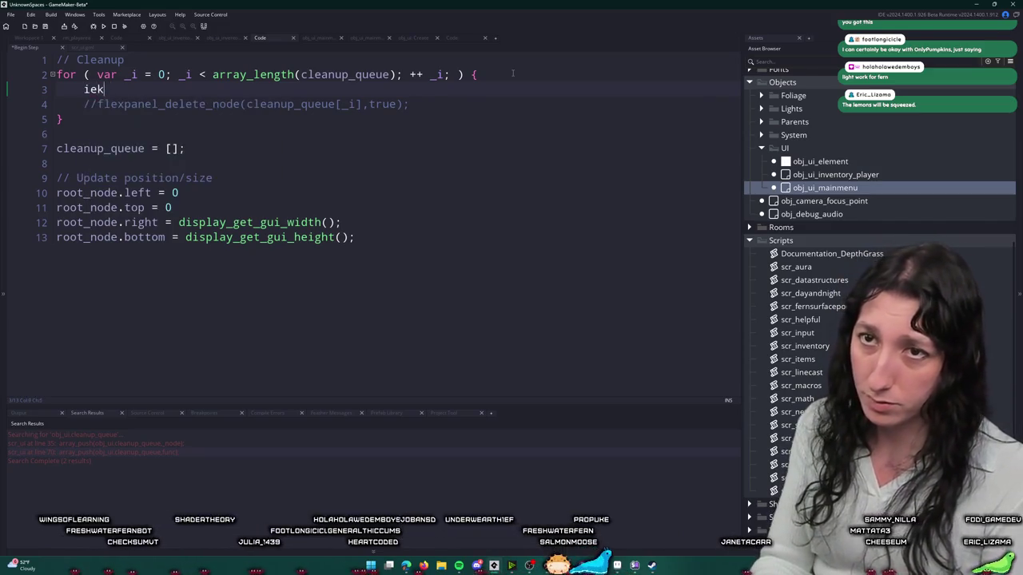
pyautogui.write('ar')
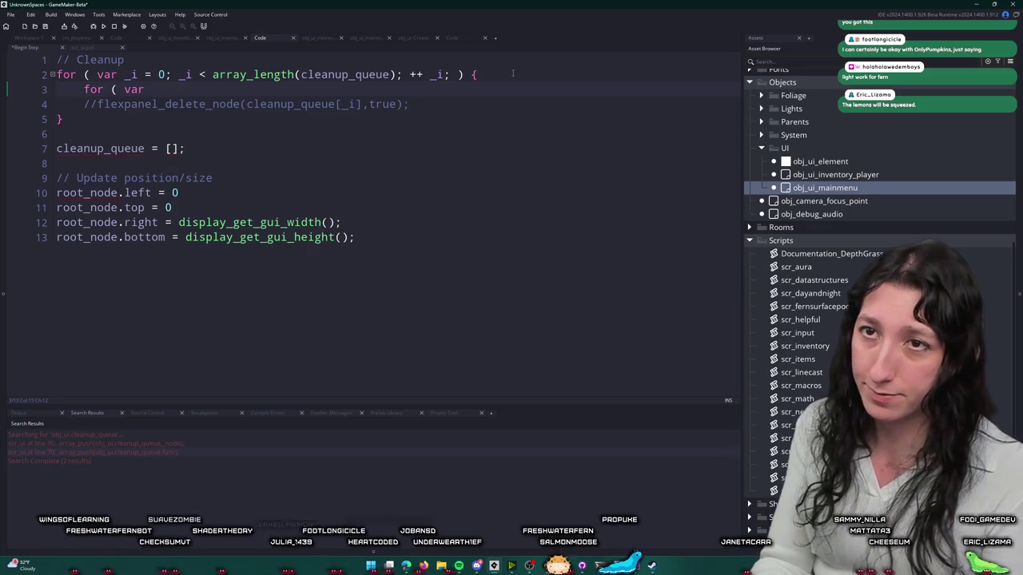
pyautogui.press('BackSpace')
pyautogui.press('BackSpace')
pyautogui.press('BackSpace')
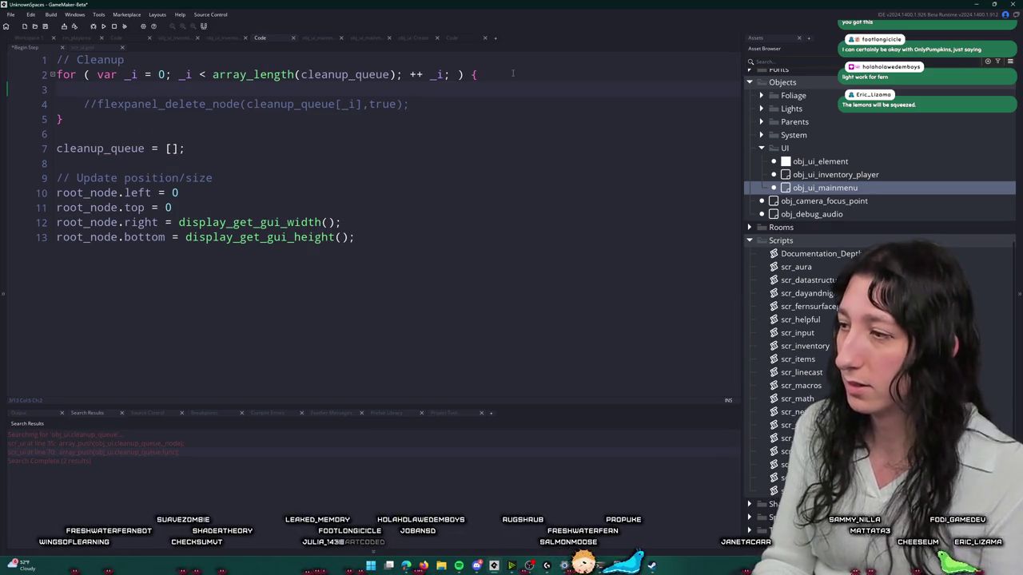
pyautogui.write('fr _ var_')
pyautogui.press('BackSpace')
pyautogui.press('BackSpace')
pyautogui.press('BackSpace')
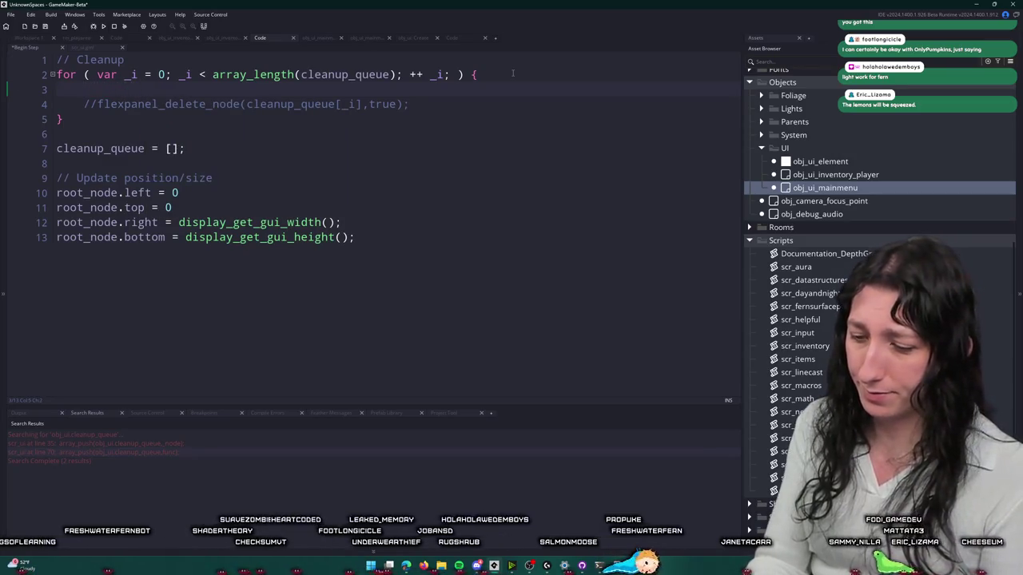
pyautogui.write('rray_delete')
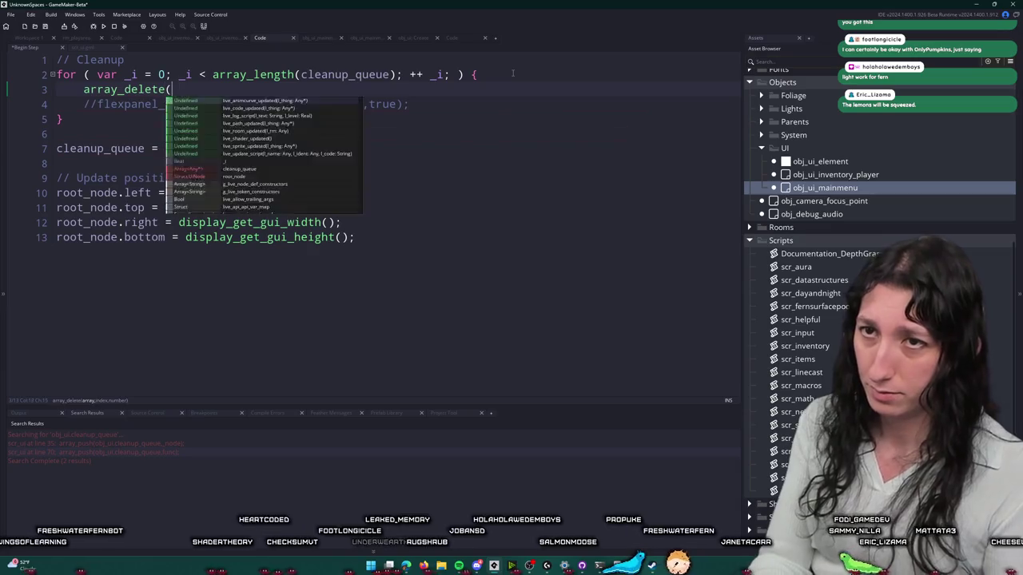
pyautogui.write('(cleanup_')
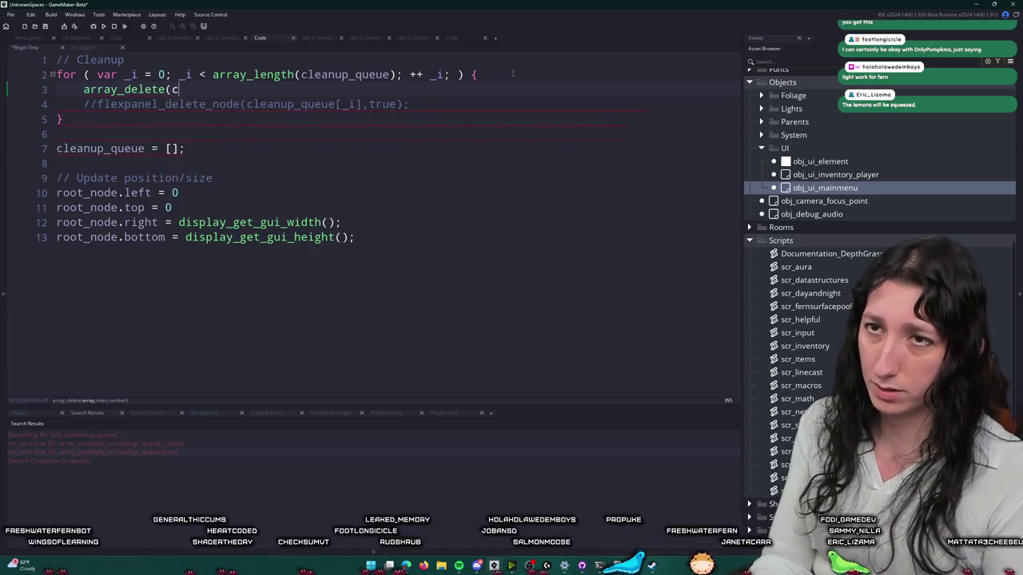
pyautogui.press('BackSpace')
pyautogui.press('BackSpace')
pyautogui.press('BackSpace')
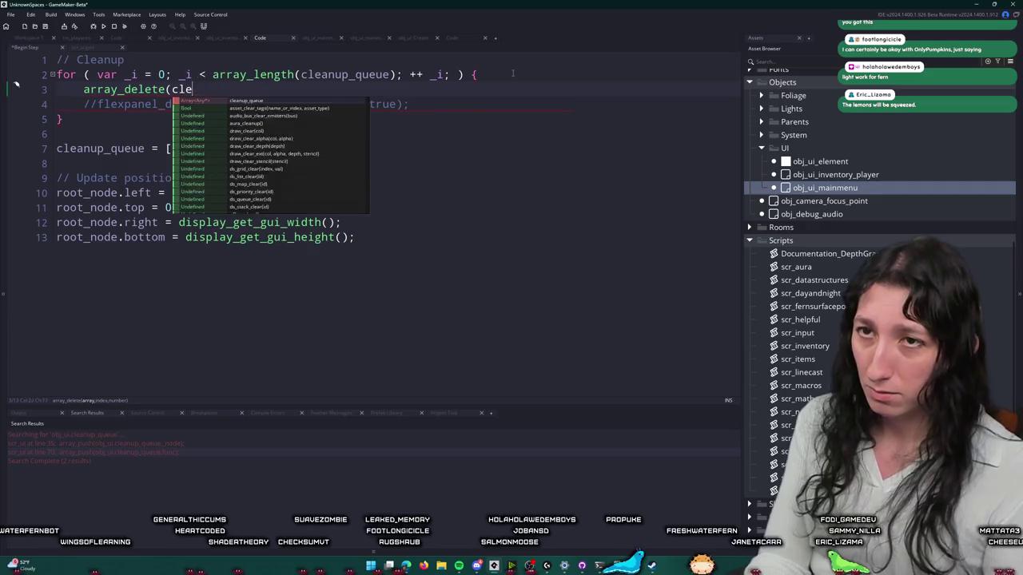
pyautogui.press('BackSpace')
pyautogui.press('BackSpace')
pyautogui.press('BackSpace')
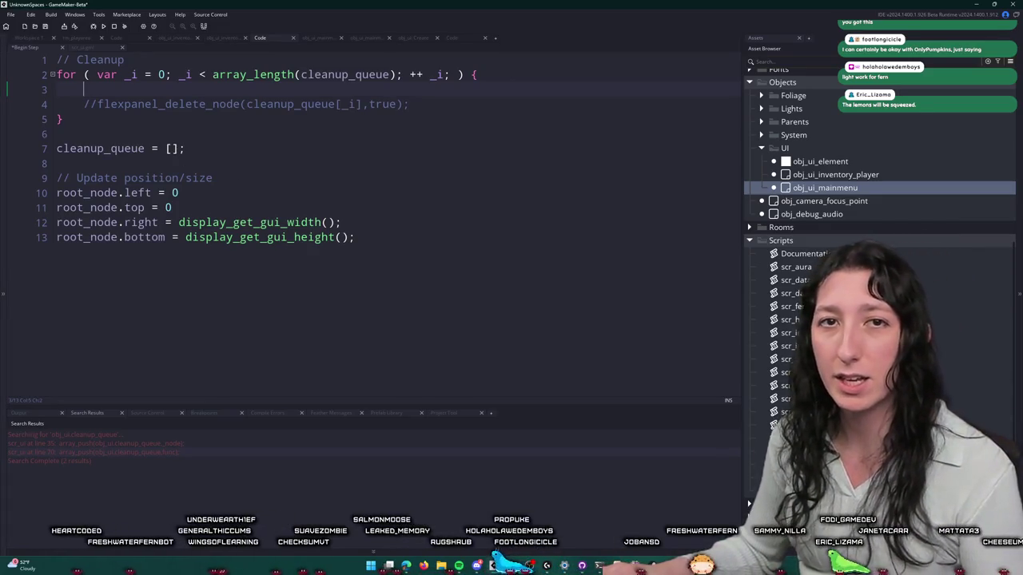
# Step: Add `parent = undefined;` after the data field in the UiNode constructor
pyautogui.click(413, 38)
pyautogui.middleClick(151, 61)
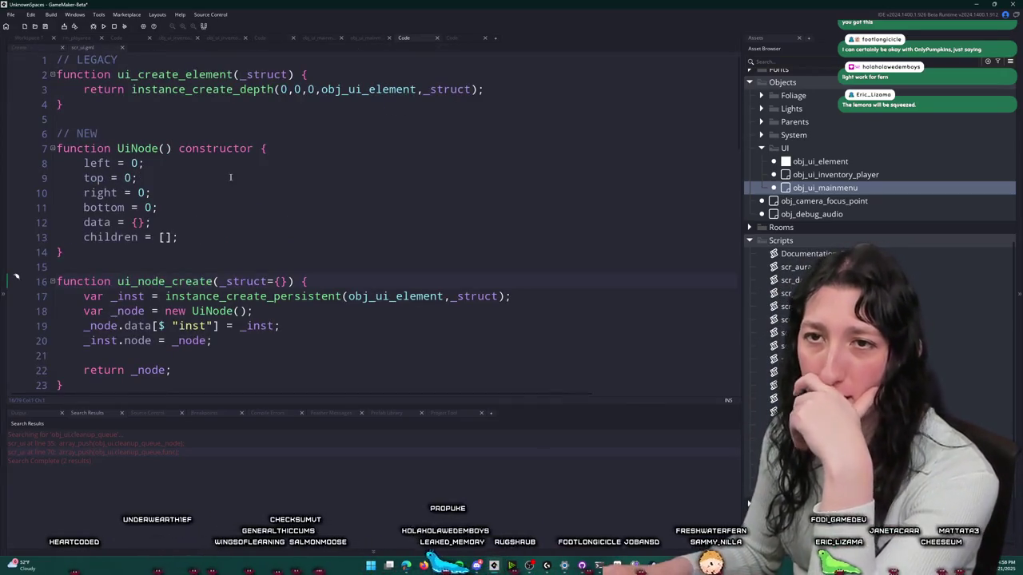
pyautogui.click(230, 221)
pyautogui.press('Return')
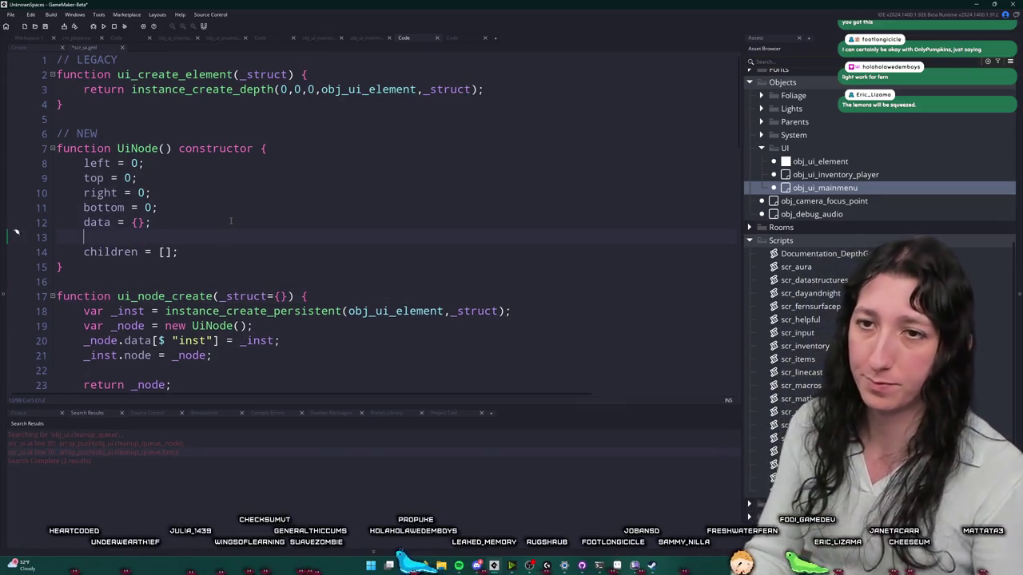
pyautogui.write('parent =undefined;')
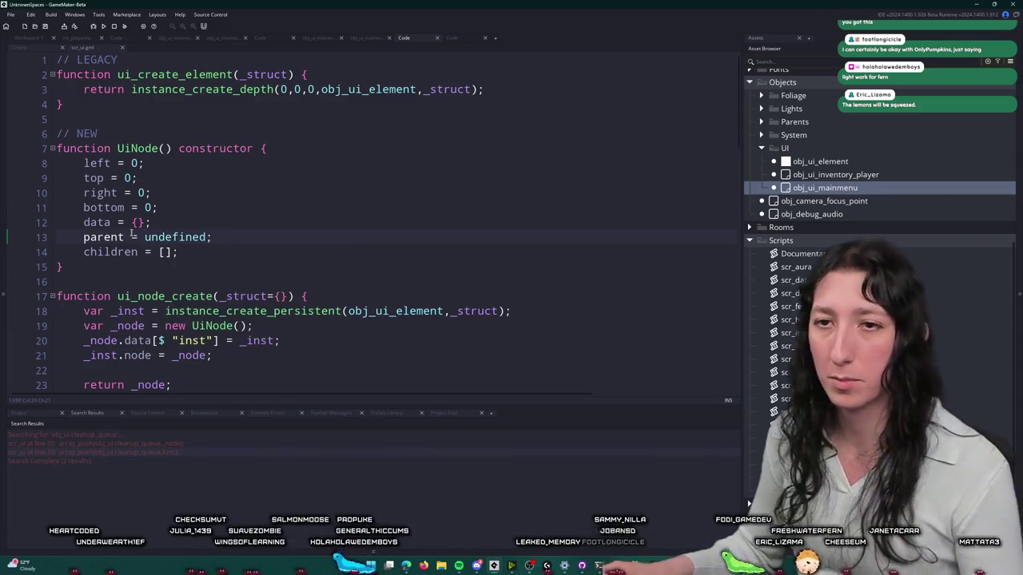
# Step: Add `_node_to_add.parent = _root_node;` after the array_push line in ui_node_add
pyautogui.scroll(-3, 134, 231)
pyautogui.scroll(-3, 134, 232)
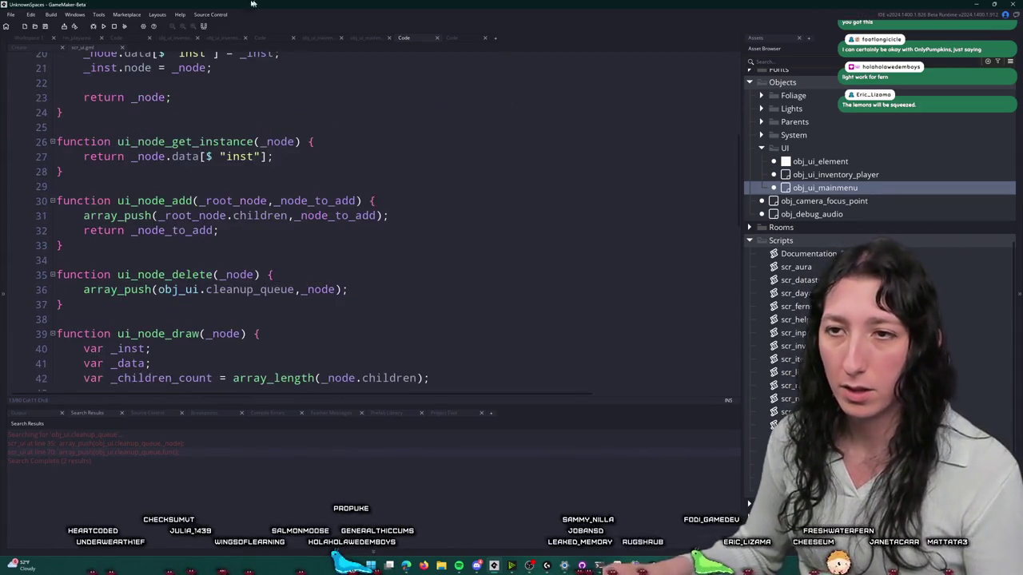
pyautogui.click(438, 215)
pyautogui.press('Return')
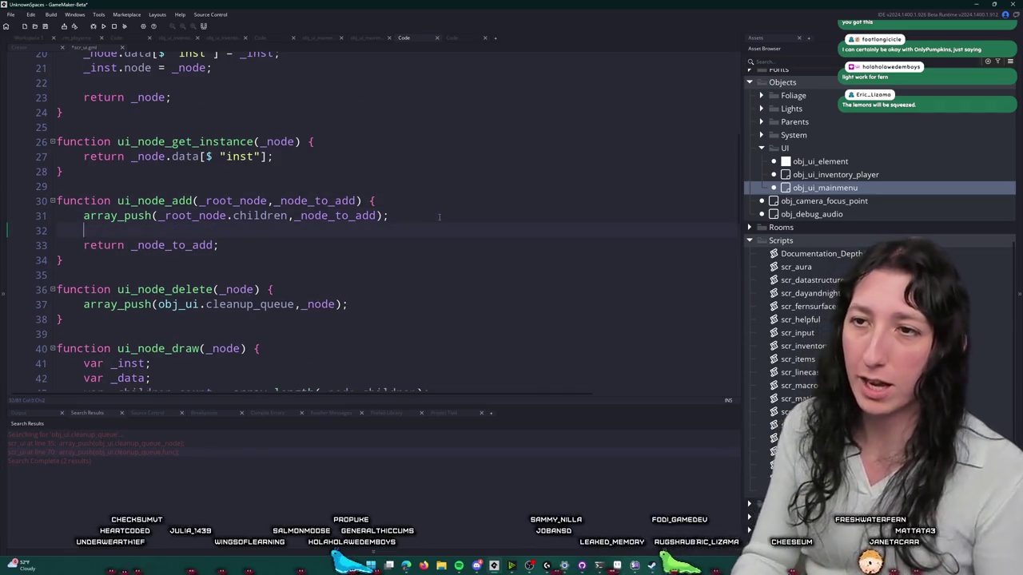
pyautogui.write('_node_to_add,parent')
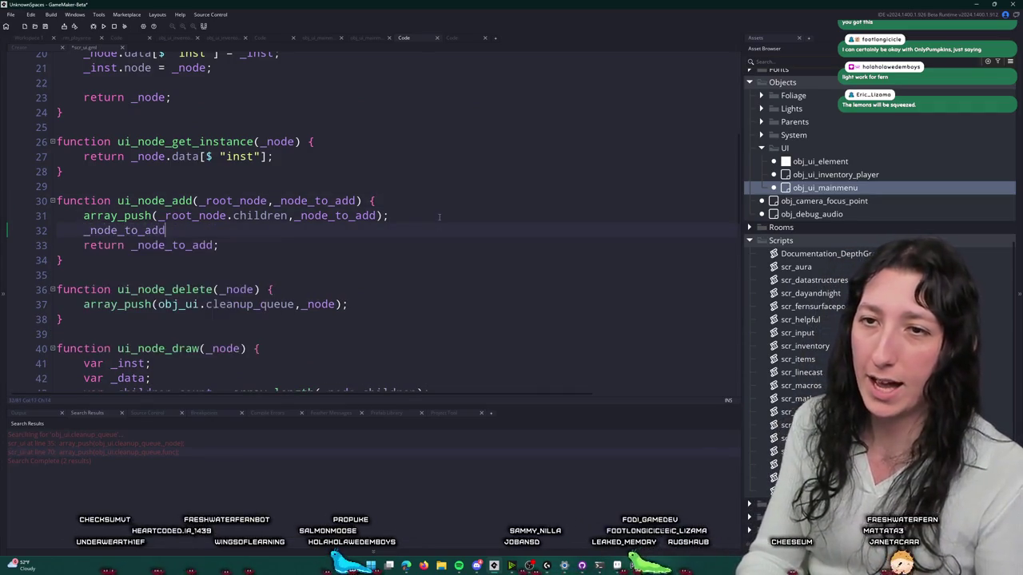
pyautogui.press('Up')
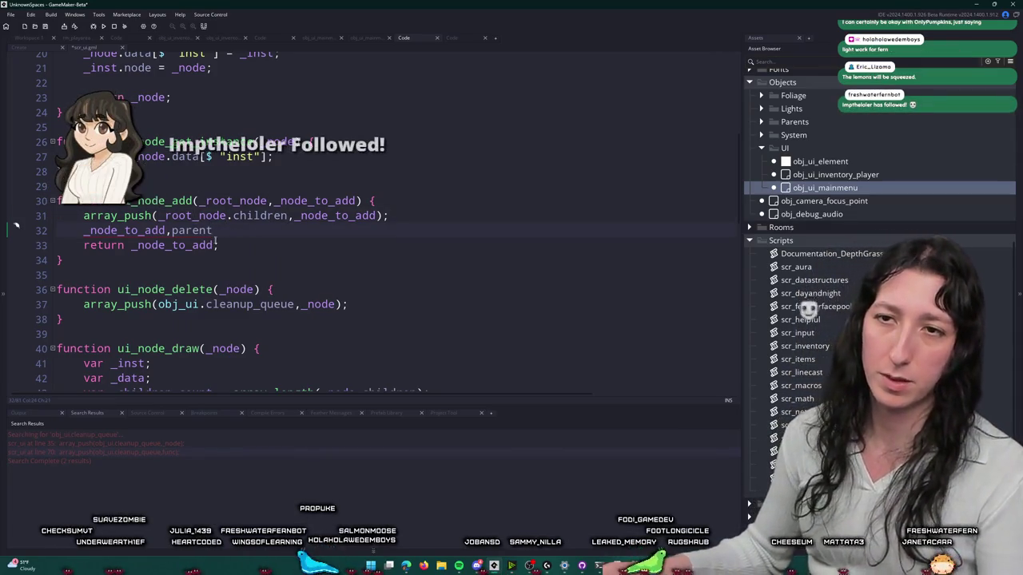
pyautogui.click(166, 230)
pyautogui.write('.')
pyautogui.press('Delete')
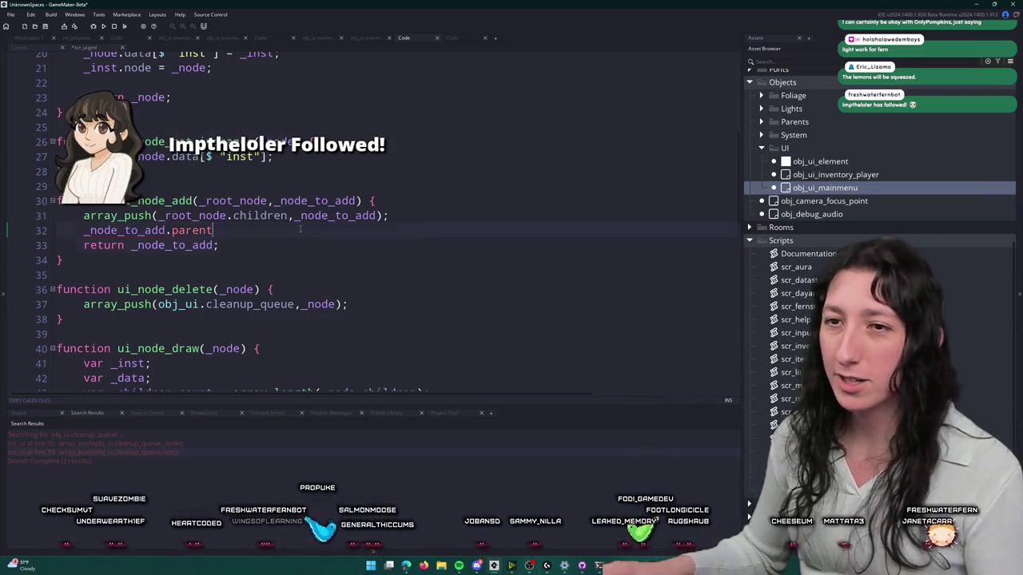
pyautogui.write('= _root_node;')
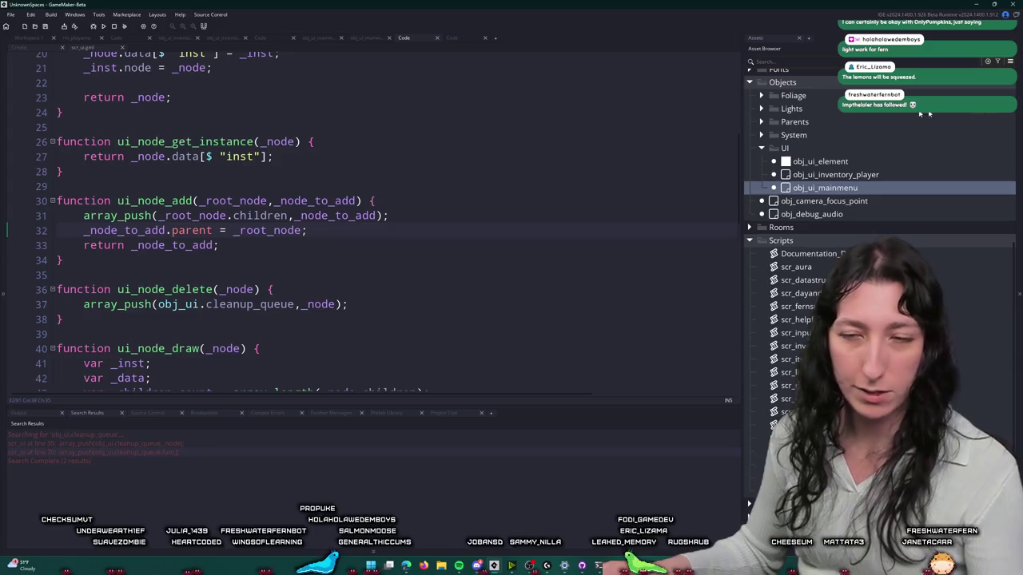
# Step: Check where _root_node is used, then close an extra code file
pyautogui.doubleClick(263, 231)
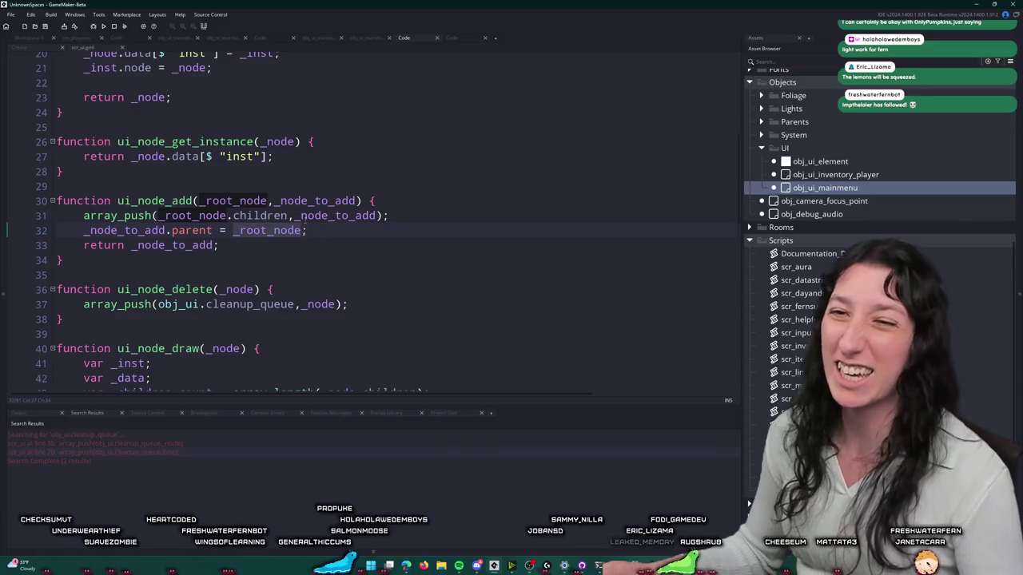
pyautogui.scroll(3, 302, 226)
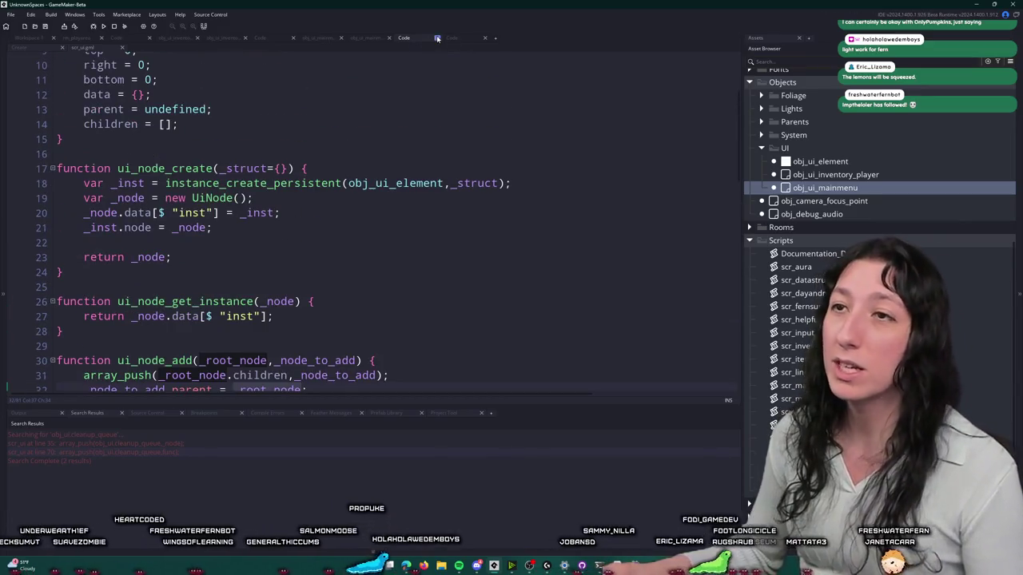
pyautogui.click(454, 39)
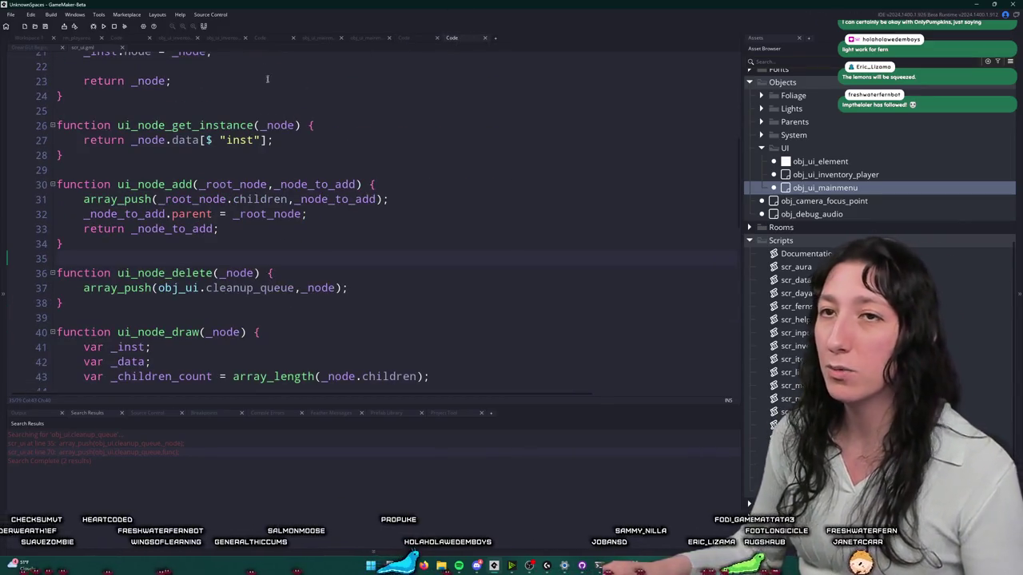
pyautogui.middleClick(451, 39)
# Step: Close the extra file and declare var _node = cleanup_queue[_i]; at the top of the loop
pyautogui.middleClick(403, 39)
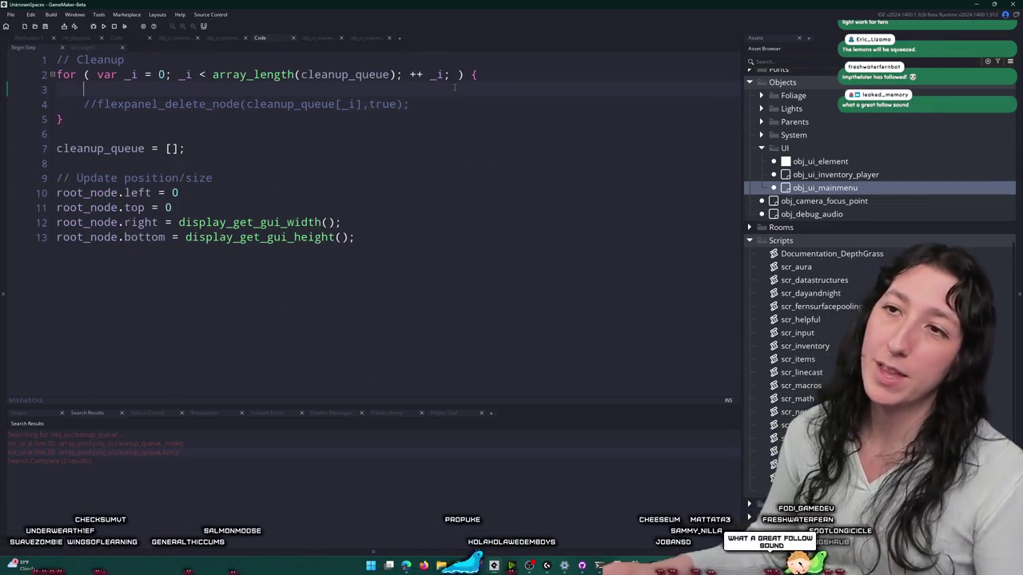
pyautogui.write('if (*')
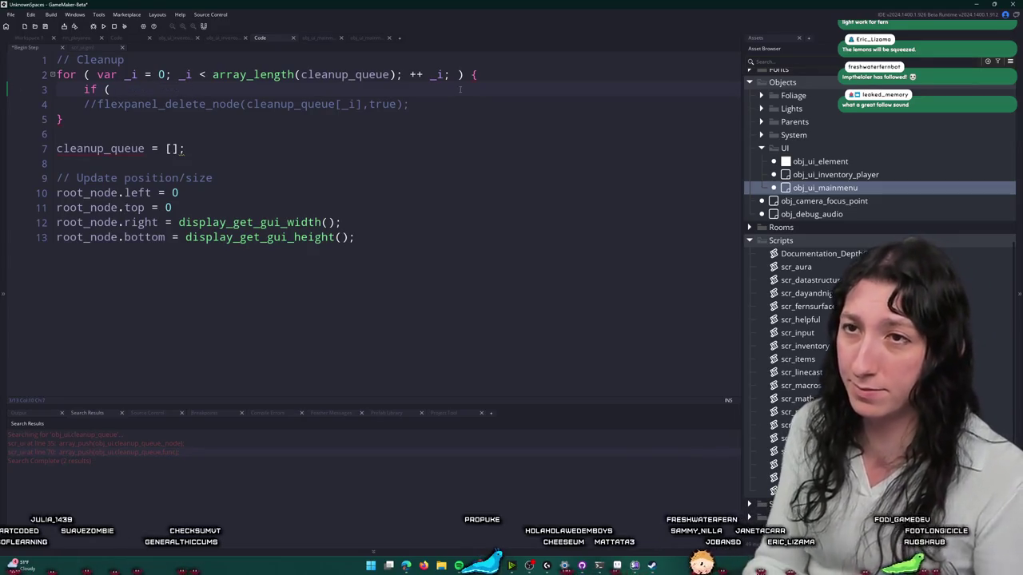
pyautogui.click(540, 80)
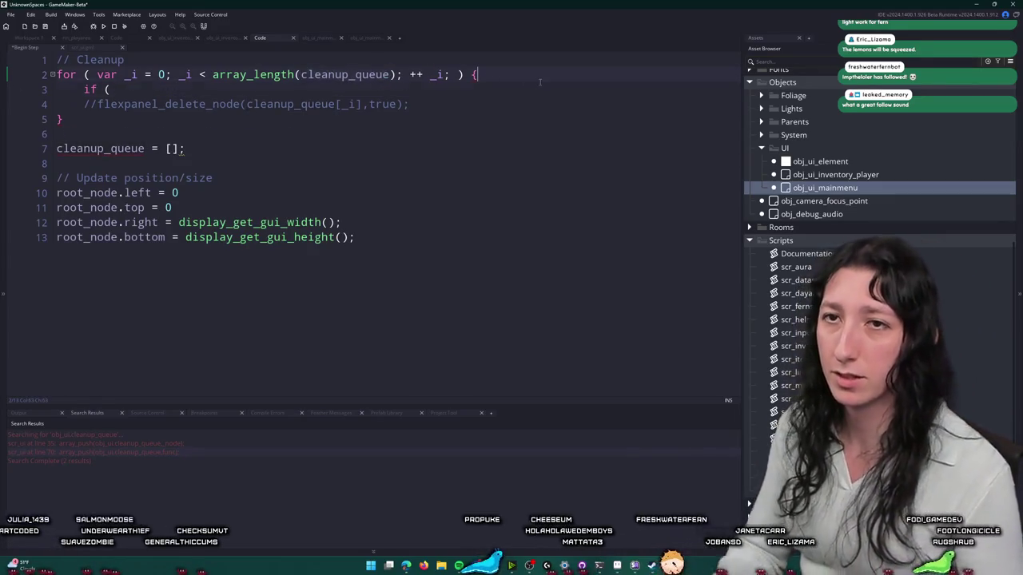
pyautogui.press('Return')
pyautogui.write('var _node = cleanup_queue[_i];')
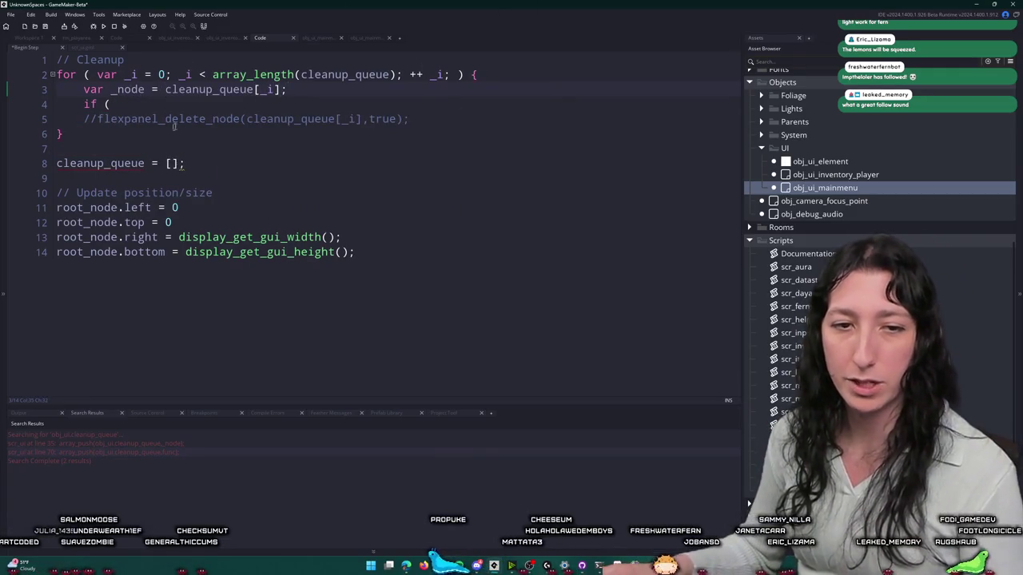
# Step: Complete the if (_node.parent != undefined) { } block inside the loop
pyautogui.click(134, 104)
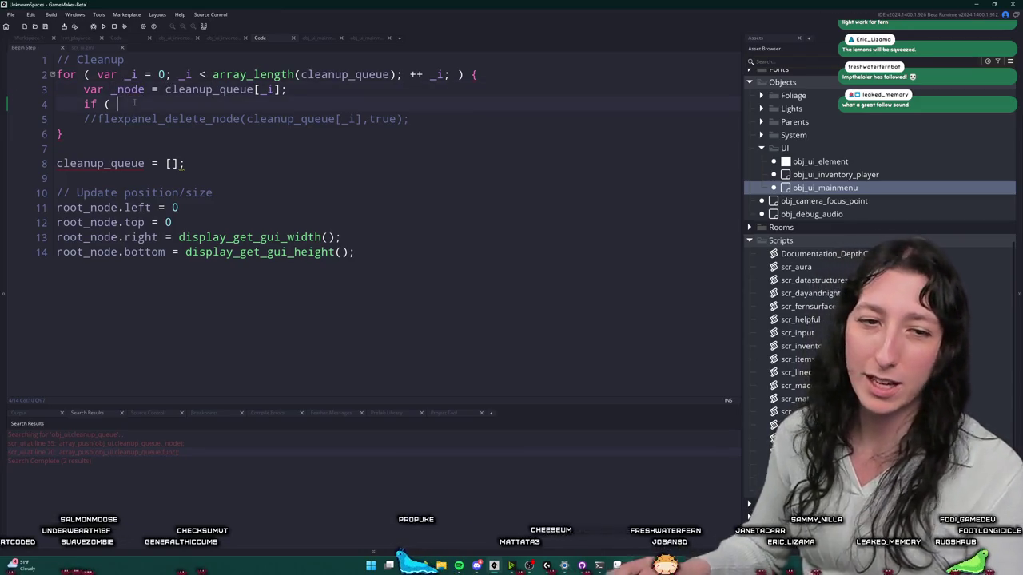
pyautogui.write('a')
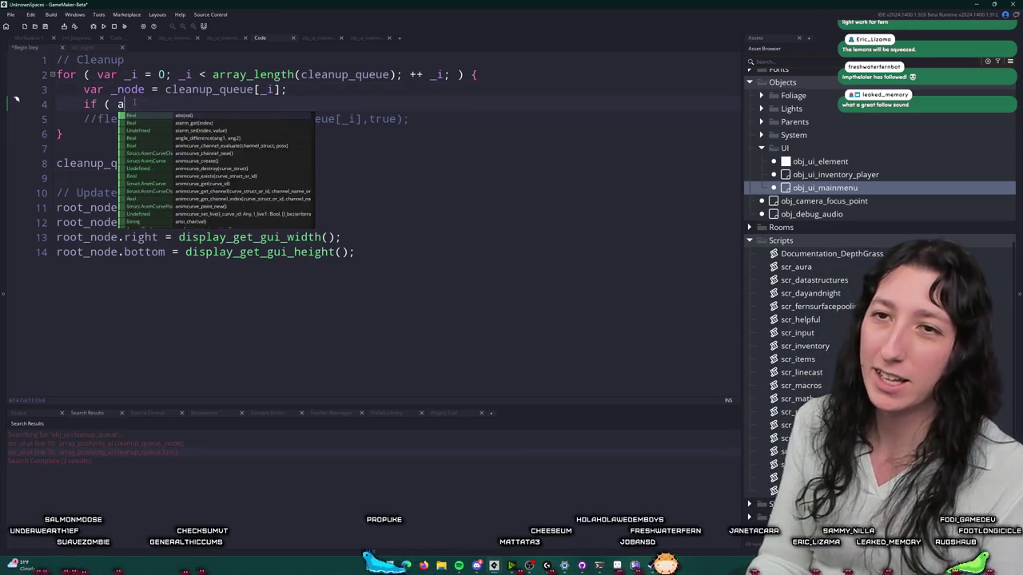
pyautogui.press('BackSpace')
pyautogui.write('_node.parent ')
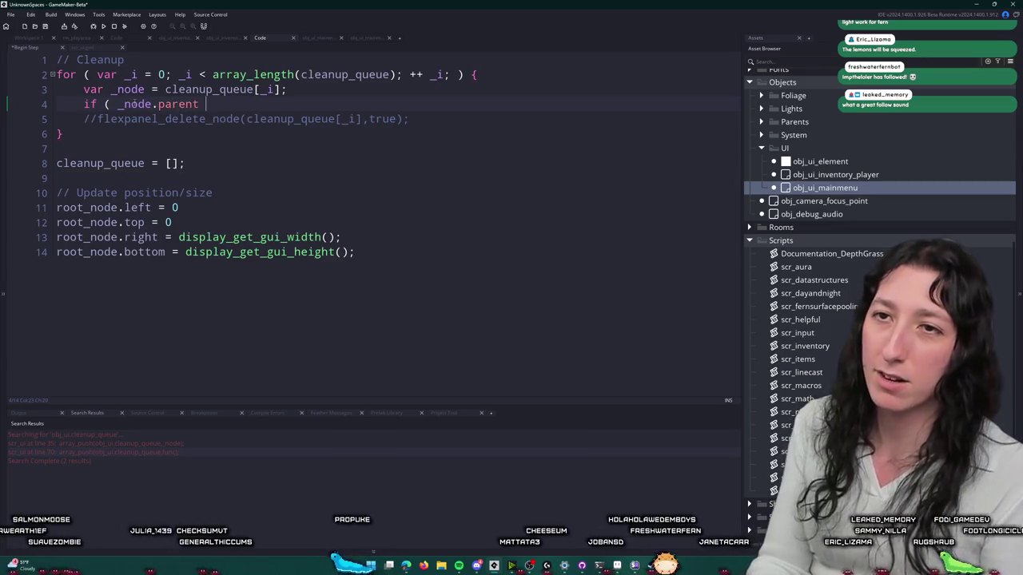
pyautogui.write('!= undefi')
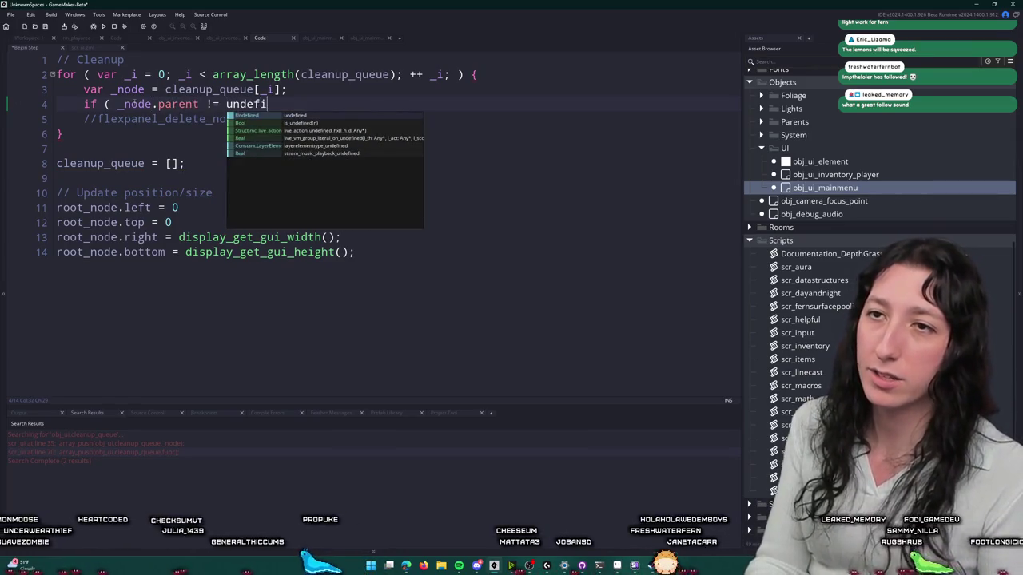
pyautogui.write('ned ) {')
pyautogui.press('Return')
pyautogui.write('}')
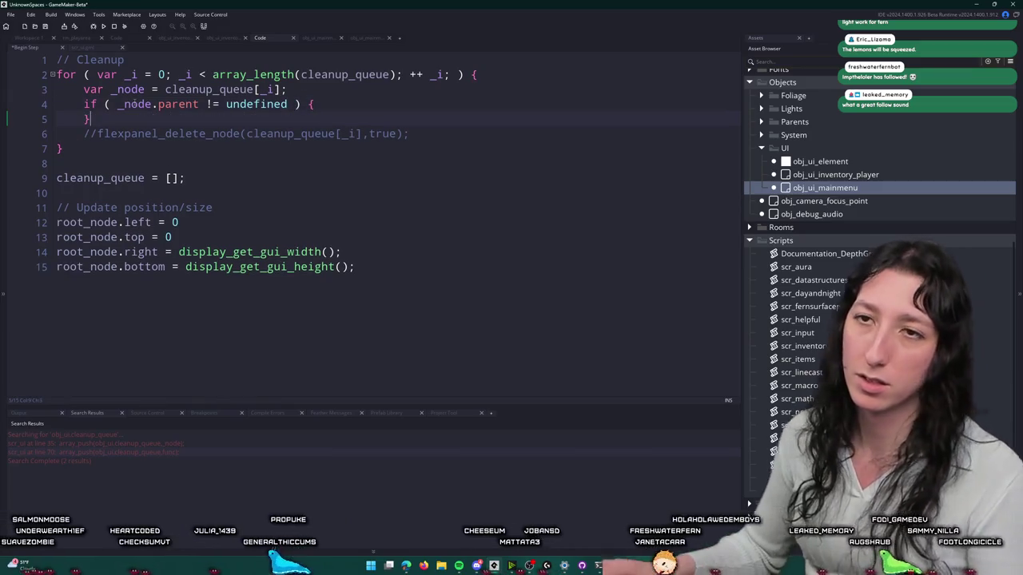
pyautogui.press('Return')
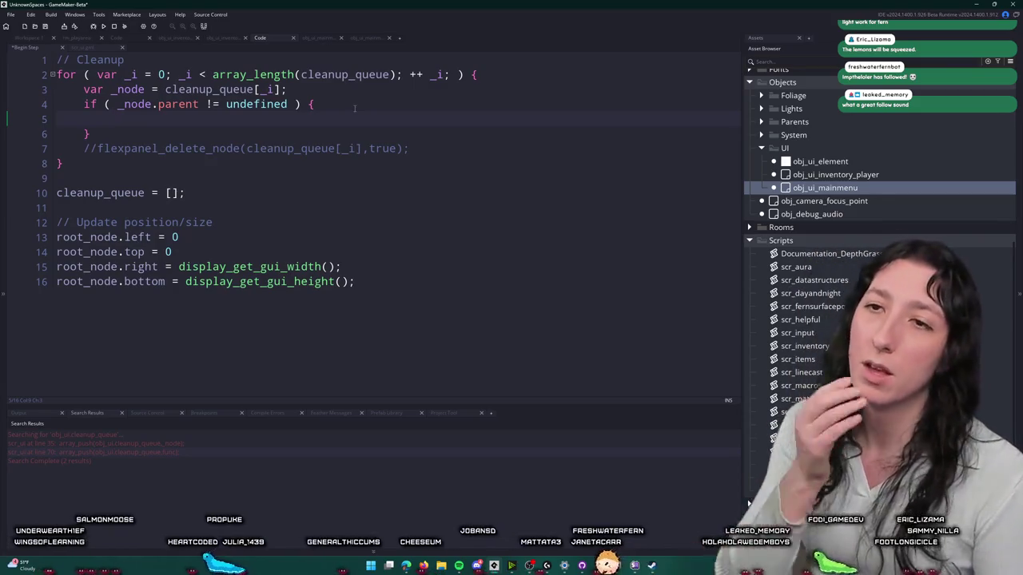
# Step: Add array_delete(_node.parent.children, array_get_index(_node.parent,_node),1); inside the parent check
pyautogui.write('ar')
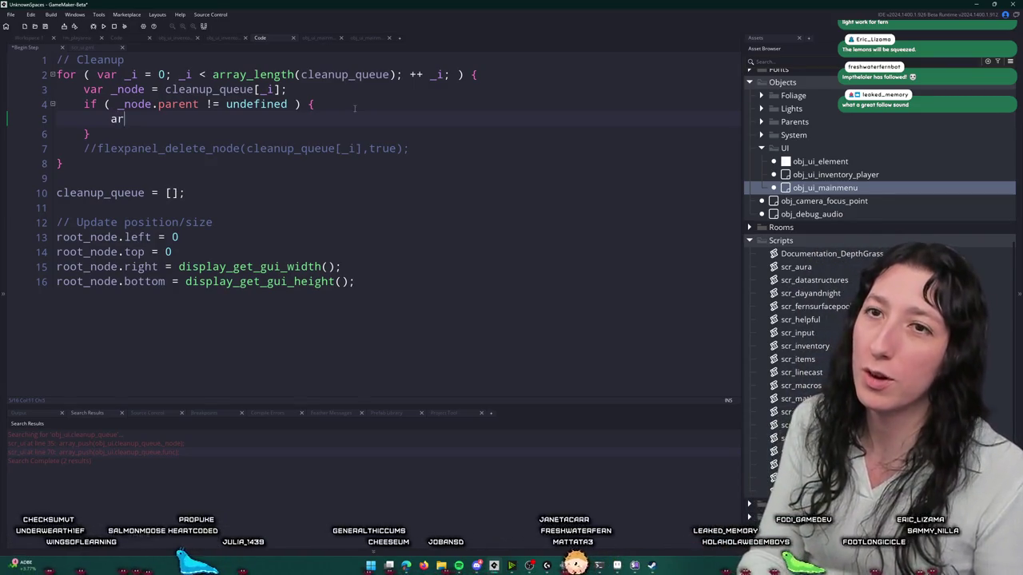
pyautogui.write('ray_delete(_node.parent')
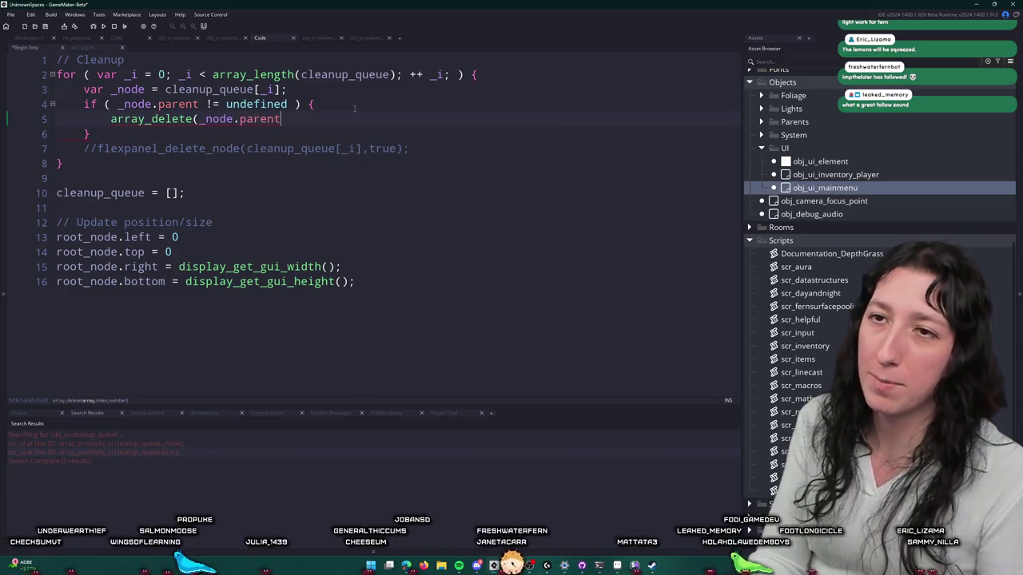
pyautogui.write('renko')
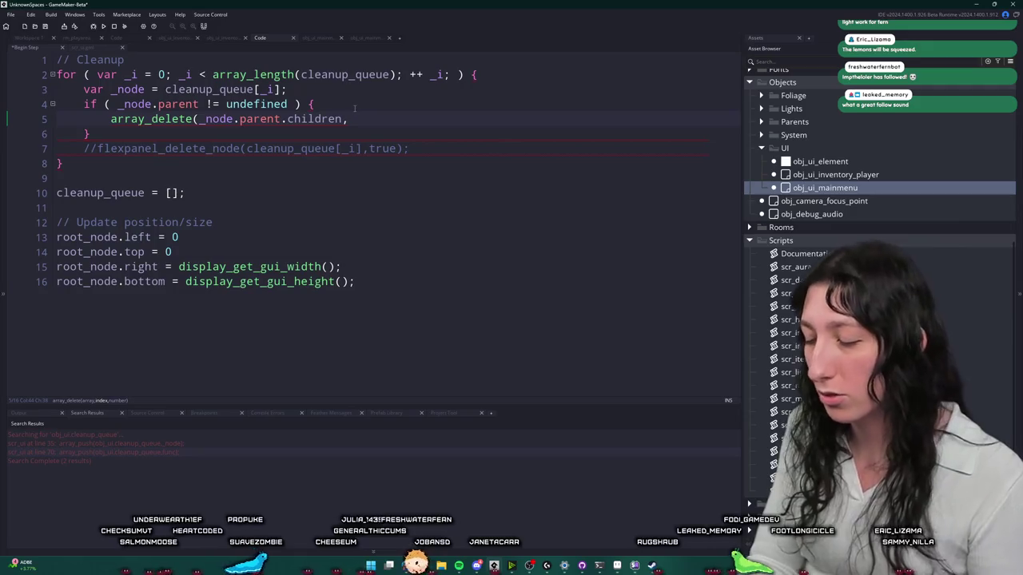
pyautogui.write('ry')
pyautogui.press('BackSpace')
pyautogui.press('BackSpace')
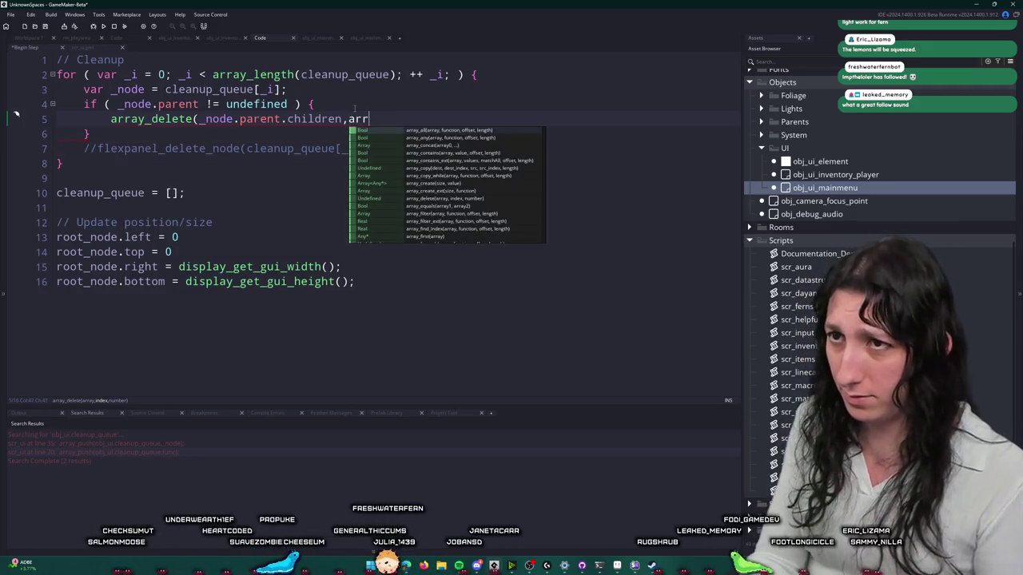
pyautogui.write('_get')
pyautogui.press('Down')
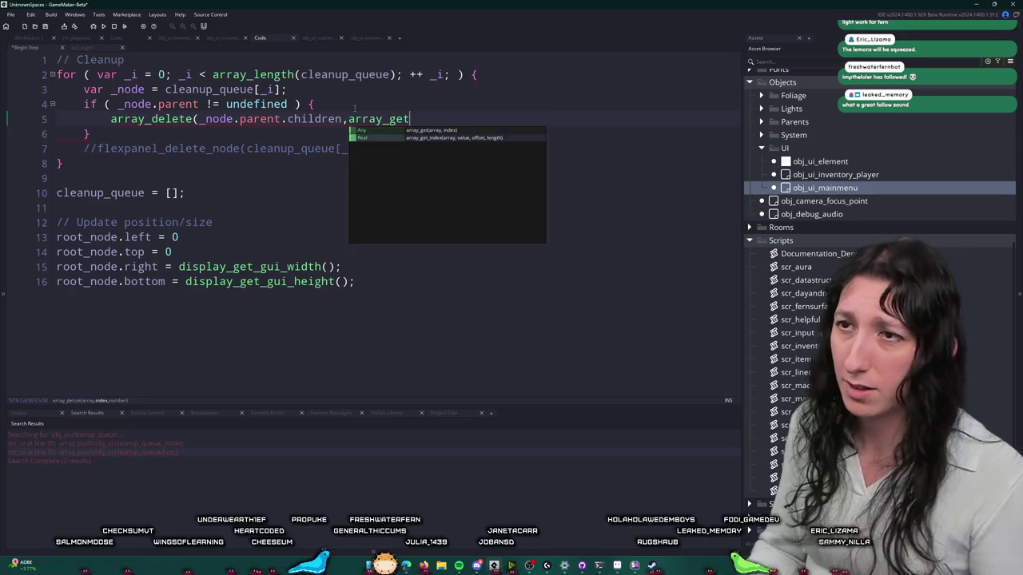
pyautogui.press('Return')
pyautogui.write('_node.parent')
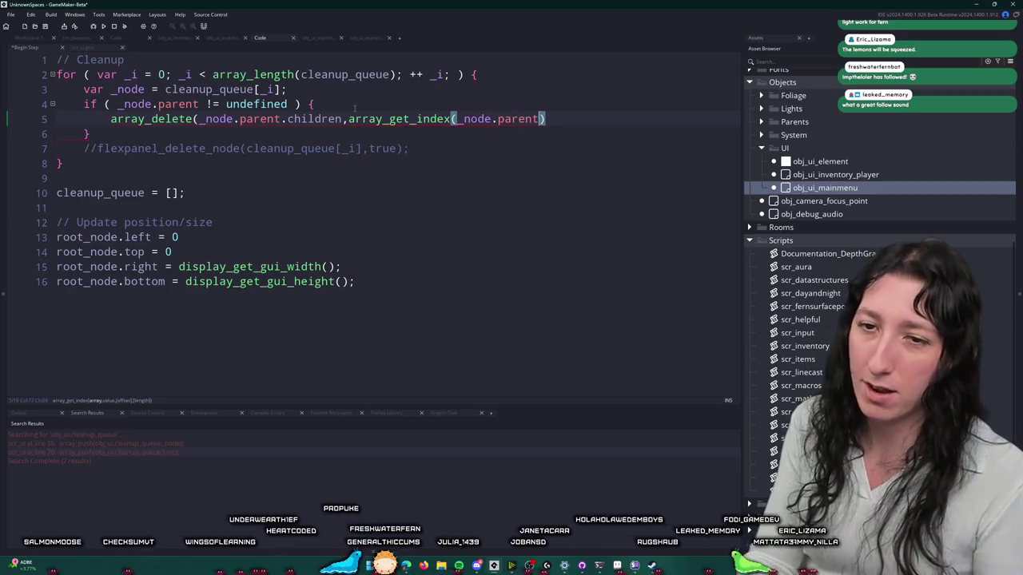
pyautogui.write(',_node')
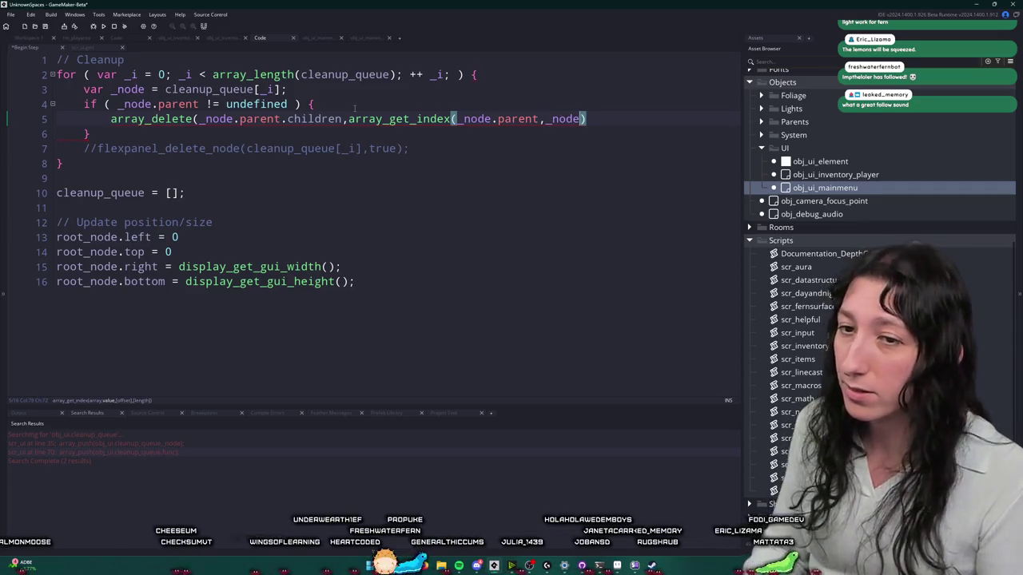
pyautogui.write(');')
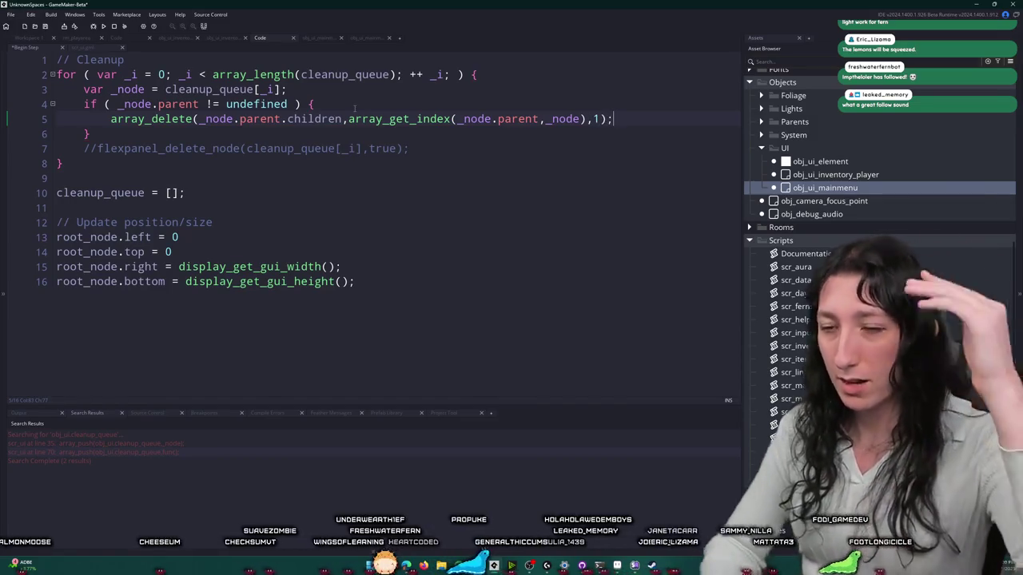
pyautogui.press('Return')
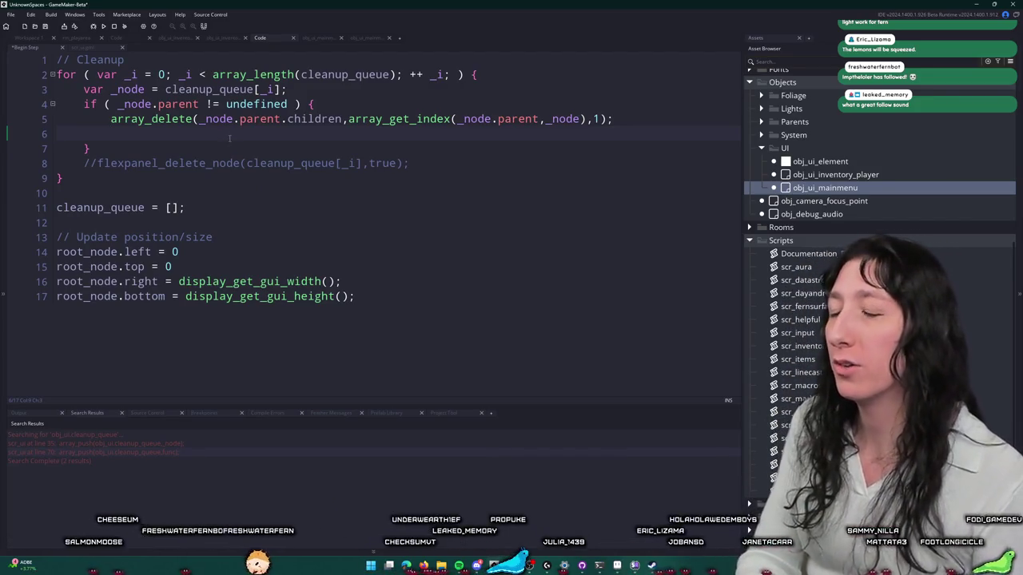
# Step: Start an instance_exists check on the node's data inst inside the parent check
pyautogui.write('_node')
pyautogui.press('BackSpace')
pyautogui.press('BackSpace')
pyautogui.press('BackSpace')
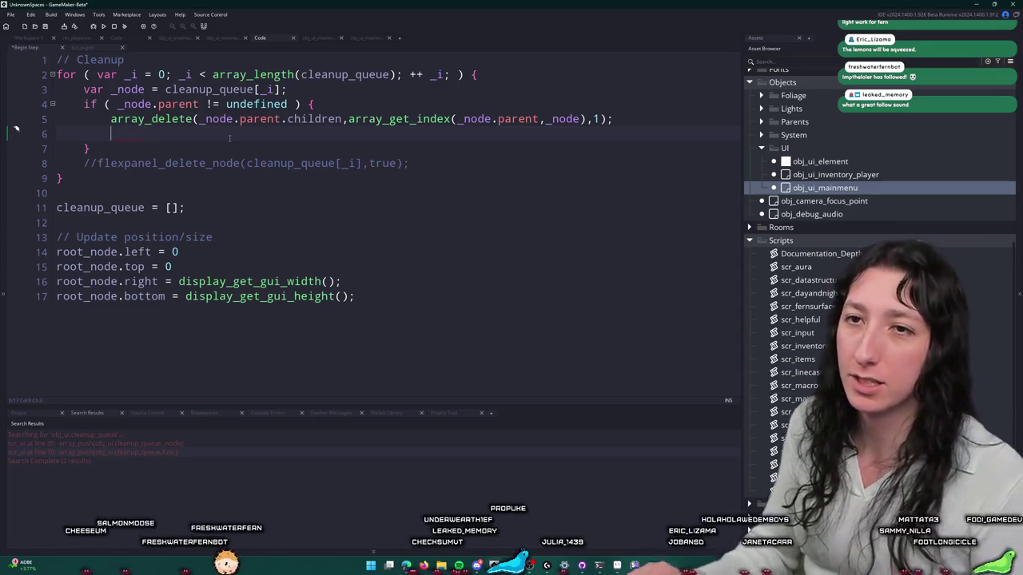
pyautogui.write('_node.instk')
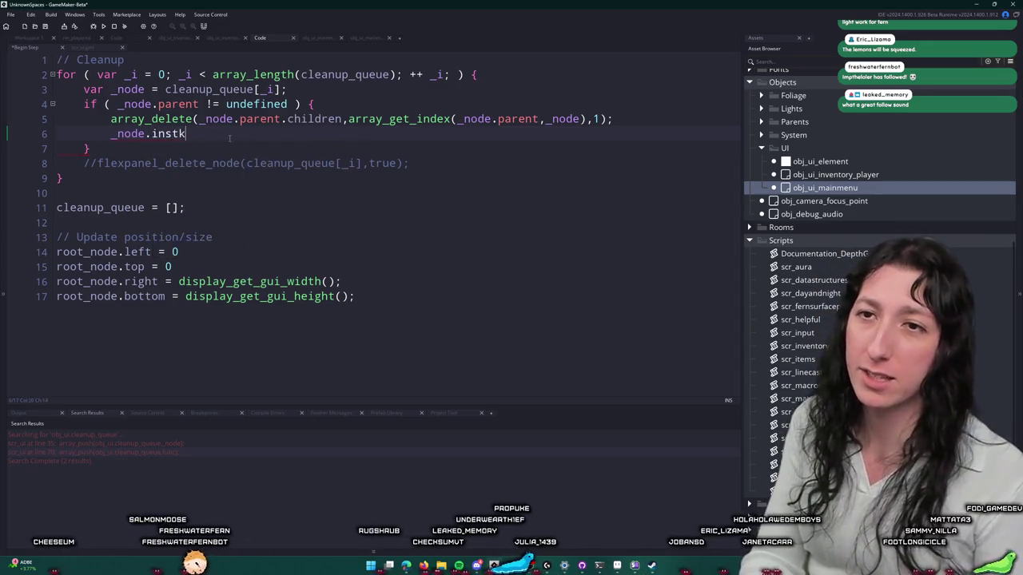
pyautogui.press('BackSpace')
pyautogui.press('BackSpace')
pyautogui.press('BackSpace')
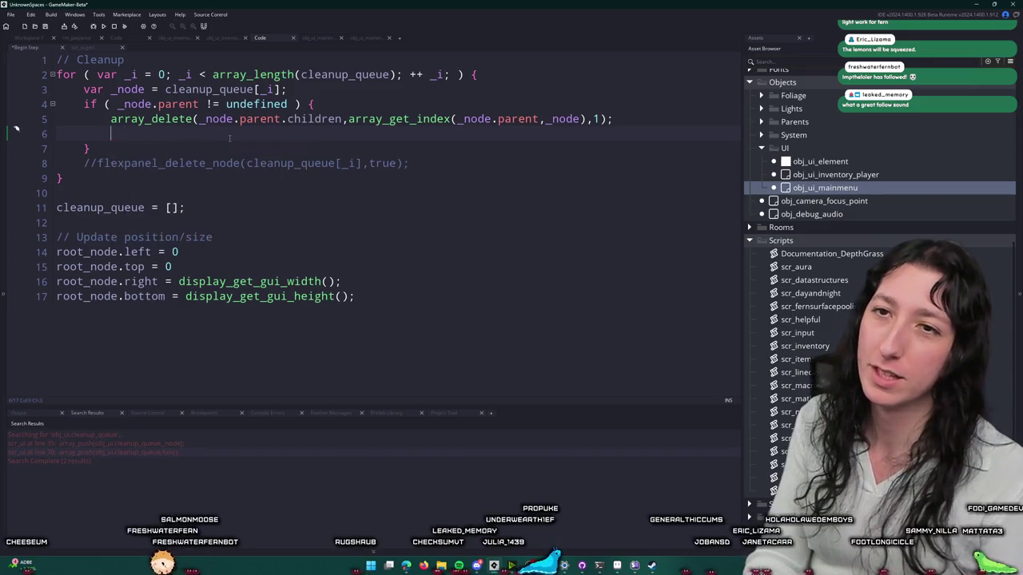
pyautogui.write('if ( instance_ex')
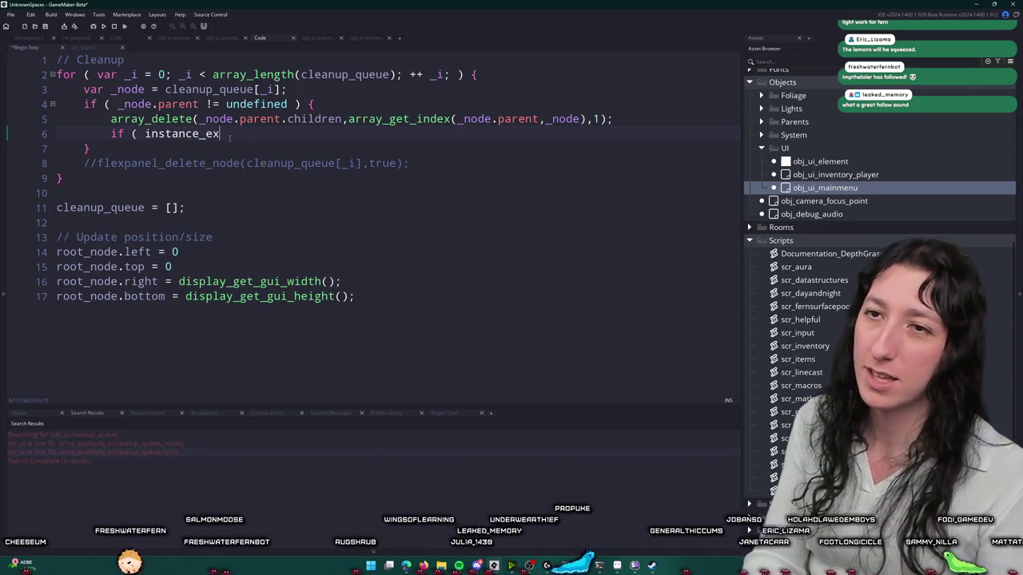
pyautogui.write('ists(_node.in')
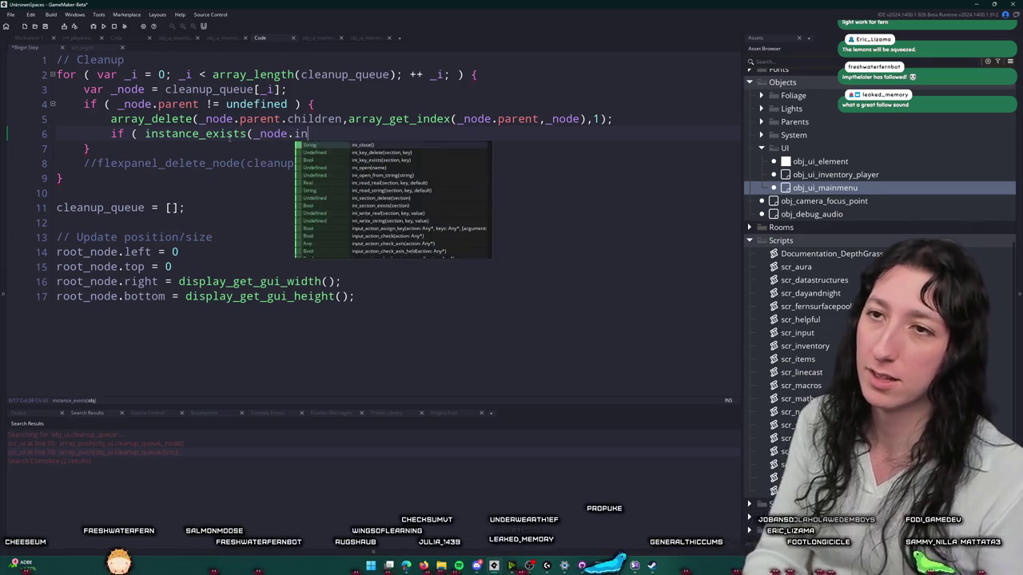
pyautogui.press('BackSpace')
pyautogui.press('BackSpace')
pyautogui.write('data.inst) {')
pyautogui.press('Return')
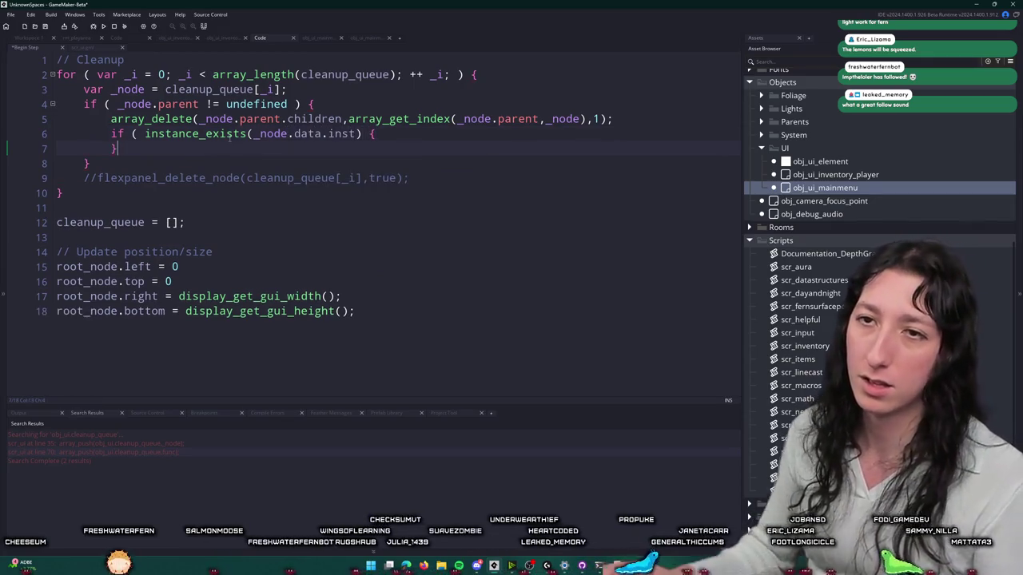
# Step: Change the data reference to the data[$ "inst"] struct lookup
pyautogui.click(323, 134)
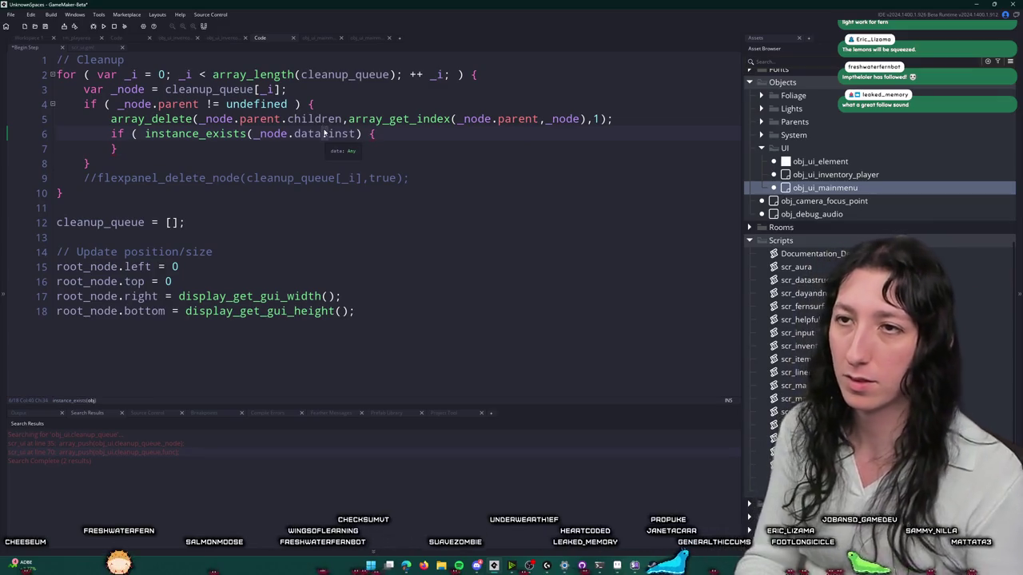
pyautogui.press('Delete')
pyautogui.write('[$')
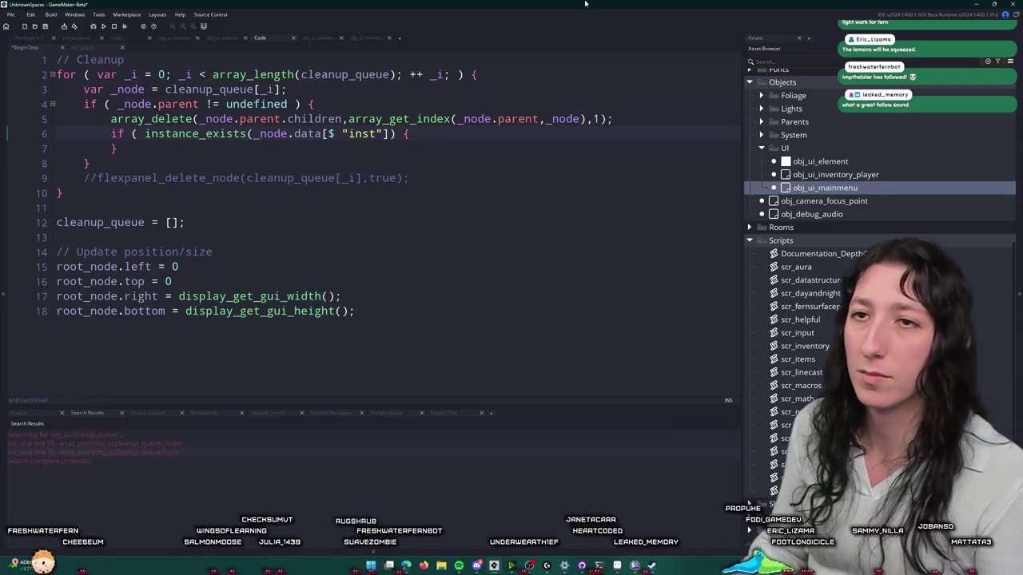
pyautogui.press('Return')
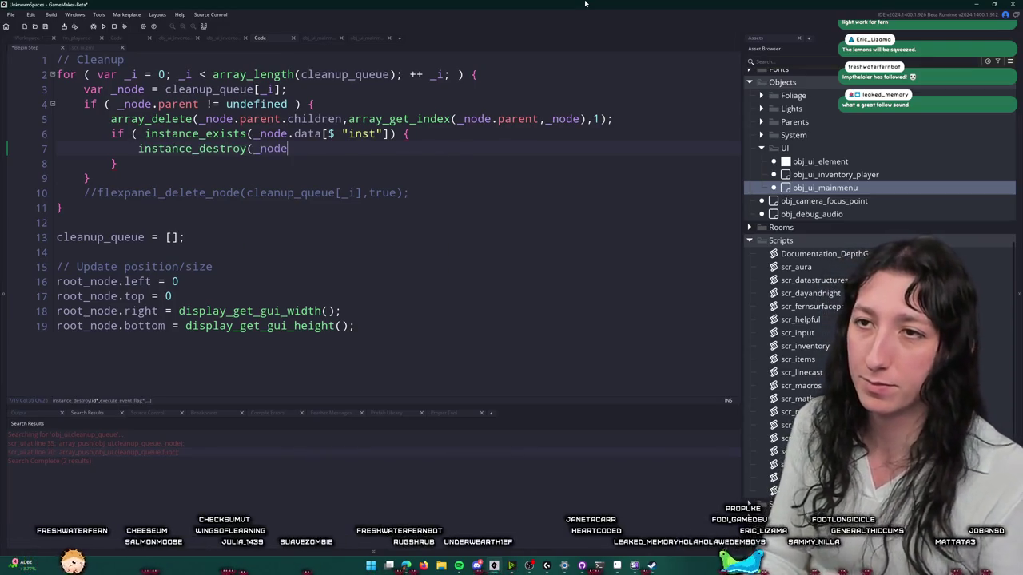
# Step: Add instance_destroy on the copied _node.data[$ "inst"] reference inside the existence check
pyautogui.moveTo(384, 133); pyautogui.dragTo(253, 134)
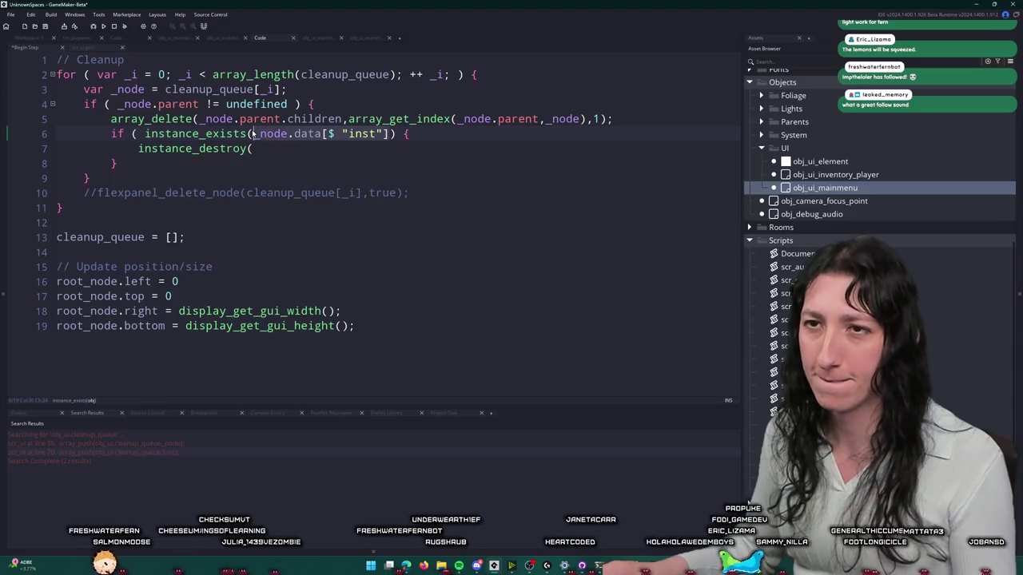
pyautogui.click(274, 152)
pyautogui.write('_node.data[$ "inst"]')
pyautogui.write(');')
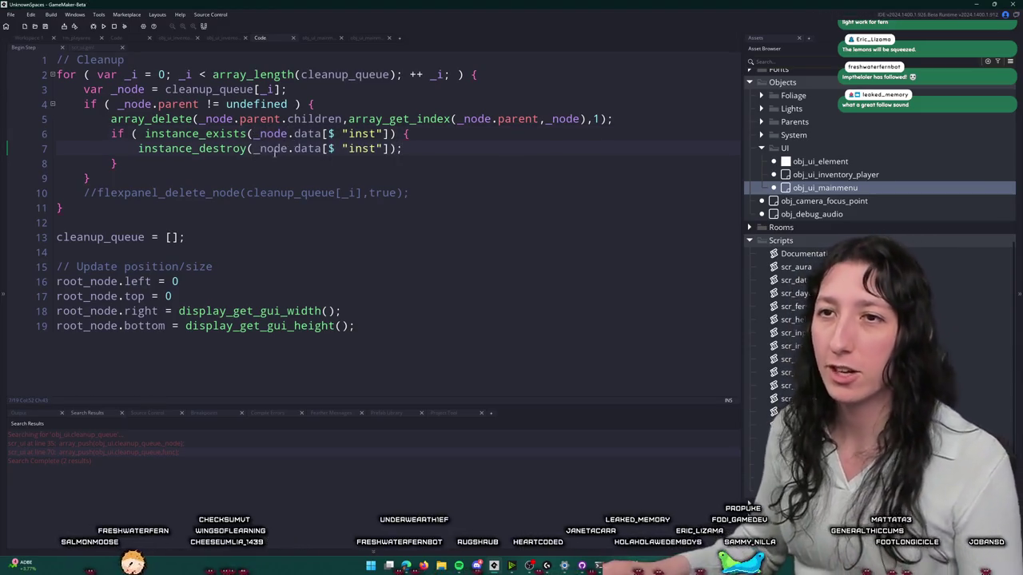
pyautogui.click(272, 163)
pyautogui.press('Return')
pyautogui.press('Return')
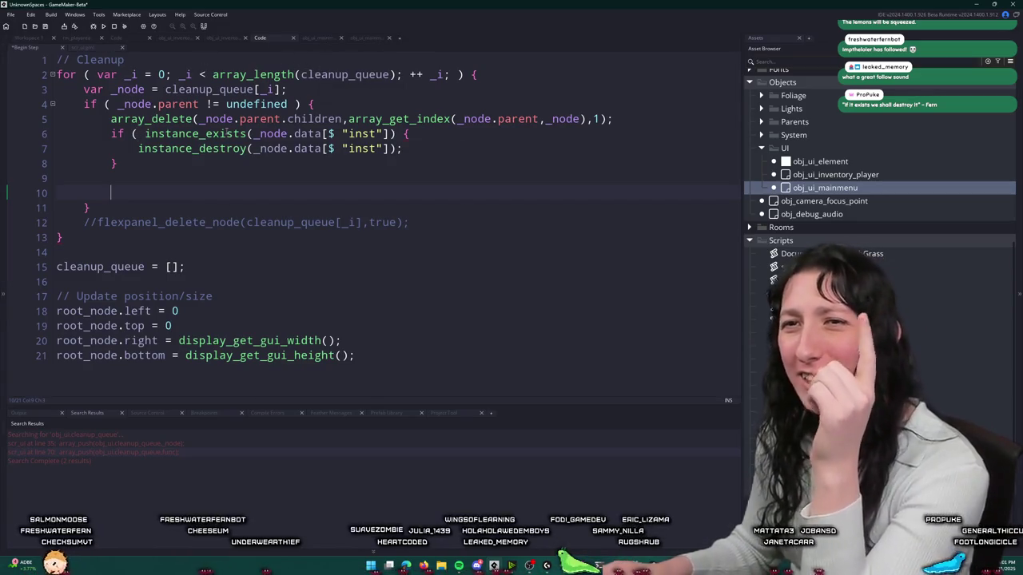
pyautogui.moveTo(170, 157)
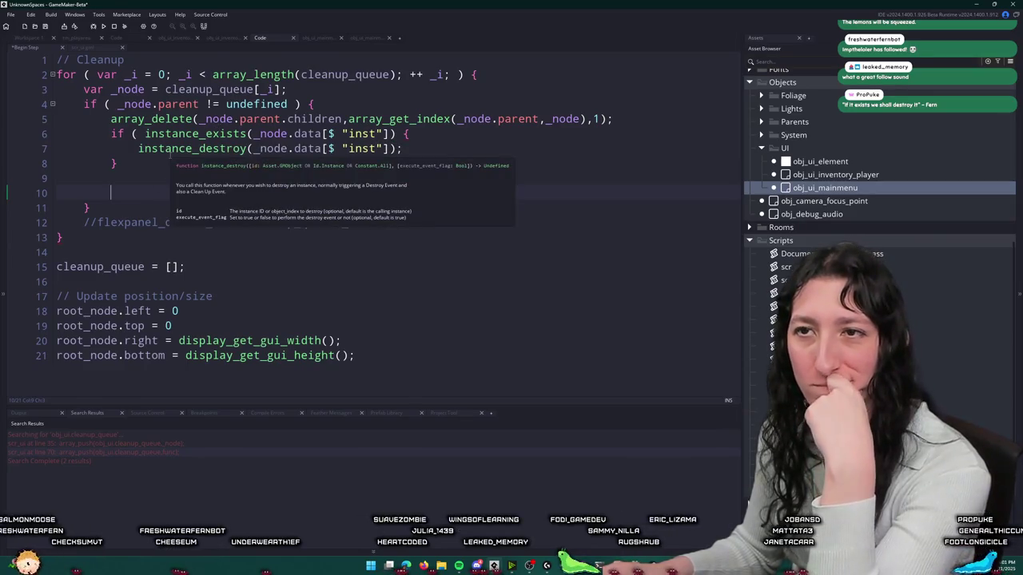
pyautogui.click(318, 91)
pyautogui.press('Return')
pyautogui.press('Return')
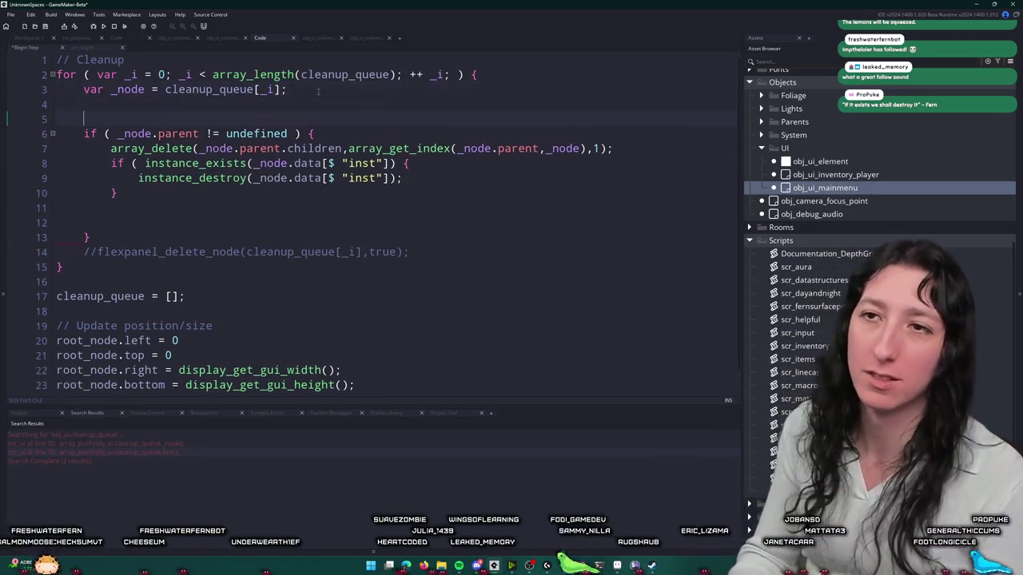
pyautogui.write('if ( array_existsk')
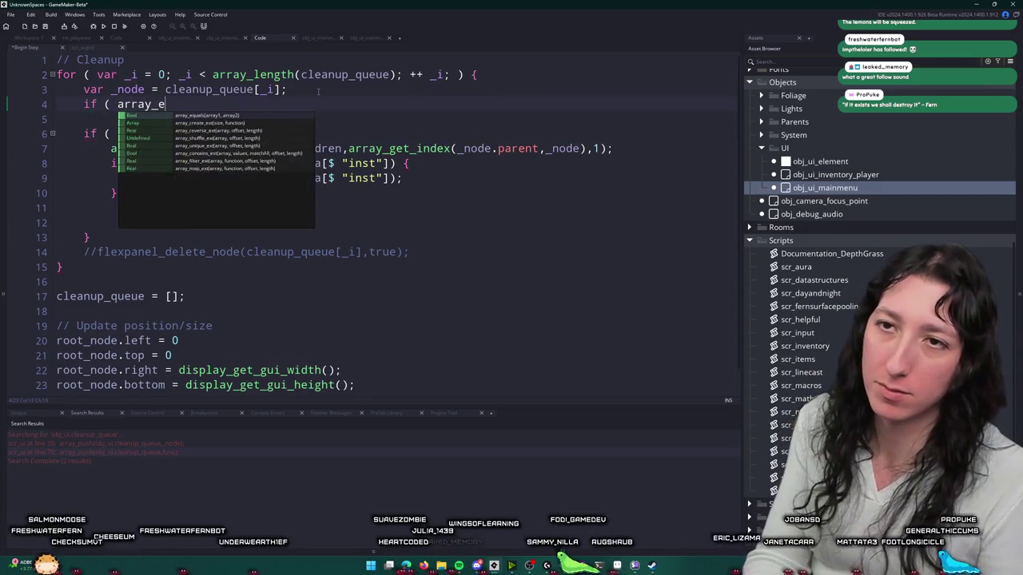
pyautogui.press('BackSpace')
pyautogui.press('BackSpace')
pyautogui.write('y_e')
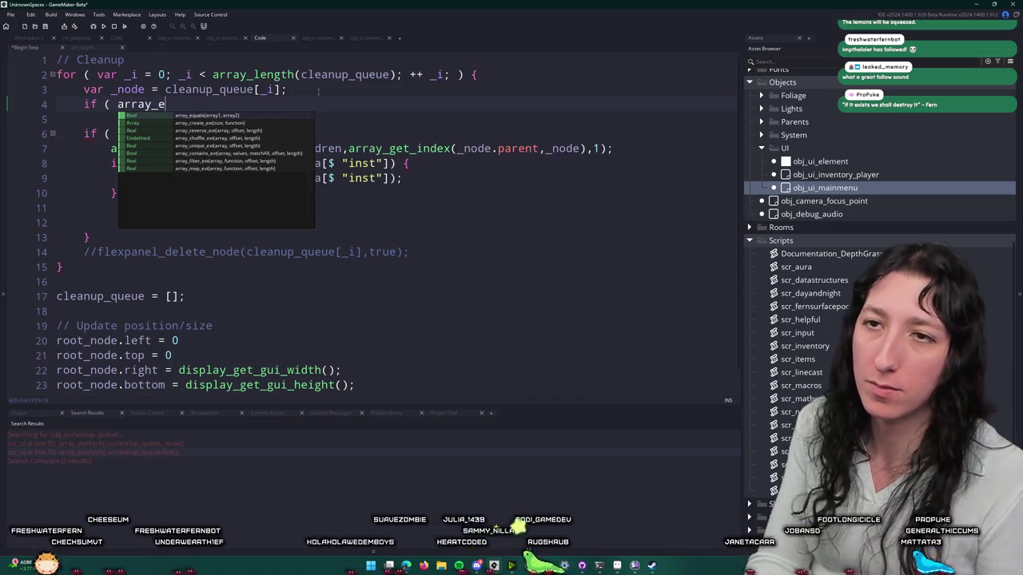
pyautogui.press('BackSpace')
pyautogui.press('BackSpace')
pyautogui.press('BackSpace')
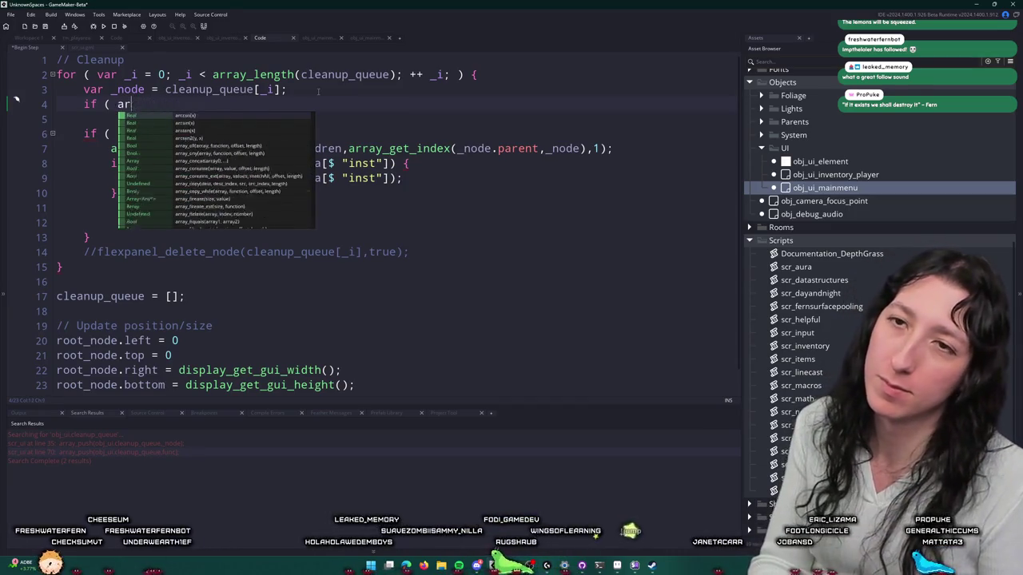
pyautogui.press('BackSpace')
pyautogui.press('Delete')
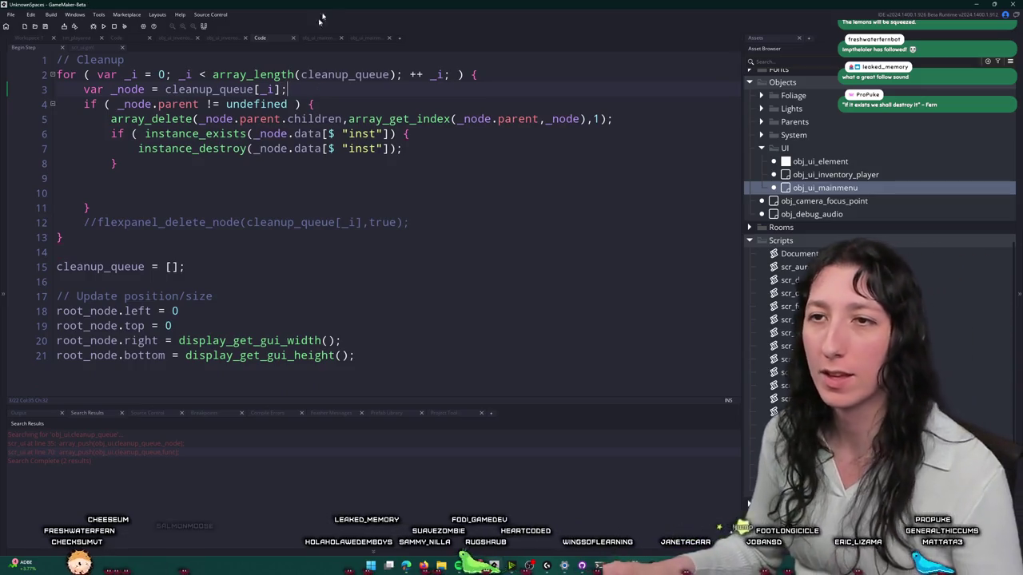
pyautogui.click(459, 134)
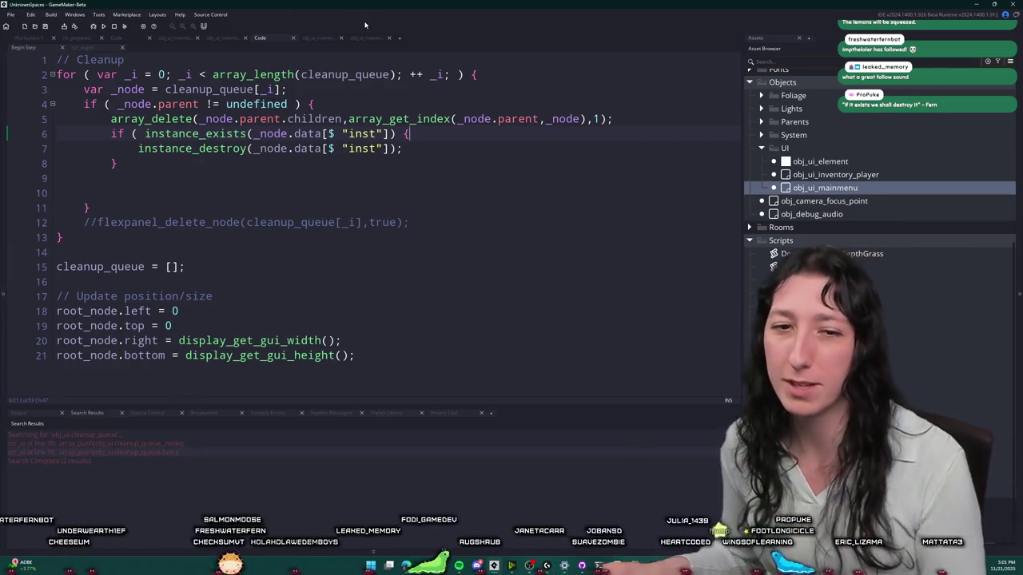
pyautogui.click(403, 149)
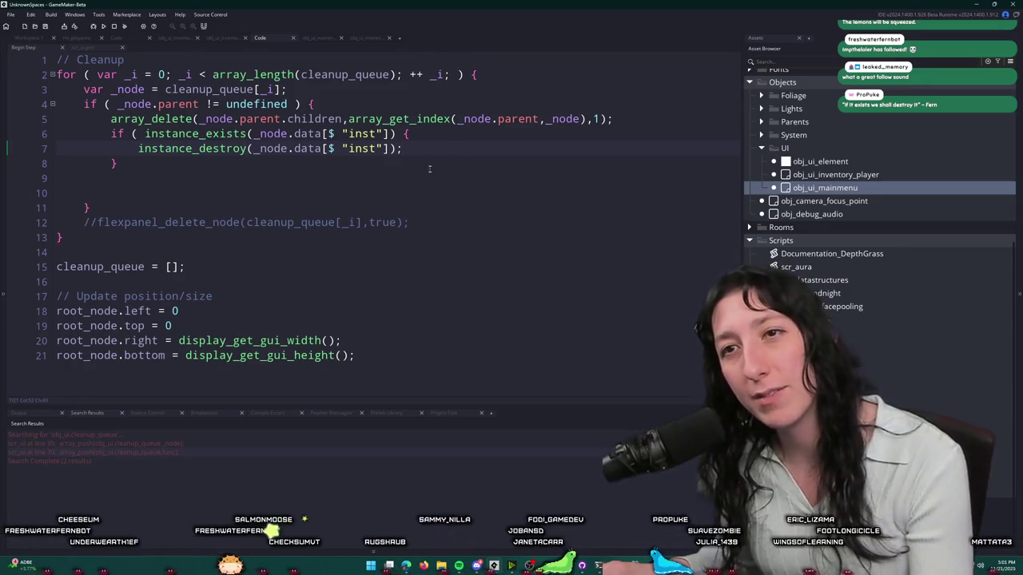
pyautogui.click(227, 183)
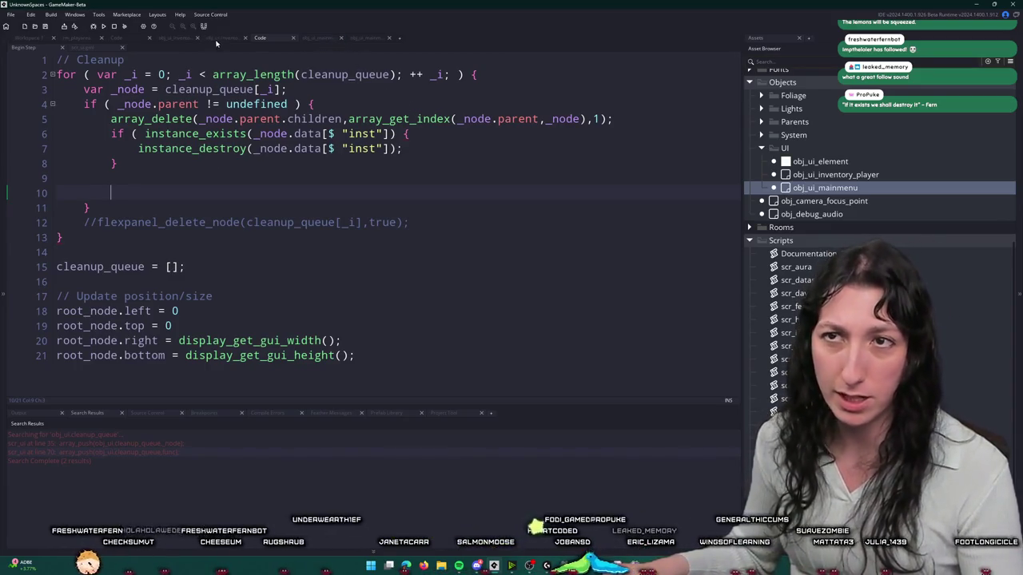
# Step: In scr_ui, add an empty ui_delete_node_instant(_node) function after ui_node_draw
pyautogui.click(94, 50)
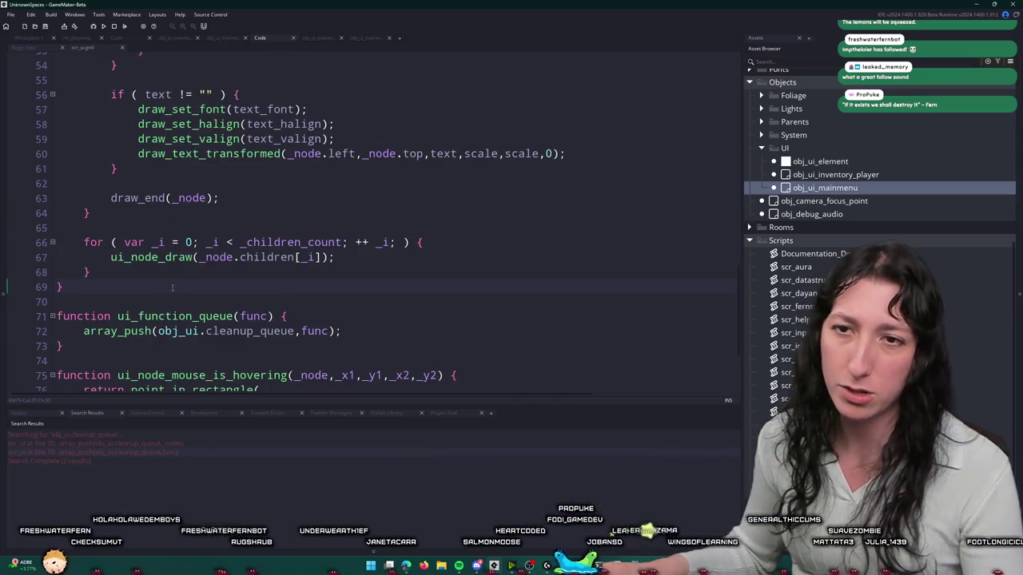
pyautogui.press('Return')
pyautogui.press('Return')
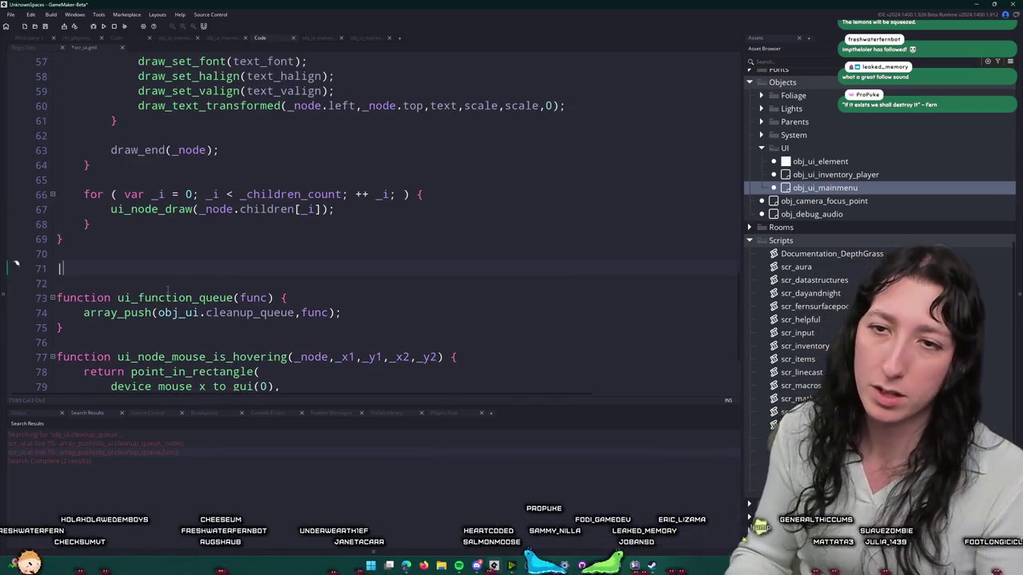
pyautogui.write('function ui_delete_node_instantk')
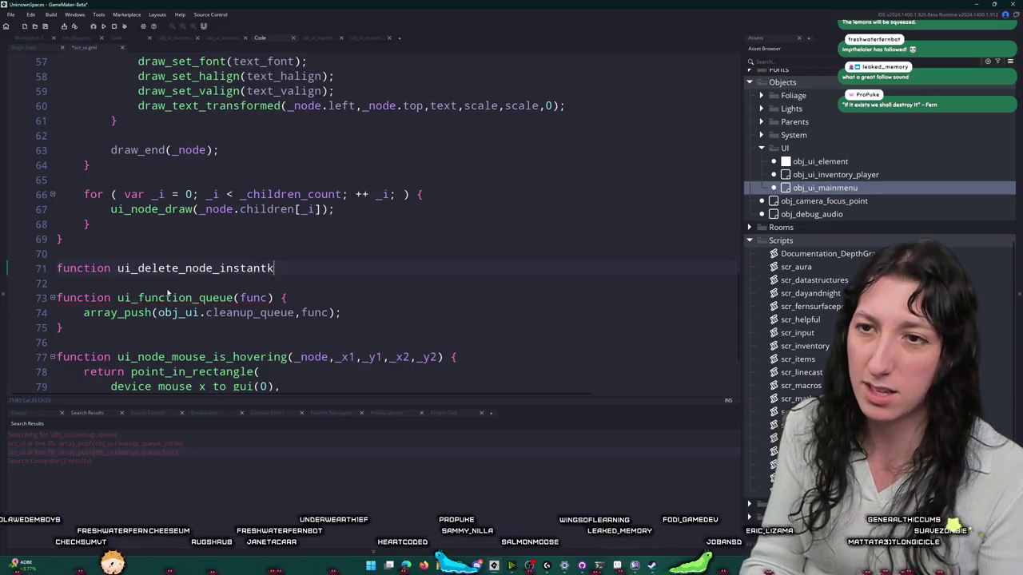
pyautogui.press('BackSpace')
pyautogui.write('(_node) {')
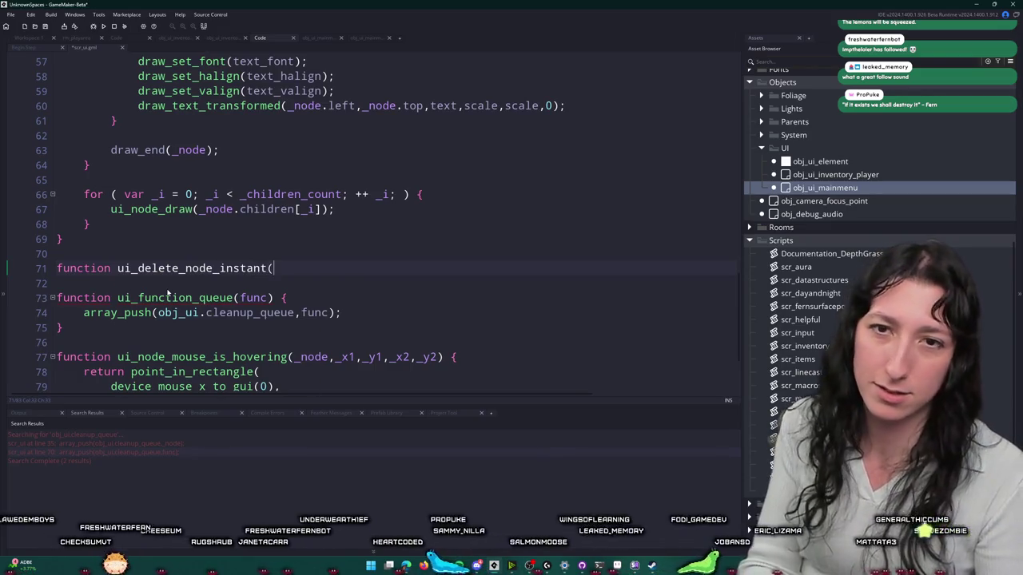
pyautogui.press('Return')
pyautogui.write('}')
pyautogui.press('Up')
pyautogui.press('End')
pyautogui.press('Return')
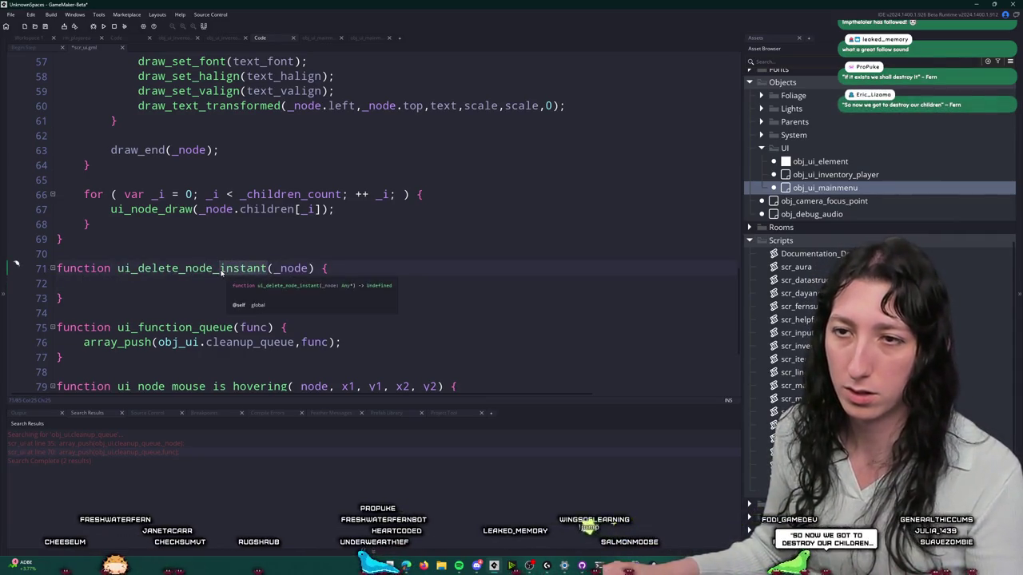
pyautogui.click(221, 268)
pyautogui.write('all_')
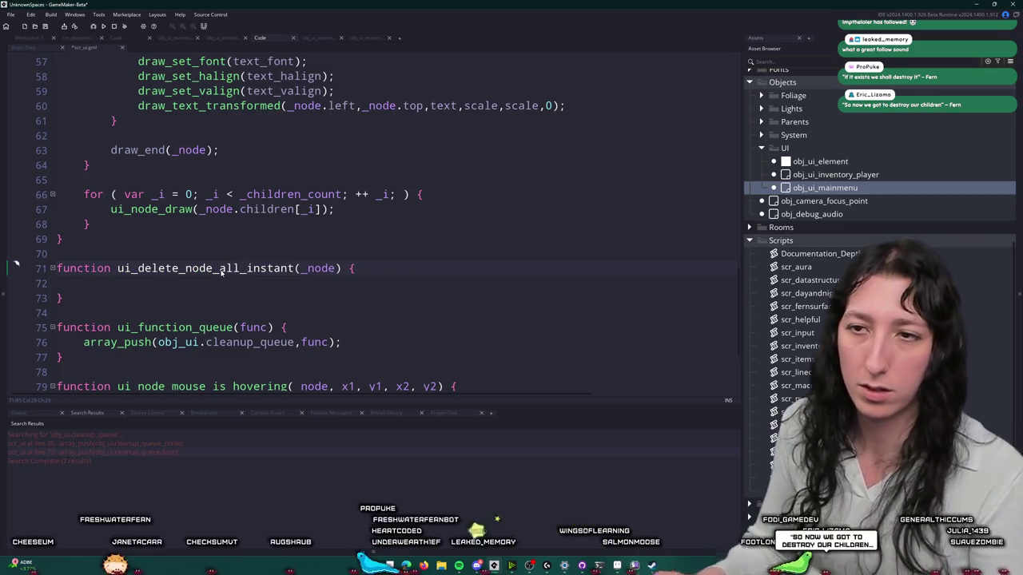
pyautogui.press('BackSpace')
pyautogui.press('BackSpace')
pyautogui.press('BackSpace')
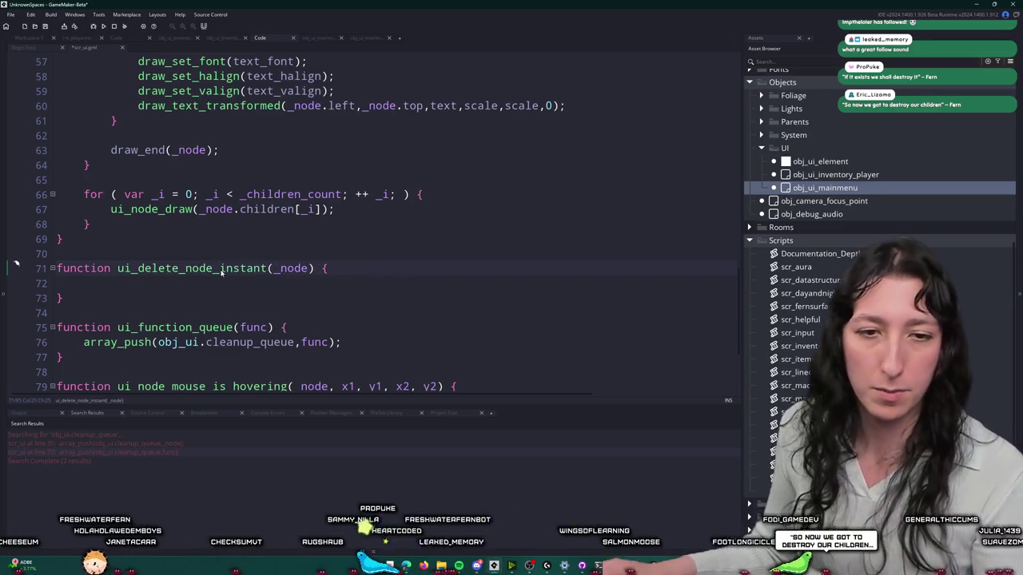
pyautogui.click(204, 282)
# Step: Add a for loop with _i from 0 to array_length(_node.children)
pyautogui.scroll(-1, 208, 278)
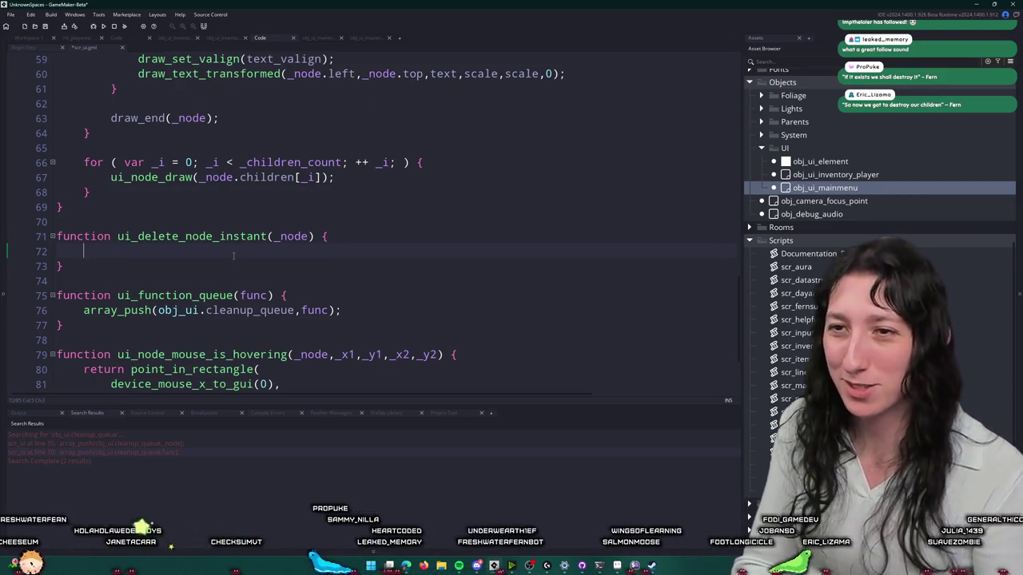
pyautogui.write('for ( var _ i')
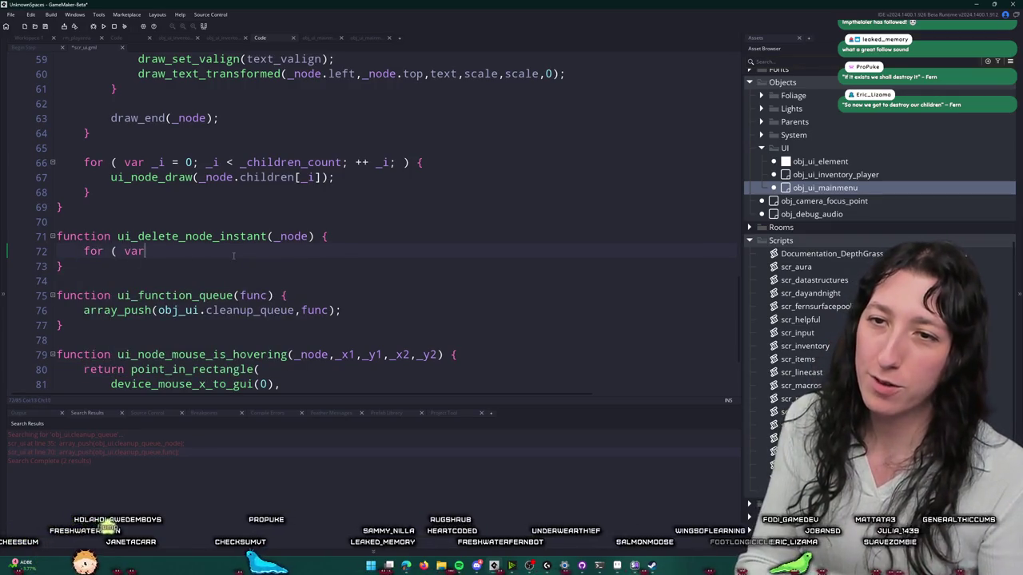
pyautogui.press('BackSpace')
pyautogui.press('BackSpace')
pyautogui.write('i')
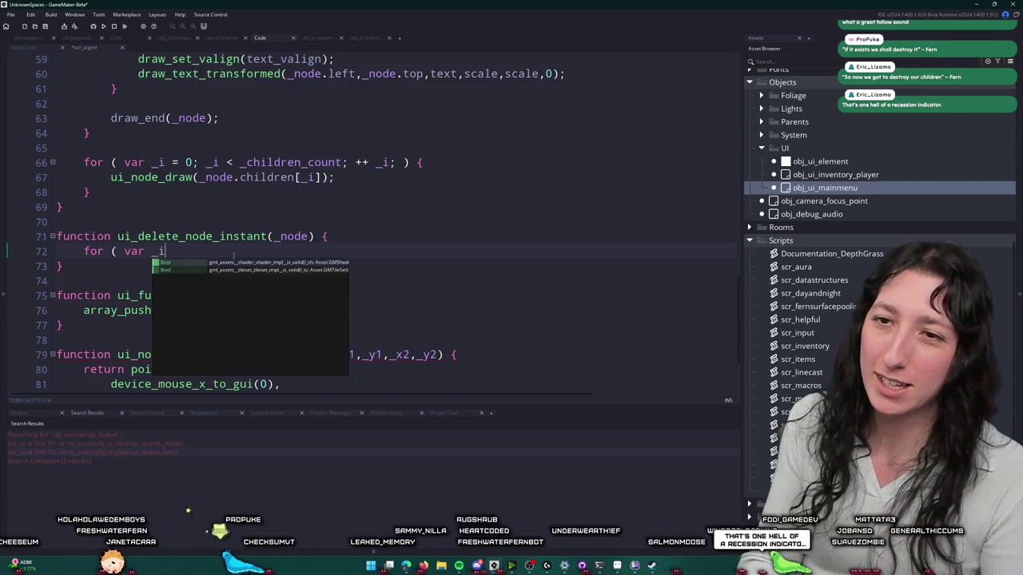
pyautogui.write(' = 0; _i < arr')
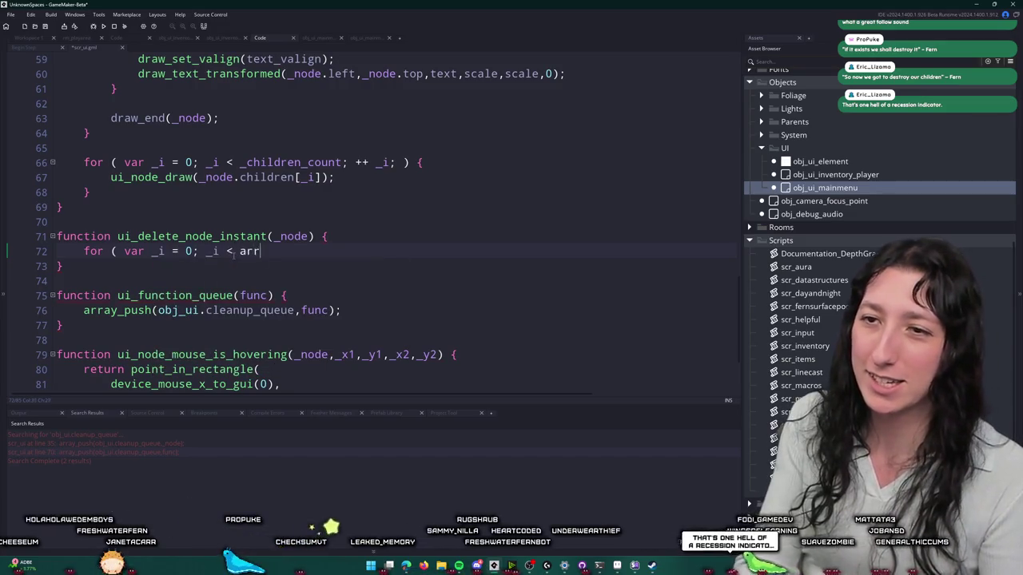
pyautogui.write('ay_length(_node.chi')
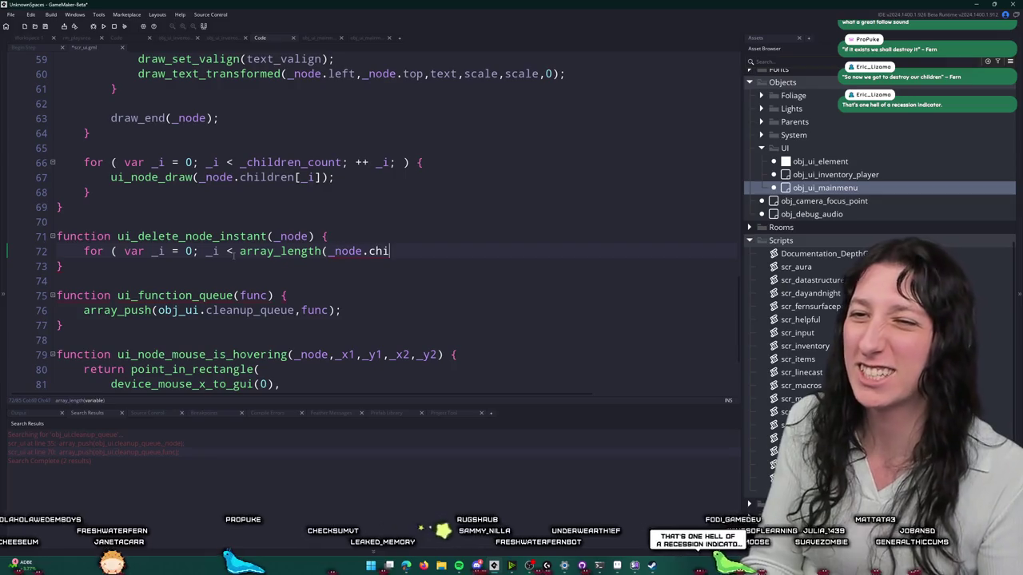
pyautogui.write('ldren); ++ _i; ) {')
pyautogui.press('Return')
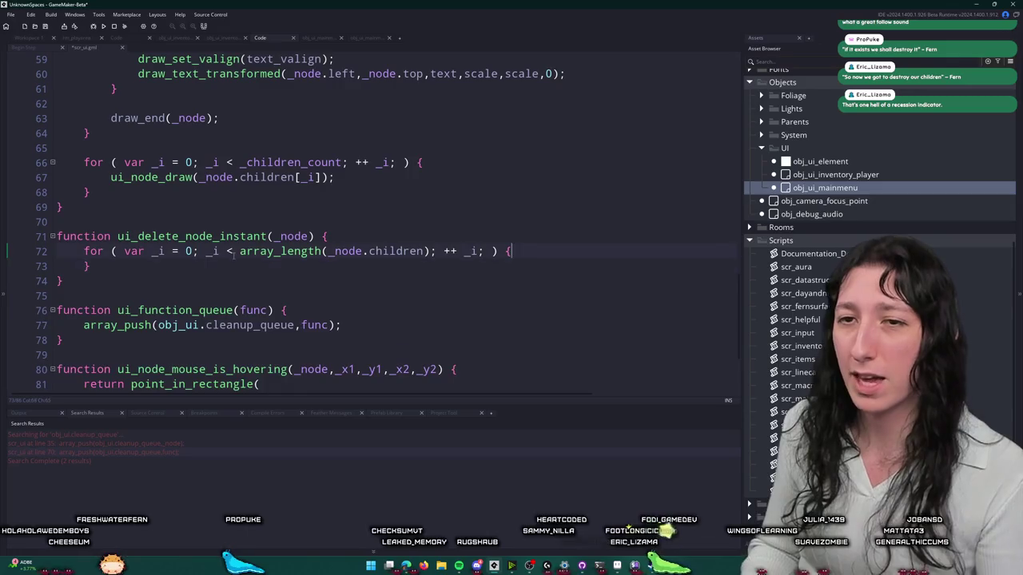
pyautogui.press('Return')
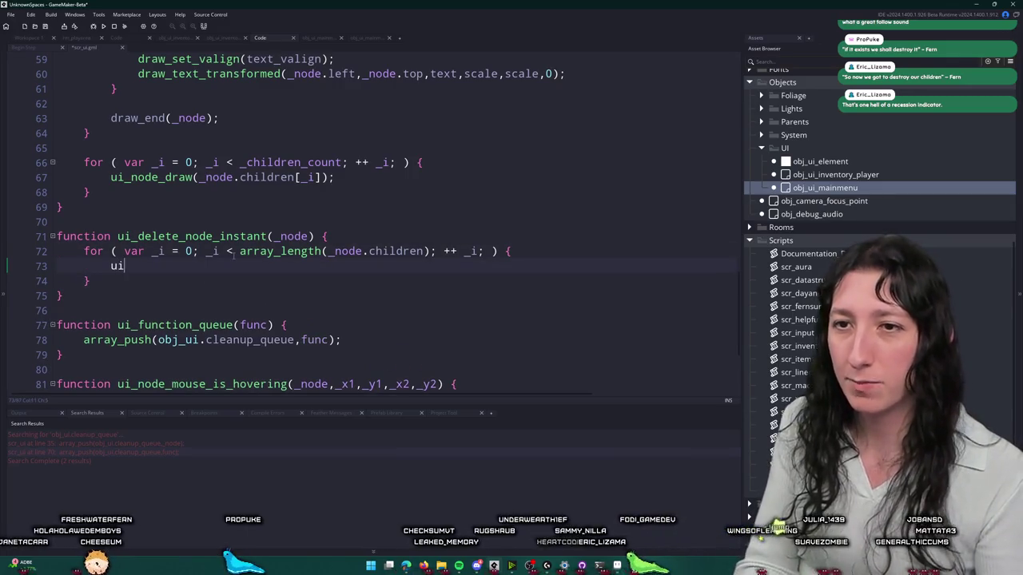
# Step: Call ui_delete_node_instant(_node.children[_i]) inside the loop and add a blank line above it
pyautogui.write('_delete_')
pyautogui.press('Return')
pyautogui.write('(_node.childr')
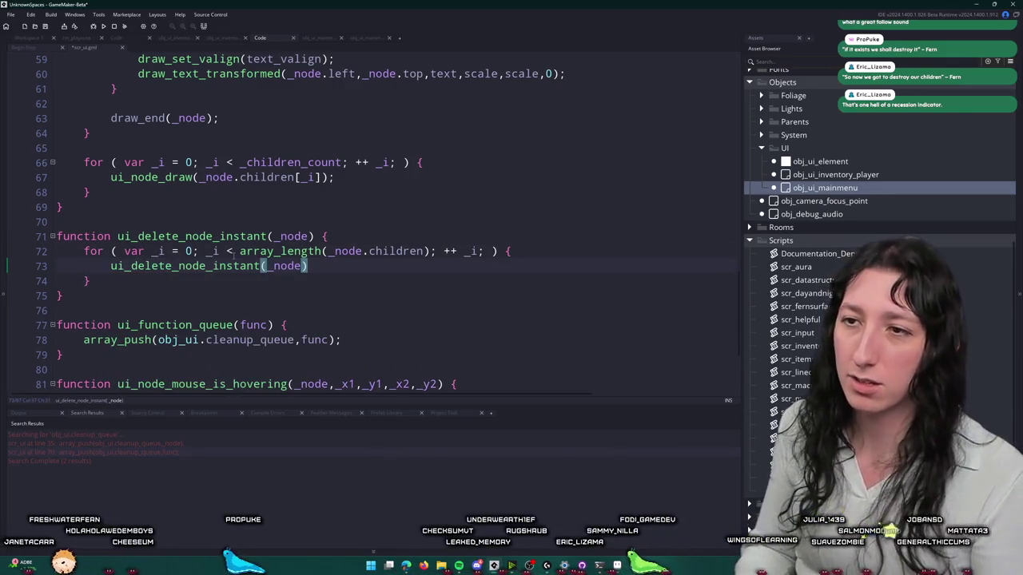
pyautogui.write('en[_i])')
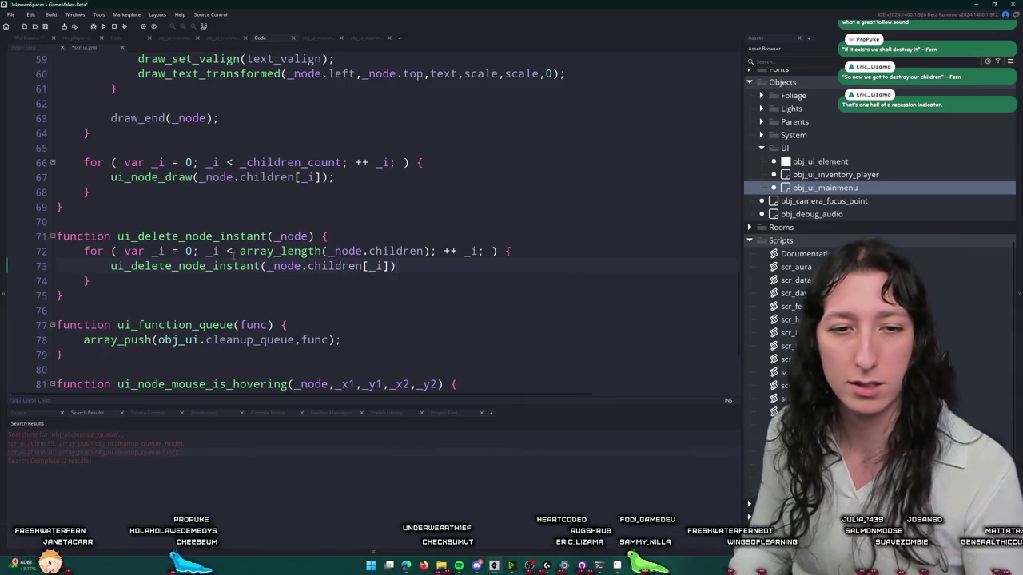
pyautogui.click(355, 237)
pyautogui.press('Return')
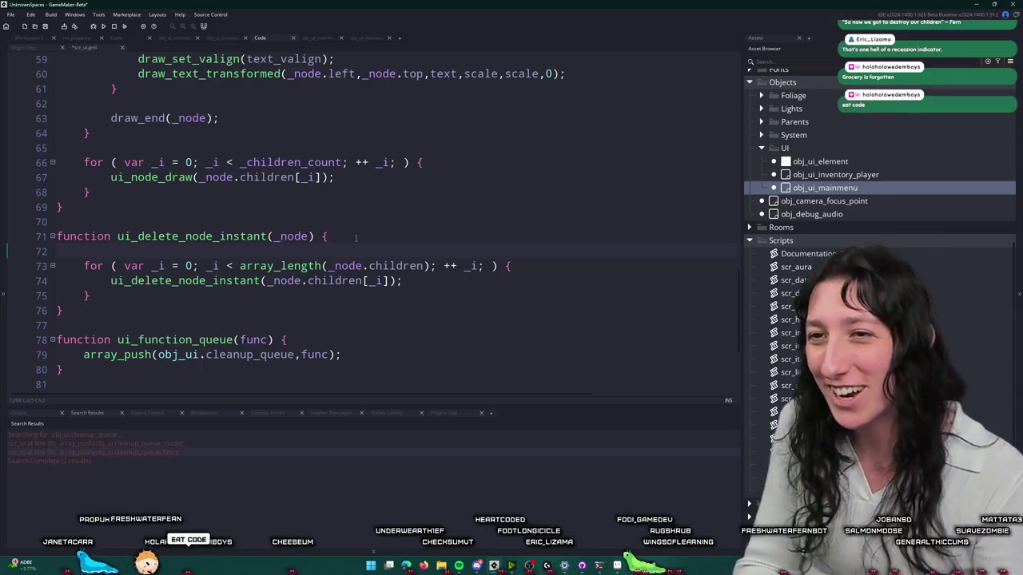
# Step: Begin an if ( instance_exists(_node.data[$ "inst"]) ) { check at the function's top
pyautogui.write('_node.')
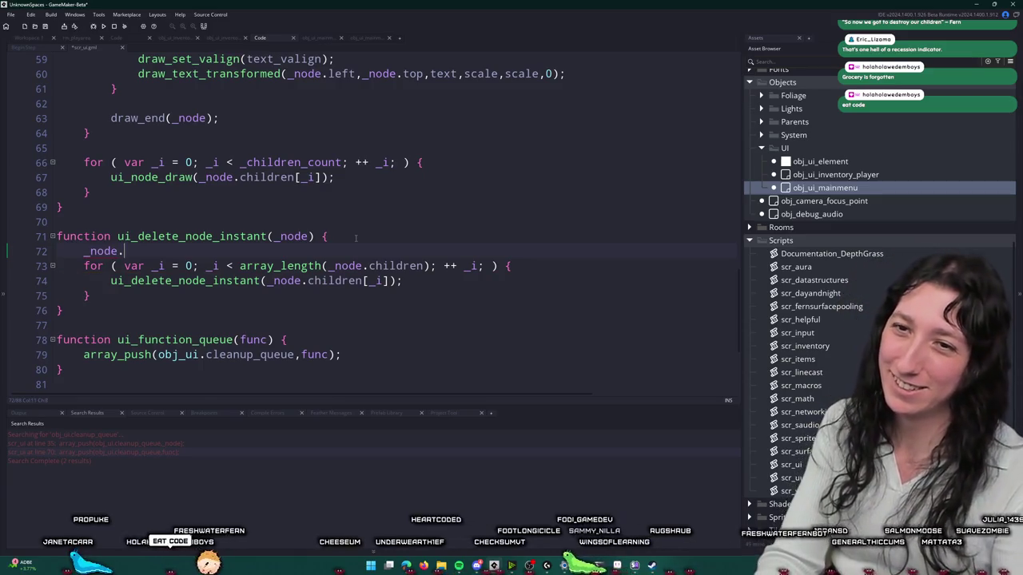
pyautogui.write('data[$"in')
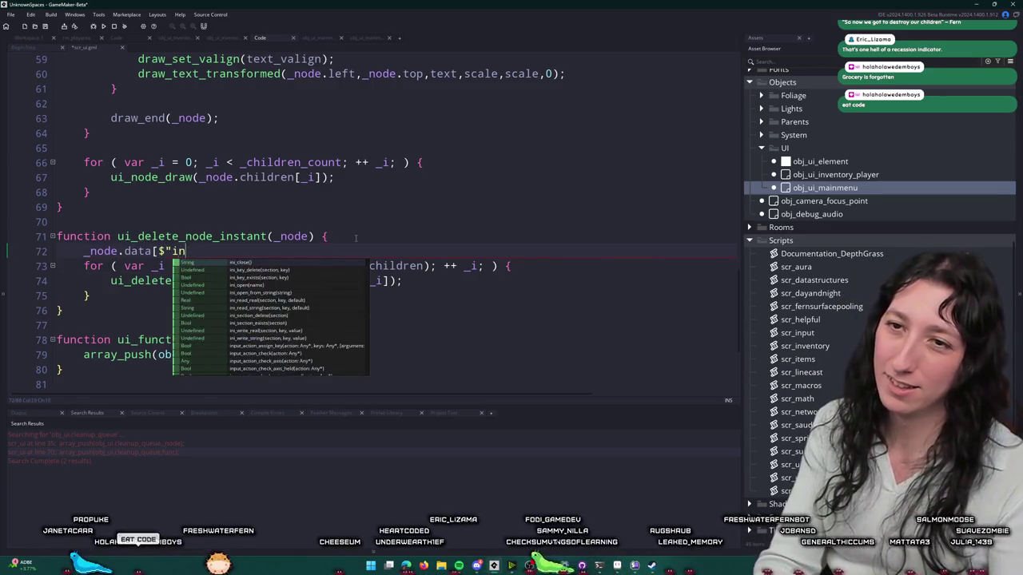
pyautogui.press('BackSpace')
pyautogui.press('BackSpace')
pyautogui.write('"')
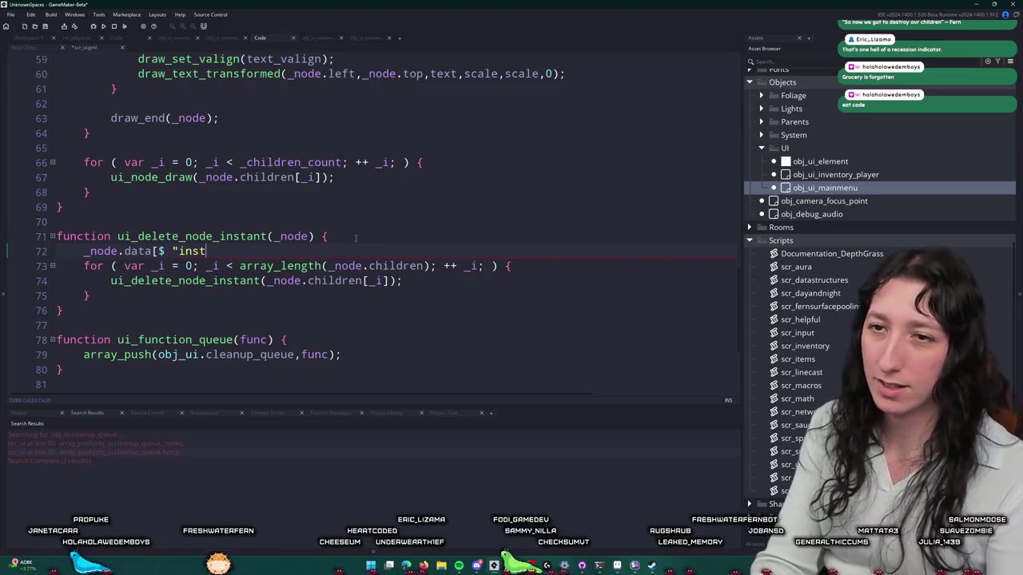
pyautogui.moveTo(220, 251); pyautogui.dragTo(87, 251)
pyautogui.hotkey('ctrl', 'c')
pyautogui.write('if ( instan')
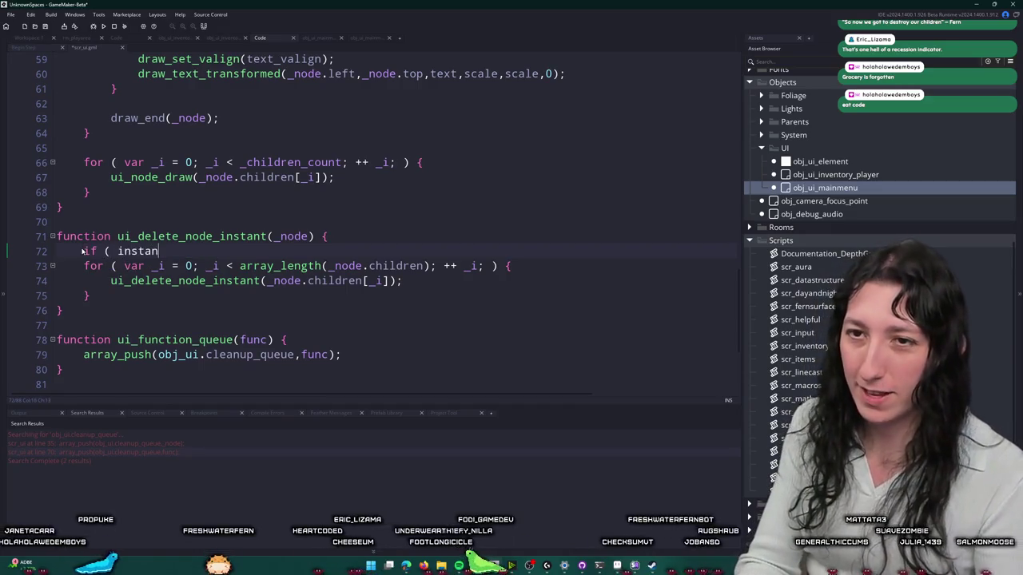
pyautogui.write('cekxists(')
pyautogui.hotkey('ctrl', 'v')
pyautogui.write(')')
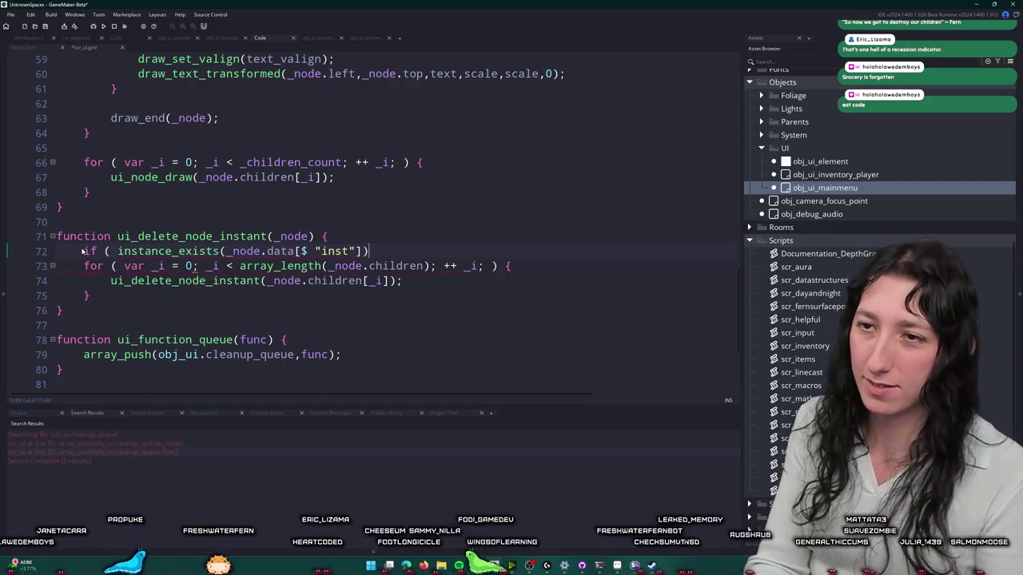
pyautogui.write(' ) {')
pyautogui.press('Return')
# Step: Add instance_destroy(_node.data[$ "inst"]); inside the check, then return to obj_ui's Begin Step
pyautogui.press('Return')
pyautogui.write('instance_destroy(')
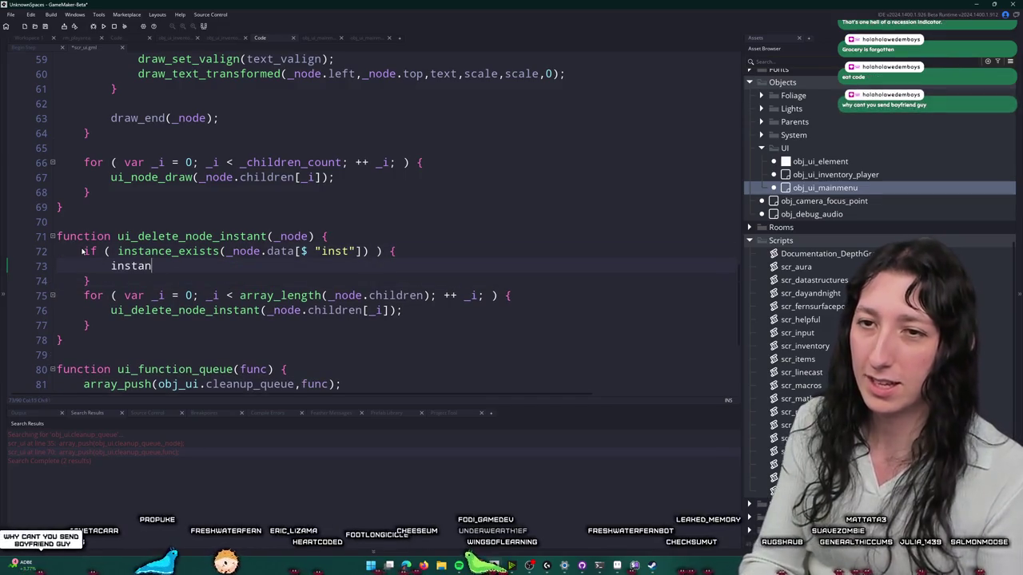
pyautogui.hotkey('ctrl', 'v')
pyautogui.write(');')
pyautogui.press('Down')
pyautogui.press('Return')
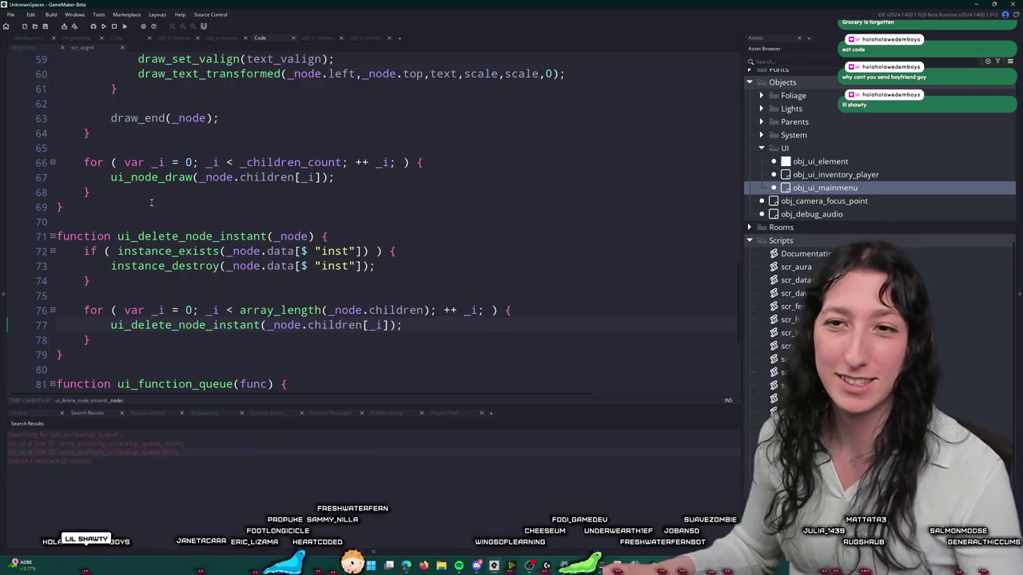
pyautogui.click(268, 235)
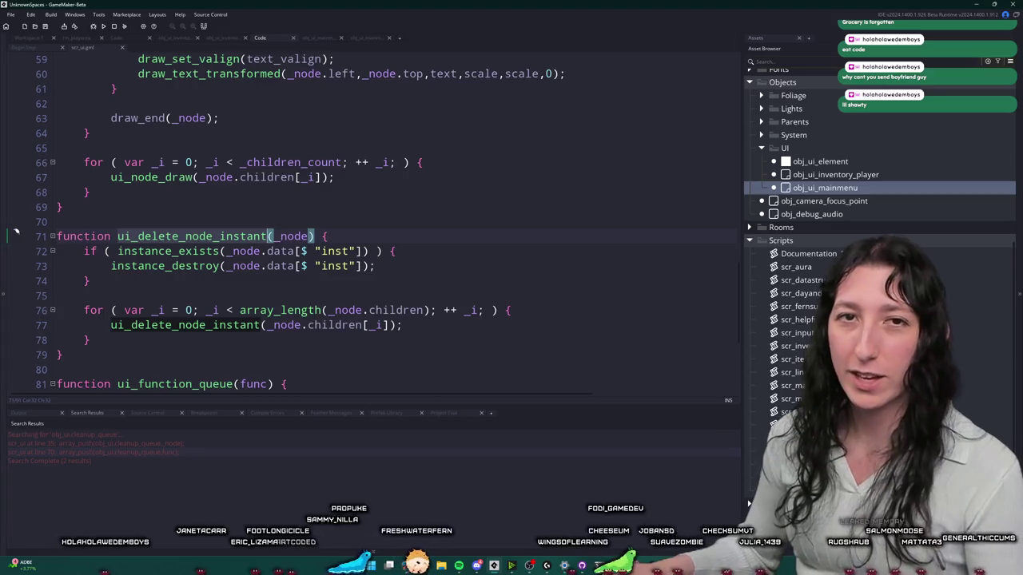
pyautogui.hotkey('ctrl', 'Tab')
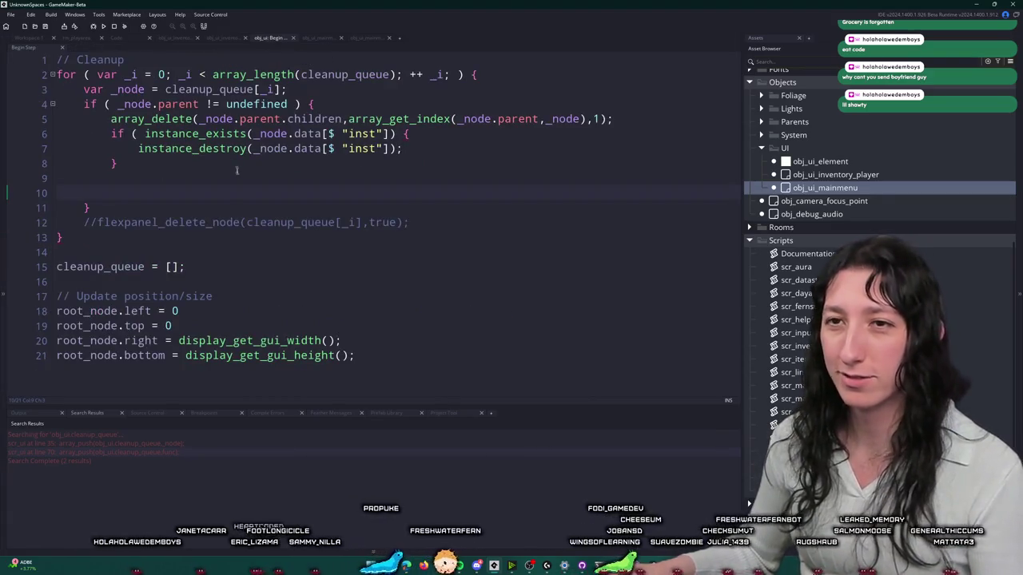
# Step: Call ui_delete_node_instant(_node); in the cleanup loop and remove the commented-out flexpanel_delete_node line
pyautogui.write('ui_delete_node_instant(_node);')
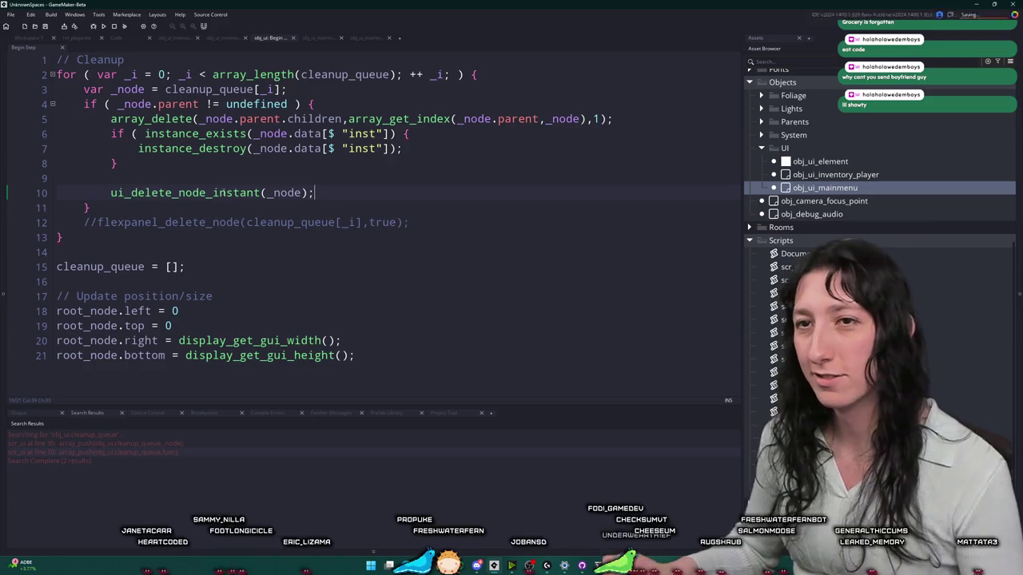
pyautogui.click(408, 223)
pyautogui.hotkey('shift', 'Up')
pyautogui.press('BackSpace')
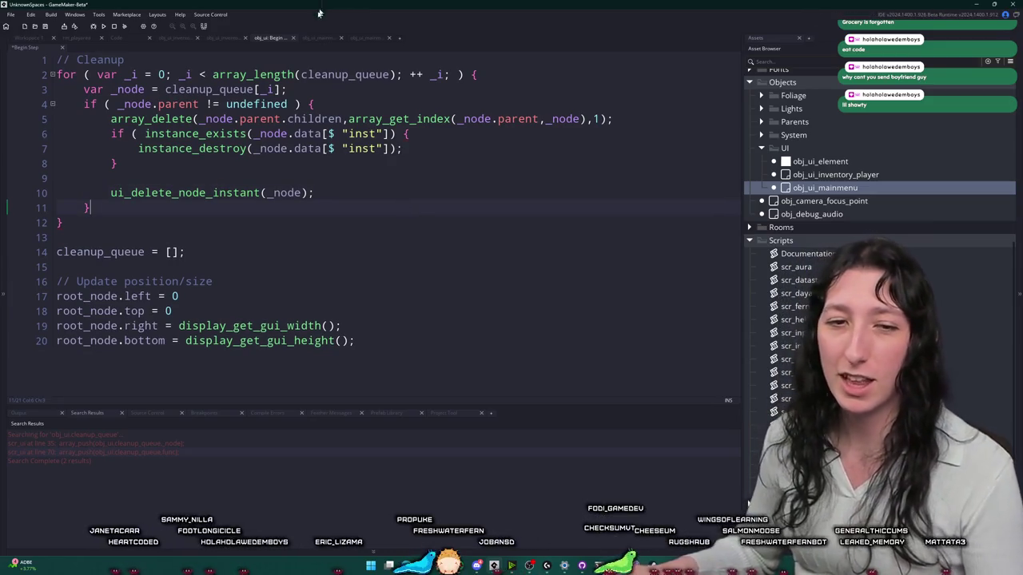
# Step: Review the _node assignment and loop header, then bring up obj_ui_inventory's Step code
pyautogui.click(144, 89)
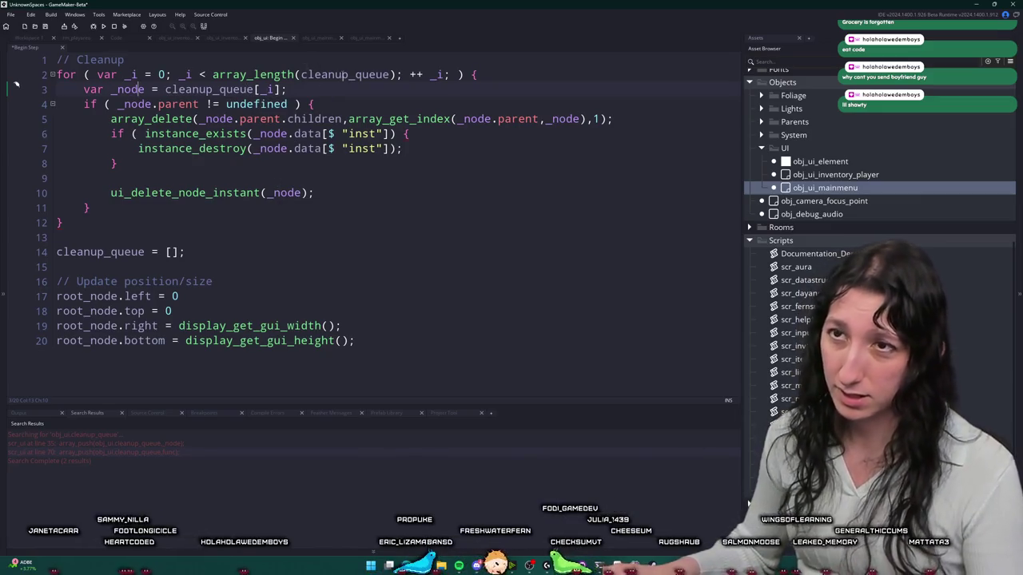
pyautogui.click(344, 75)
pyautogui.press('End')
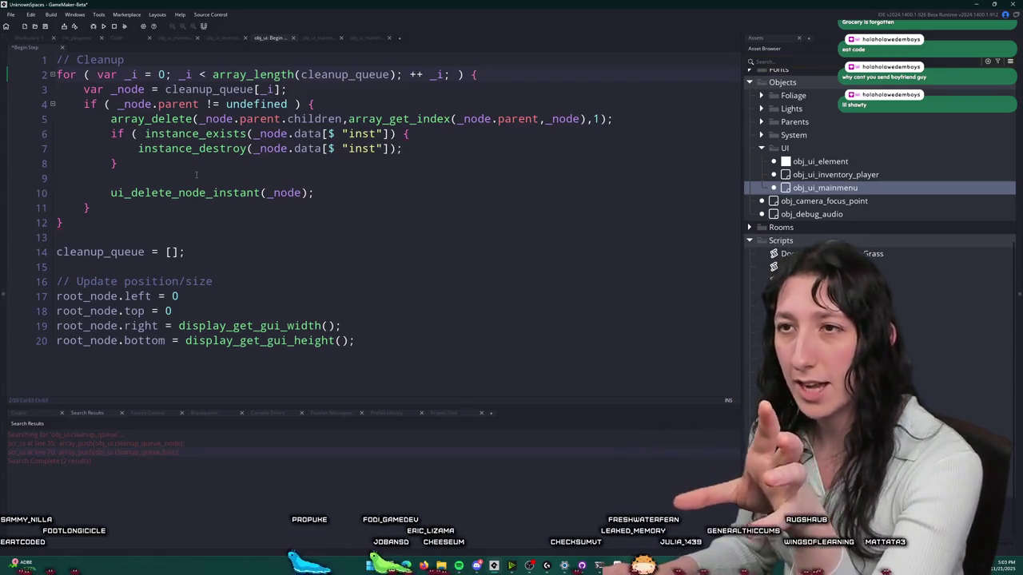
pyautogui.moveTo(196, 134)
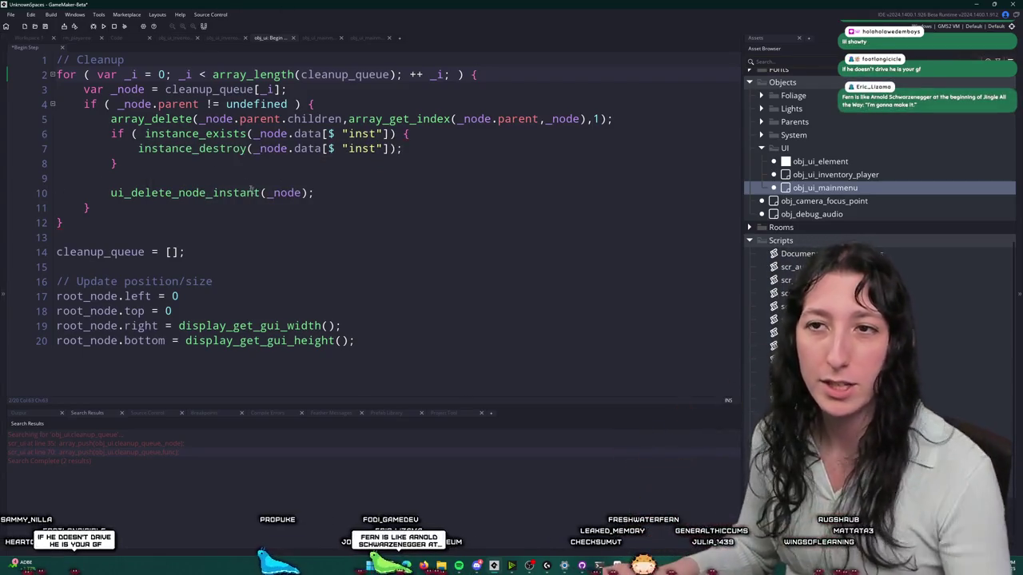
pyautogui.click(223, 38)
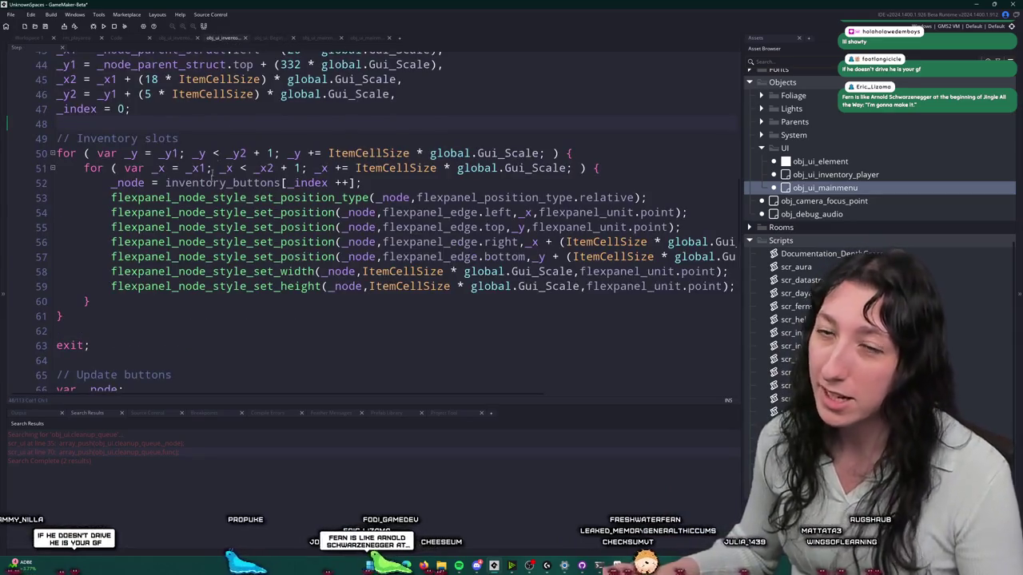
# Step: Switch to the main menu object's code, then open obj_player through asset search
pyautogui.scroll(5, 233, 38)
pyautogui.click(366, 38)
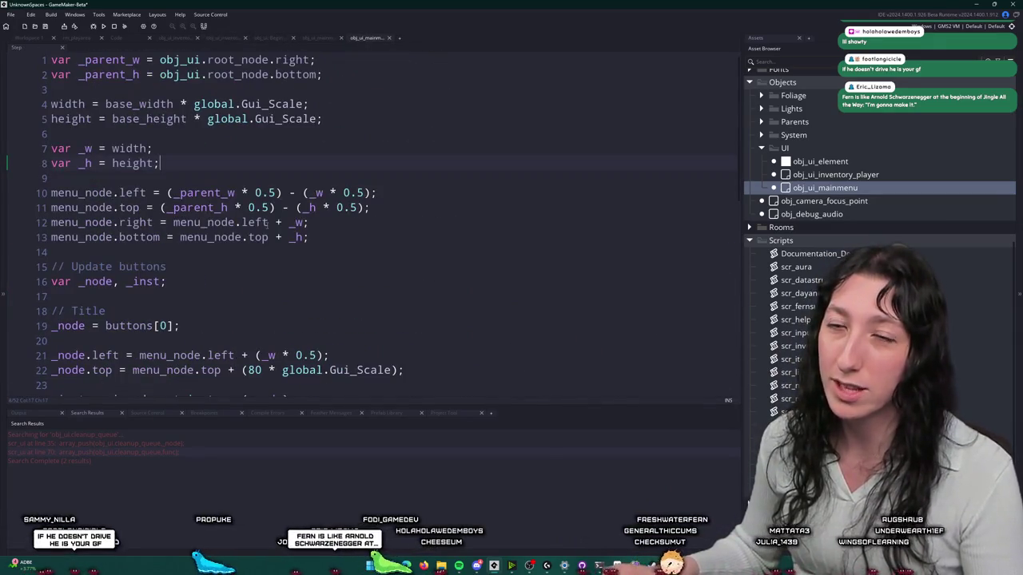
pyautogui.click(338, 107)
pyautogui.hotkey('ctrl', 't')
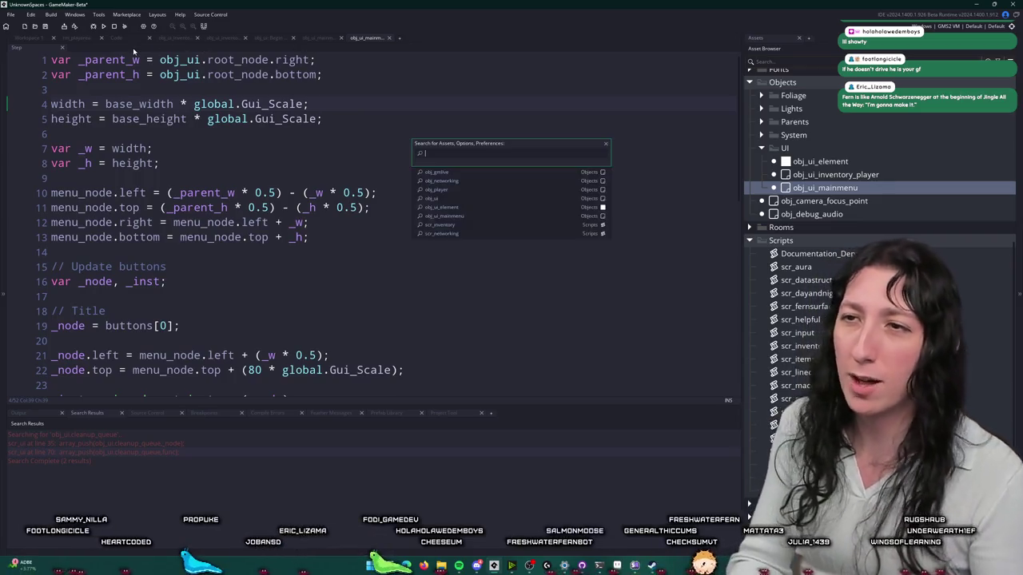
pyautogui.write('obj_pla')
pyautogui.press('Return')
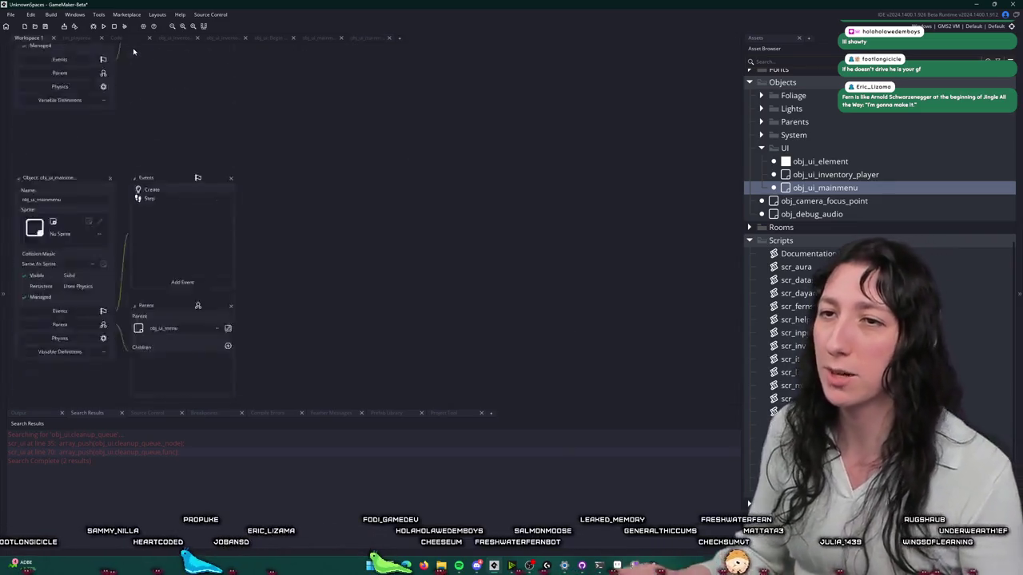
# Step: Comment out the debug inventory line in obj_player's Create event, rebuild, and jump to the compile error
pyautogui.doubleClick(152, 141)
pyautogui.scroll(-10, 358, 260)
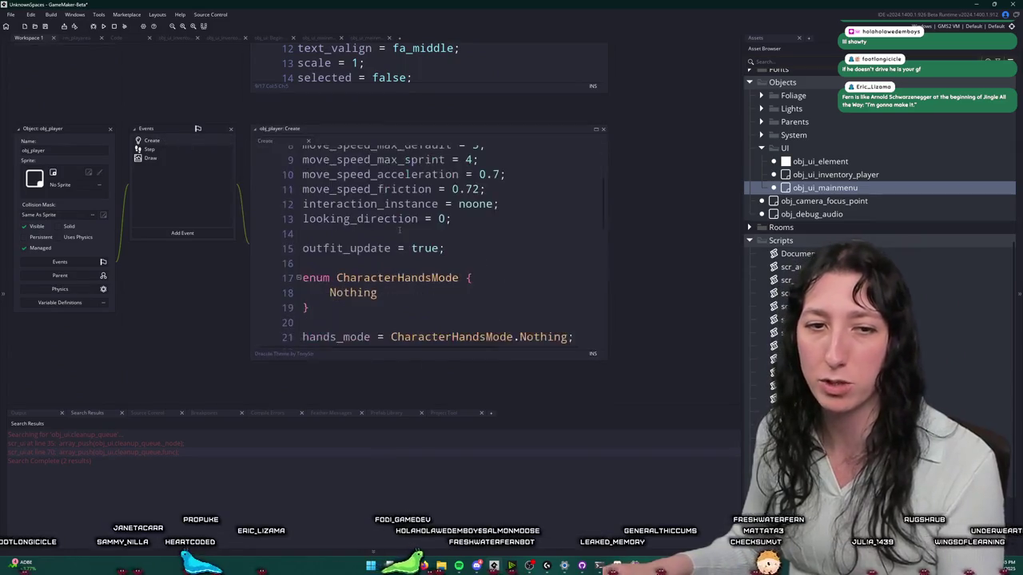
pyautogui.click(303, 244)
pyautogui.hotkey('ctrl', 'k')
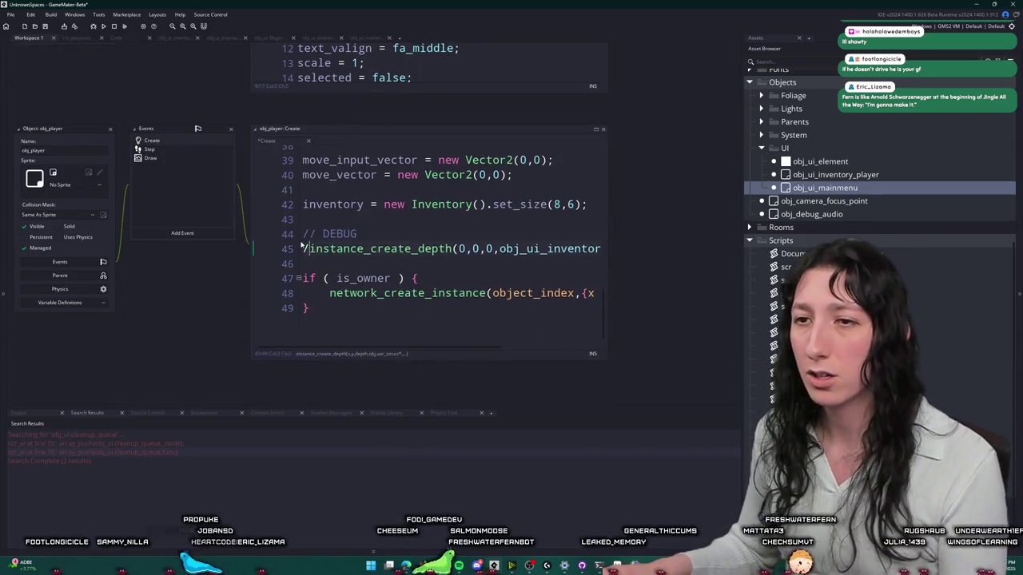
pyautogui.press('F4')
pyautogui.click(457, 225)
pyautogui.press('F5')
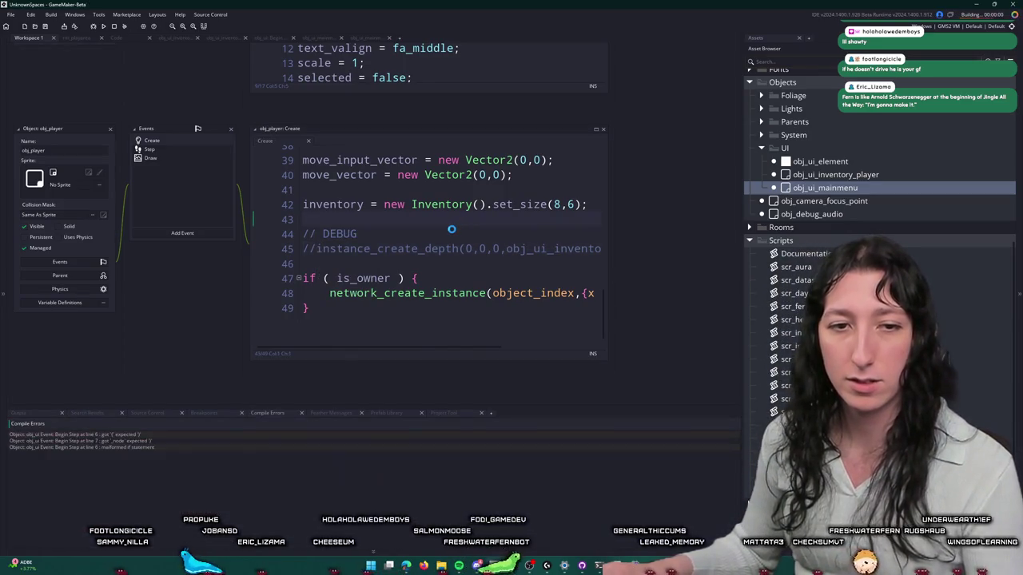
pyautogui.doubleClick(291, 442)
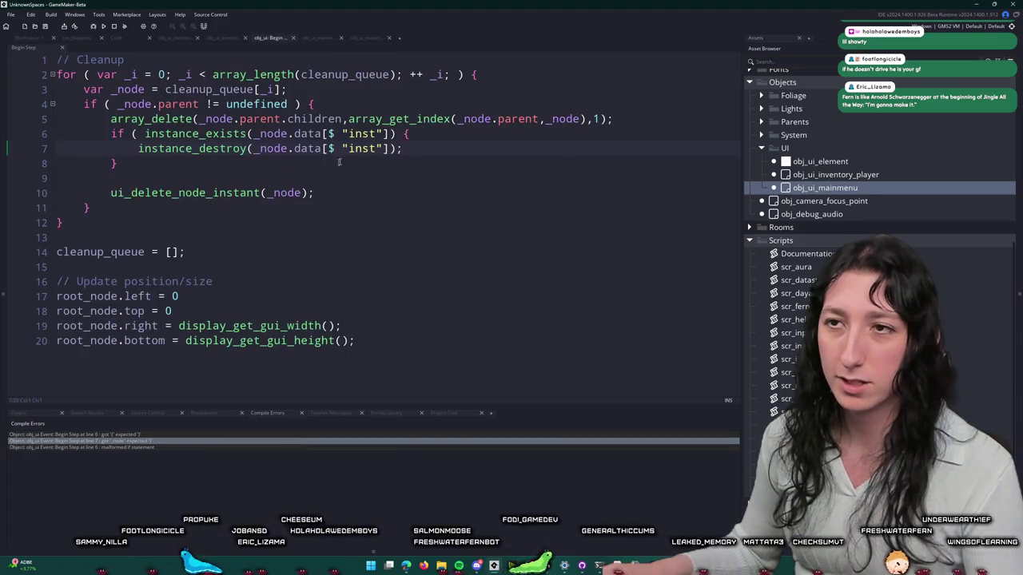
# Step: Add the missing ) after "inst"] in line 6's instance_exists check and rebuild with F5
pyautogui.click(392, 148)
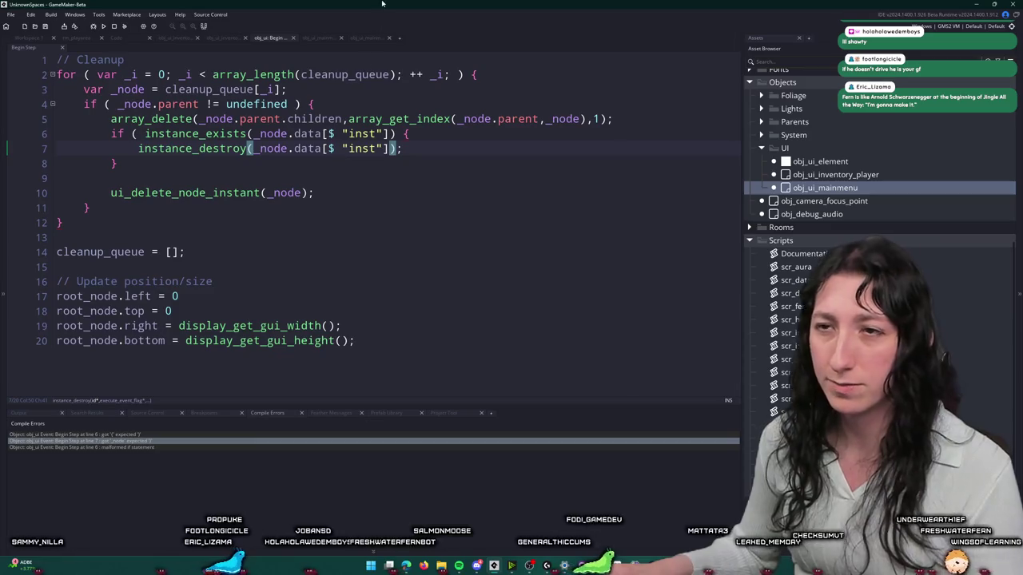
pyautogui.click(392, 133)
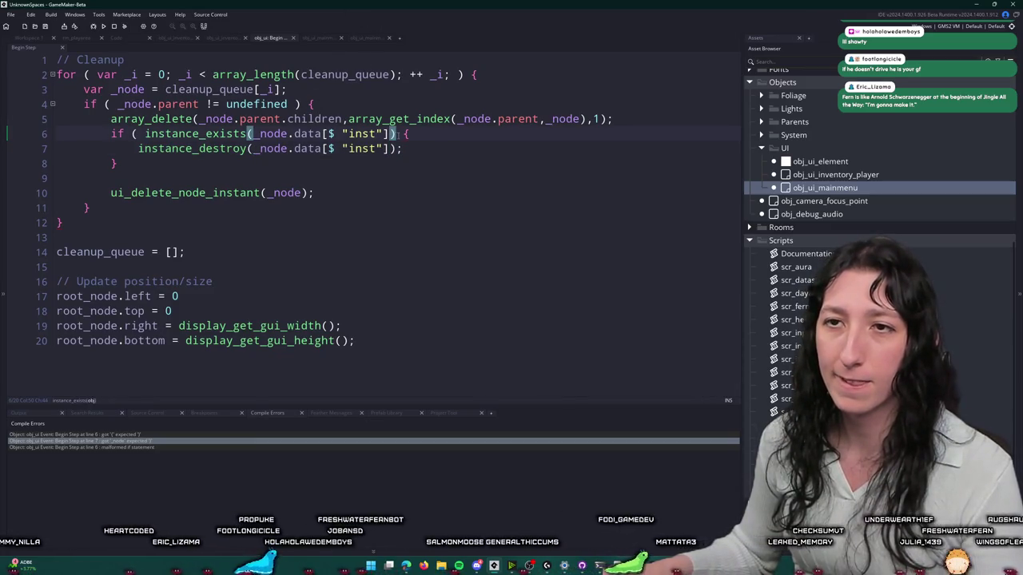
pyautogui.write(')')
pyautogui.press('F5')
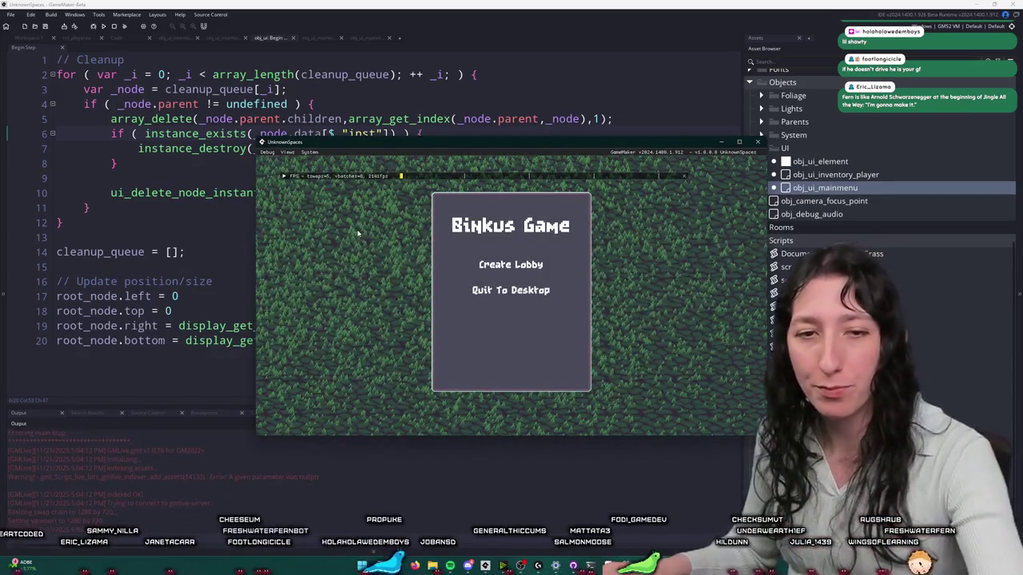
# Step: Reproduce the crash with Create Lobby, abort the Code Error, and open the asset search
pyautogui.click(491, 265)
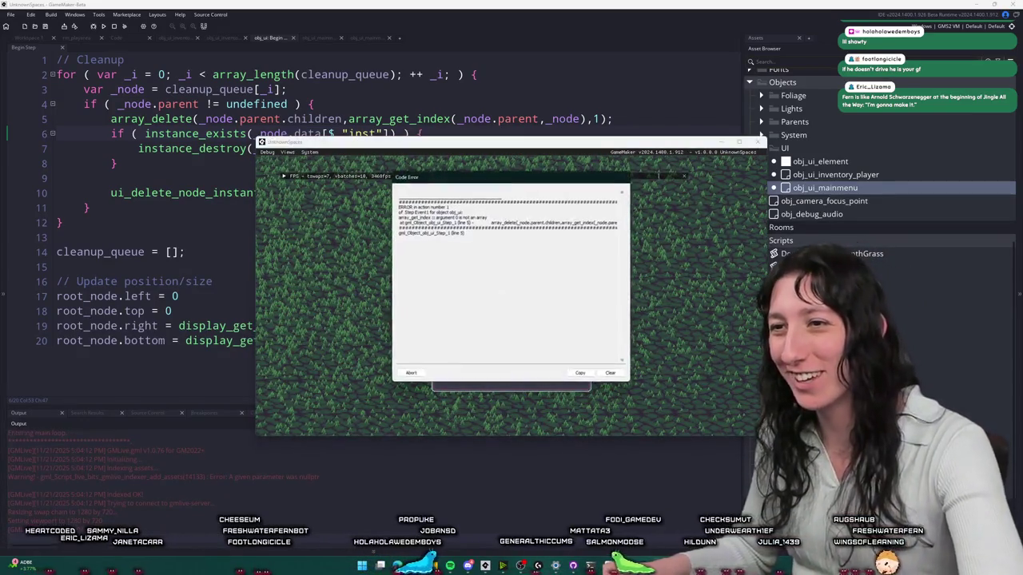
pyautogui.click(410, 373)
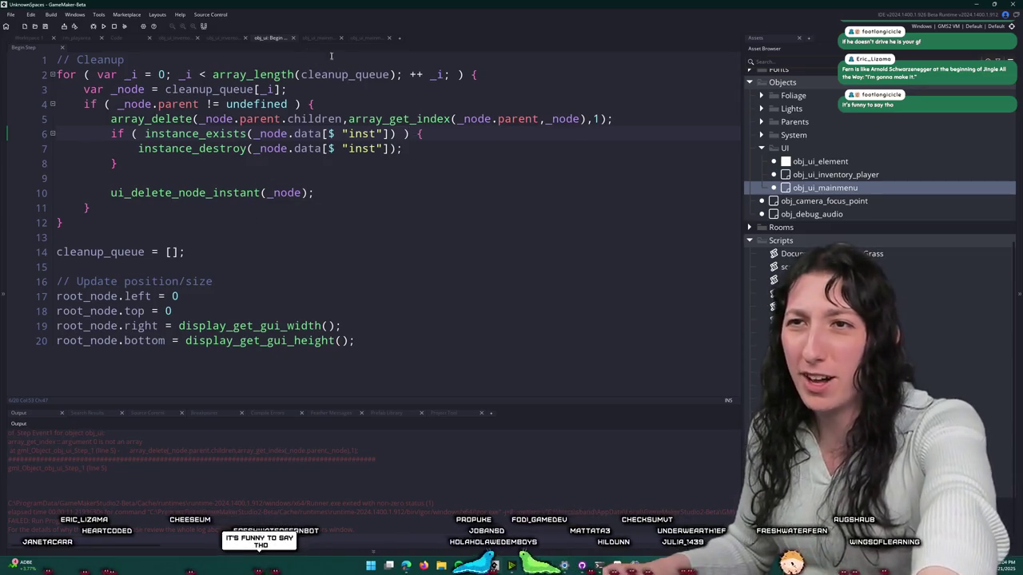
pyautogui.click(208, 89)
pyautogui.hotkey('ctrl', 't')
# Step: Open the scr_ui script from a 'ui' asset search
pyautogui.write('ui')
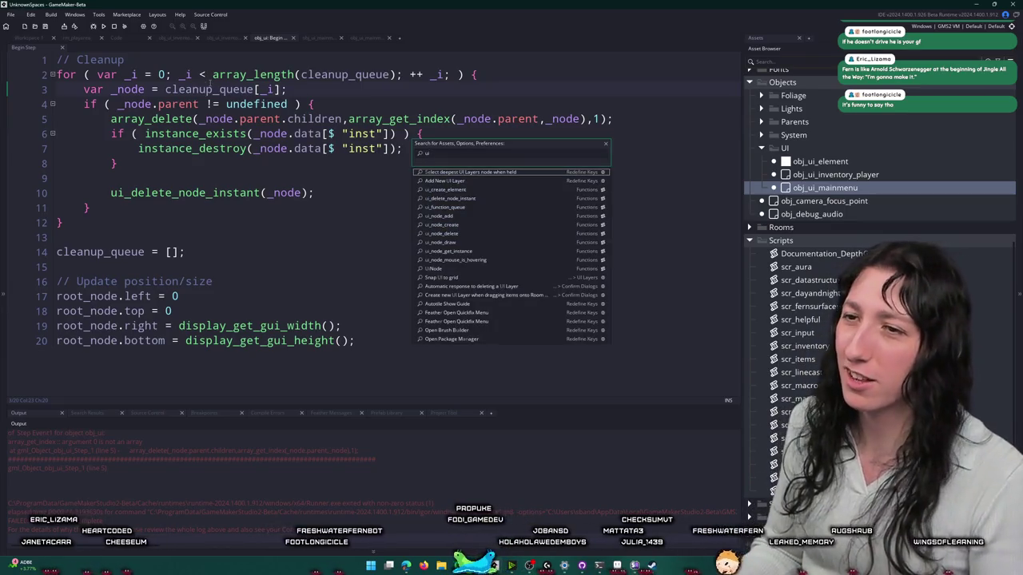
pyautogui.press('Down')
pyautogui.press('Down')
pyautogui.press('Down')
pyautogui.press('Up')
pyautogui.press('Up')
pyautogui.press('Up')
pyautogui.press('Return')
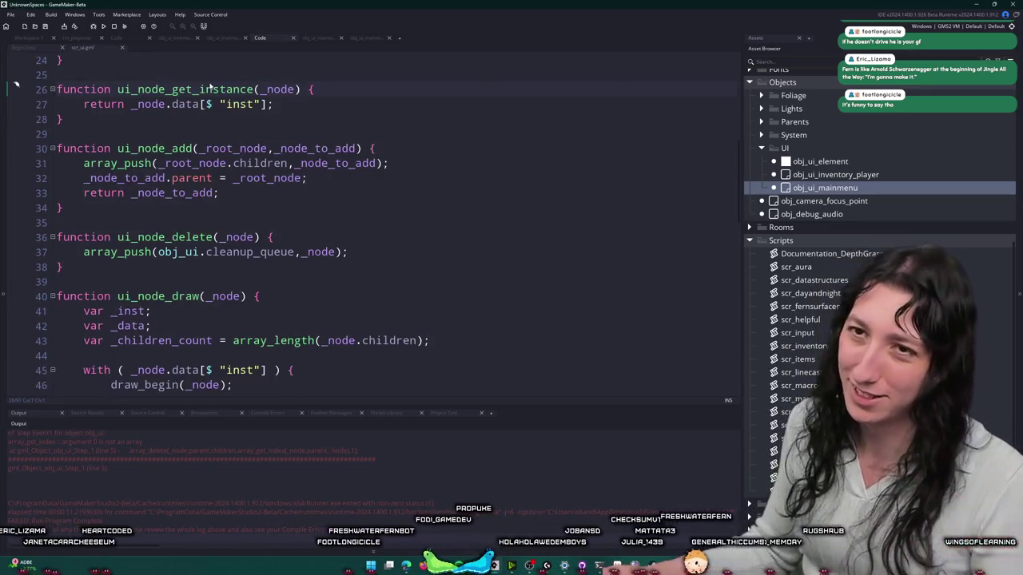
pyautogui.scroll(6, 210, 87)
pyautogui.scroll(-8, 288, 151)
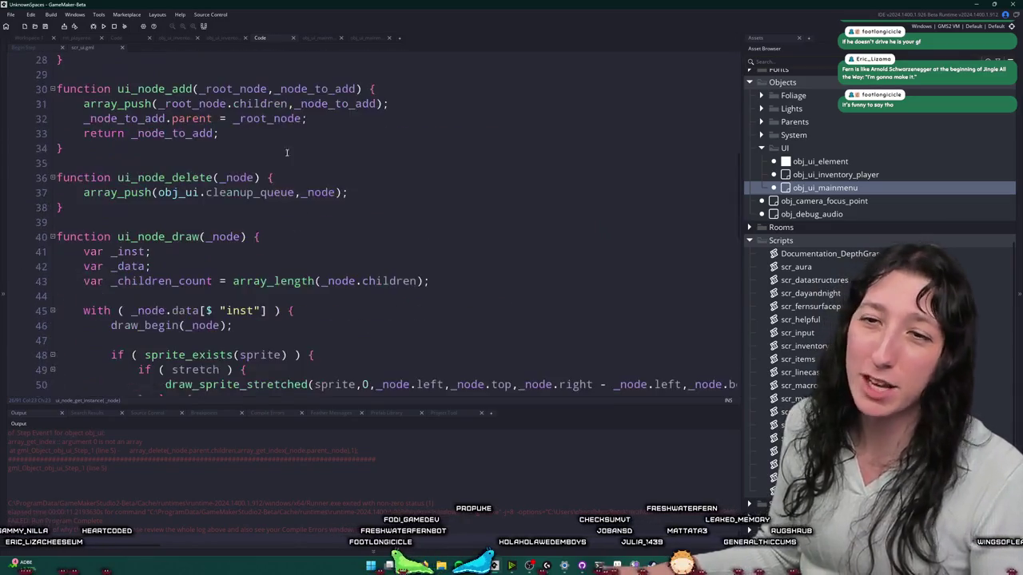
pyautogui.scroll(-2, 288, 151)
# Step: Find all uses of ui_node_delete and check the obj_ui_mainmenu call
pyautogui.doubleClick(160, 97)
pyautogui.hotkey('ctrl', 'shift', 'f')
pyautogui.press('Return')
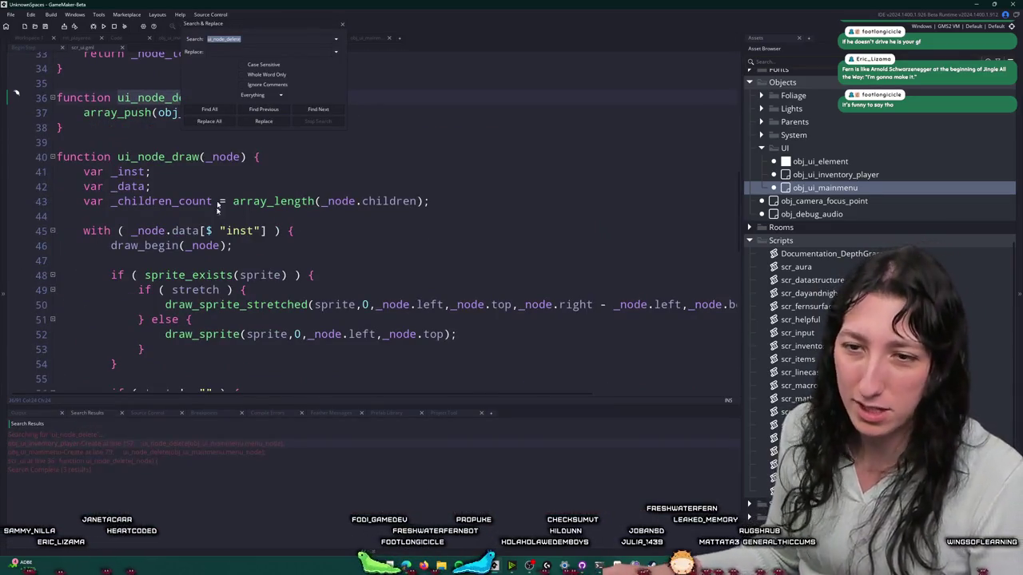
pyautogui.click(318, 109)
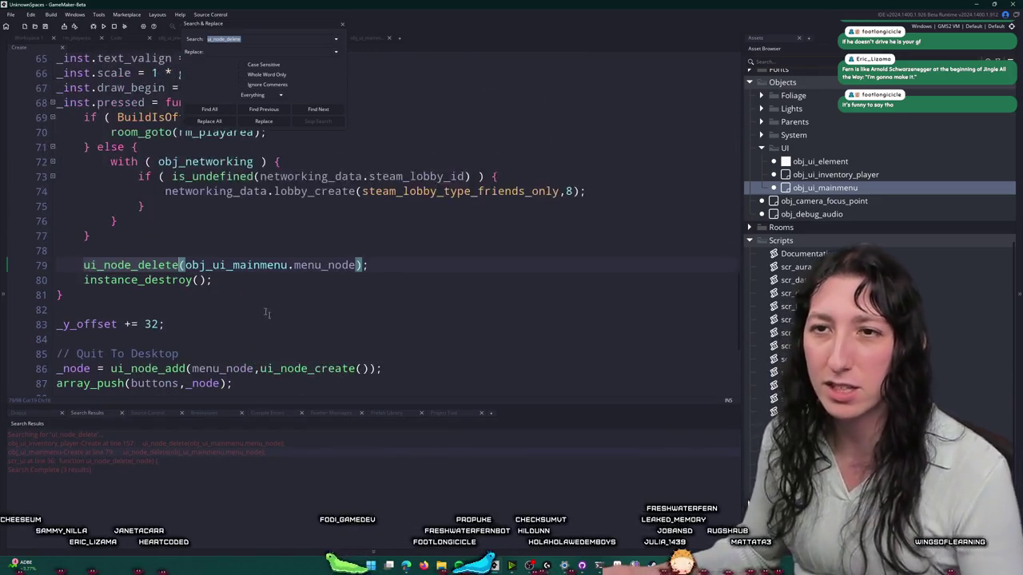
pyautogui.scroll(1, 268, 314)
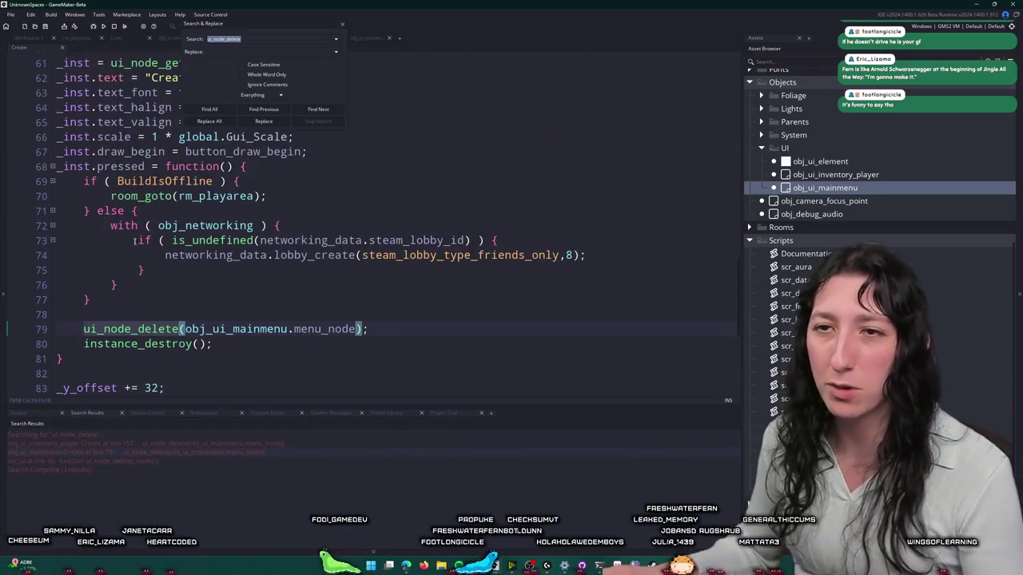
pyautogui.click(344, 27)
pyautogui.scroll(8, 310, 260)
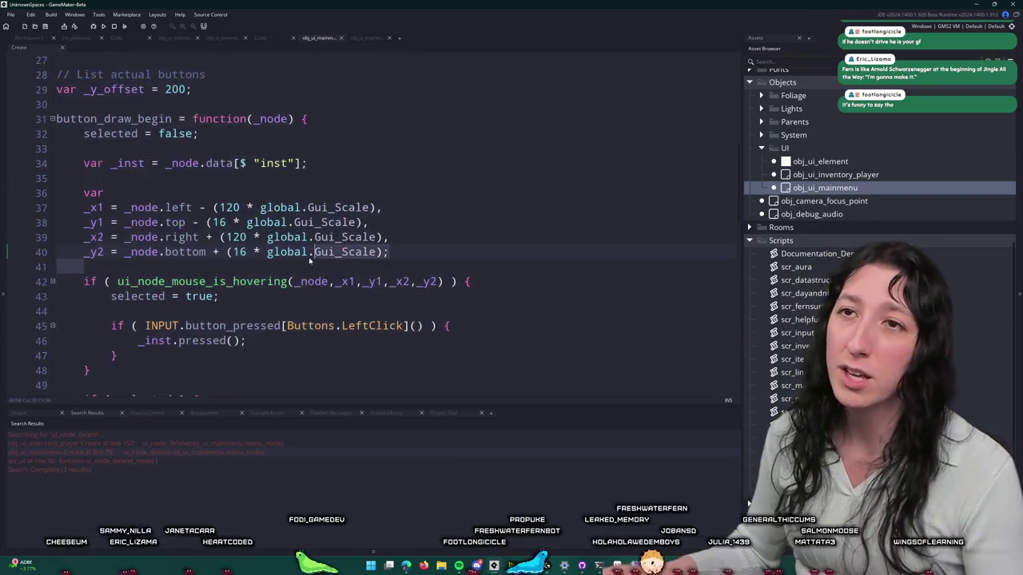
pyautogui.click(256, 38)
pyautogui.scroll(1, 200, 88)
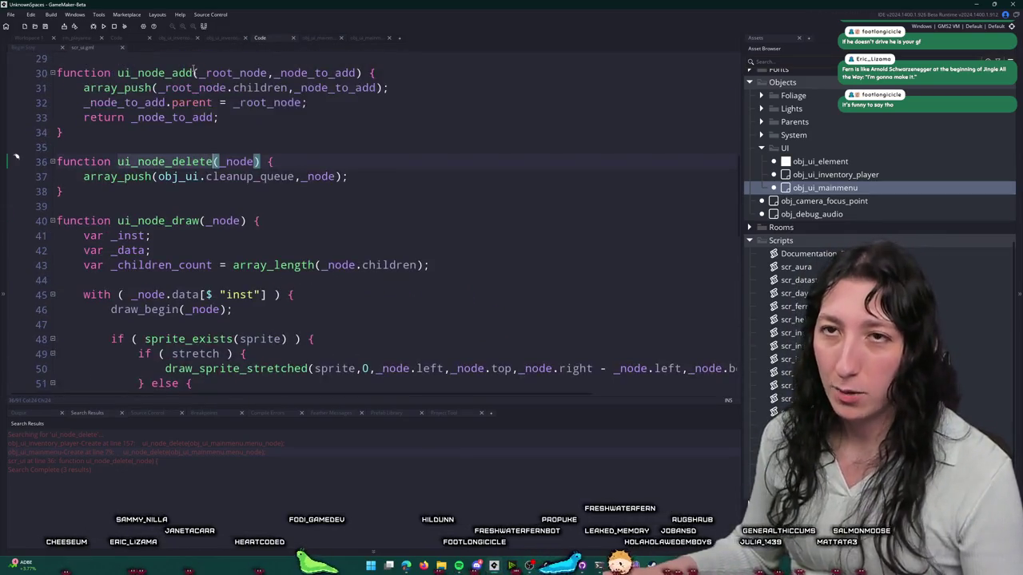
# Step: Reopen obj_ui's Begin Step code and show the earlier run's error output
pyautogui.hotkey('ctrl', 't')
pyautogui.write('obj_ui')
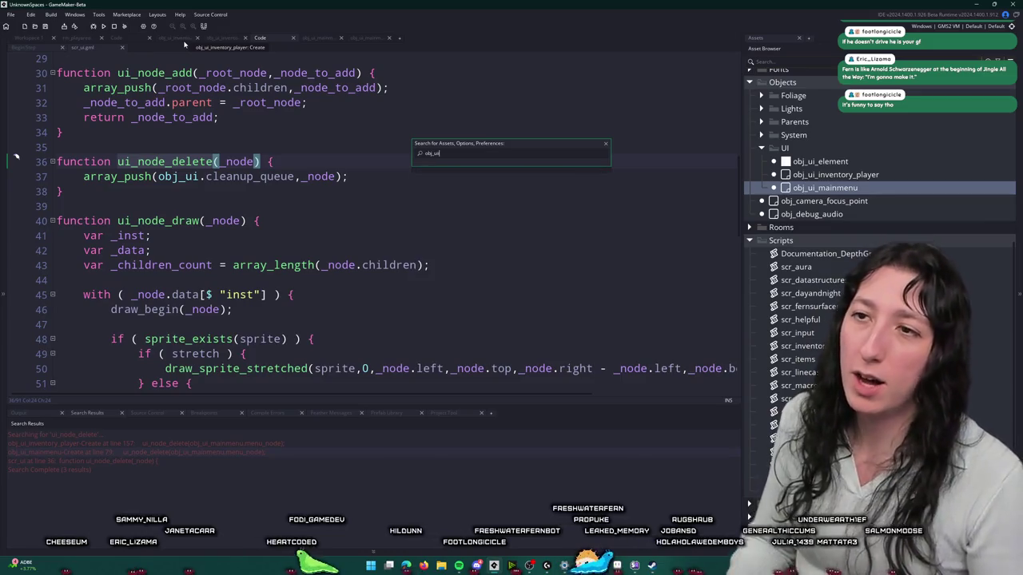
pyautogui.press('Return')
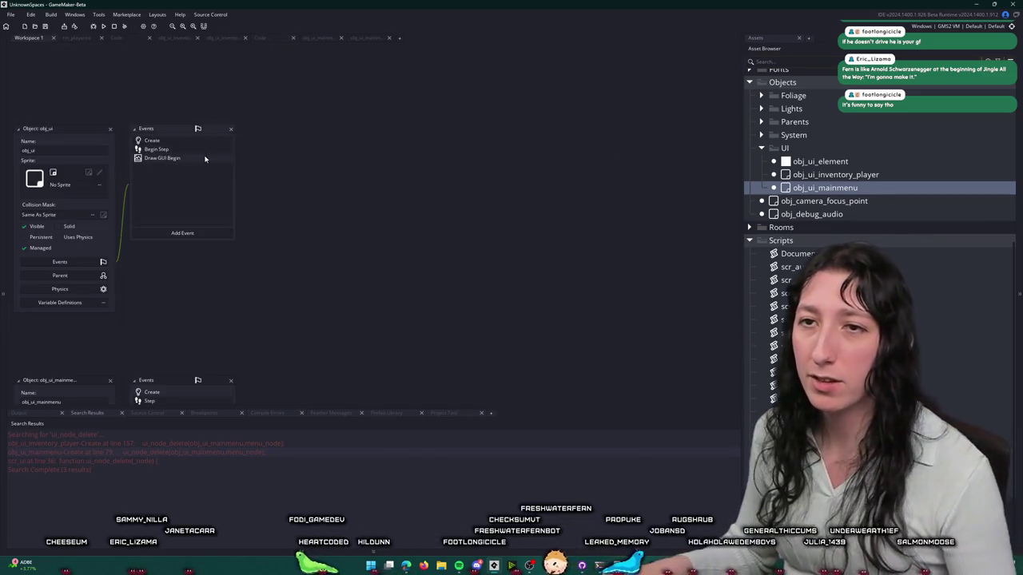
pyautogui.doubleClick(209, 150)
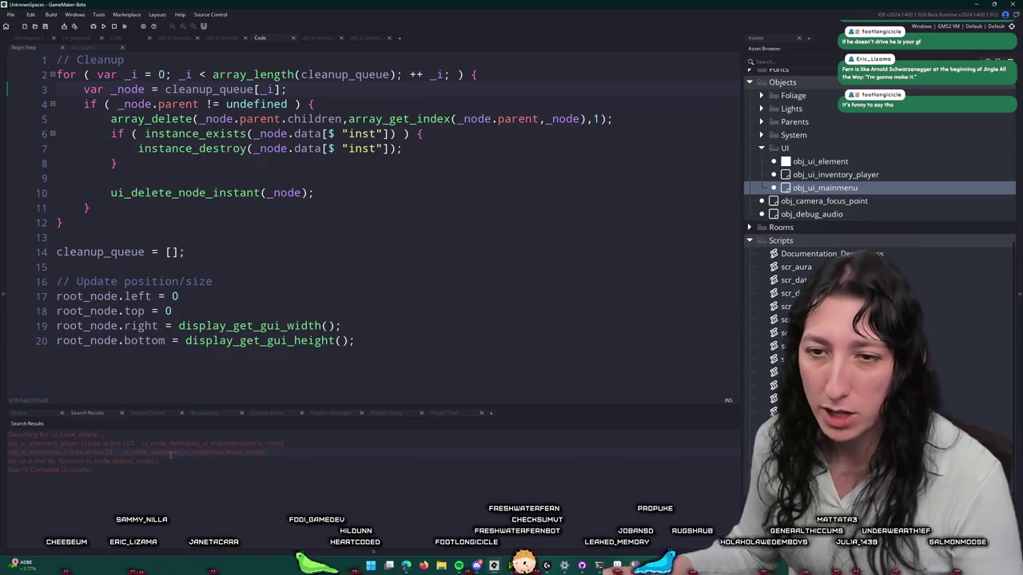
pyautogui.click(48, 413)
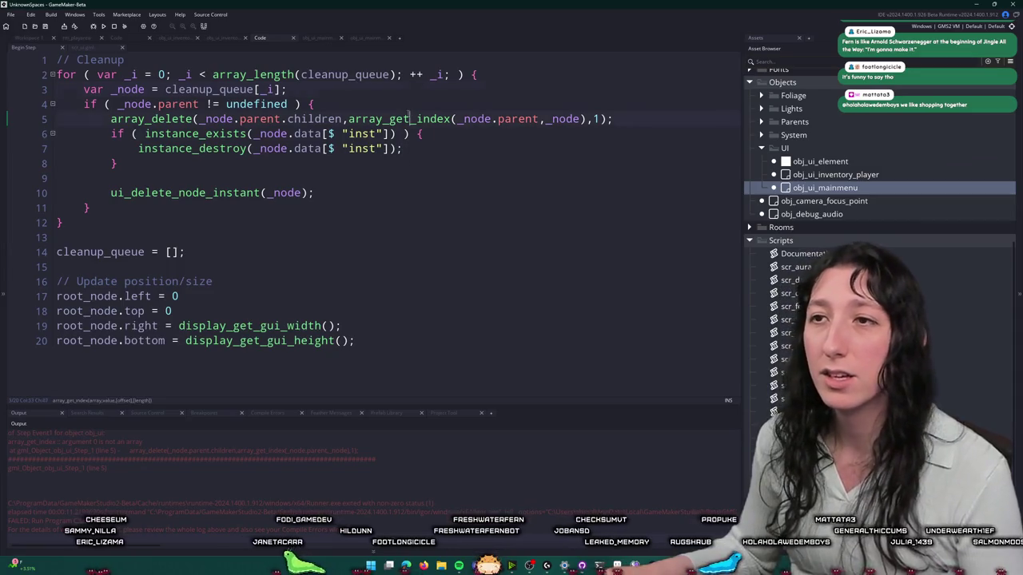
# Step: Change line 5's array_get_index argument from _node.parent to _node.parent.children
pyautogui.click(349, 119)
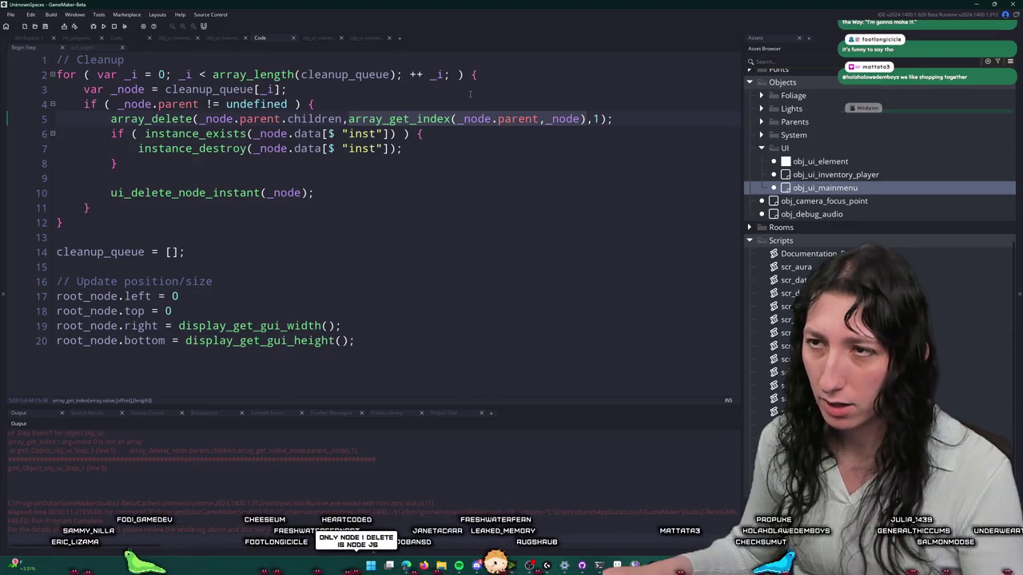
pyautogui.click(551, 120)
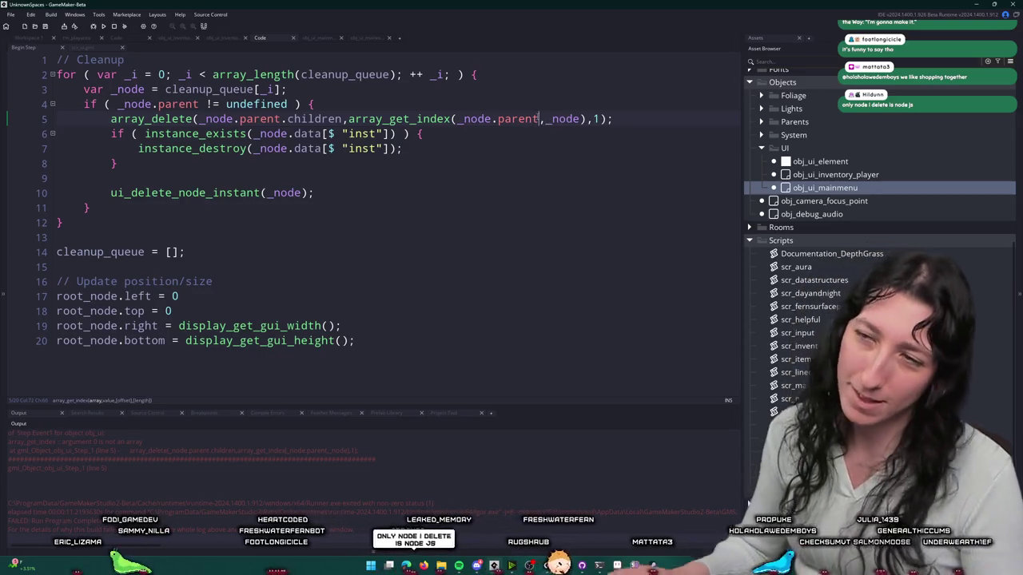
pyautogui.write('.xhil')
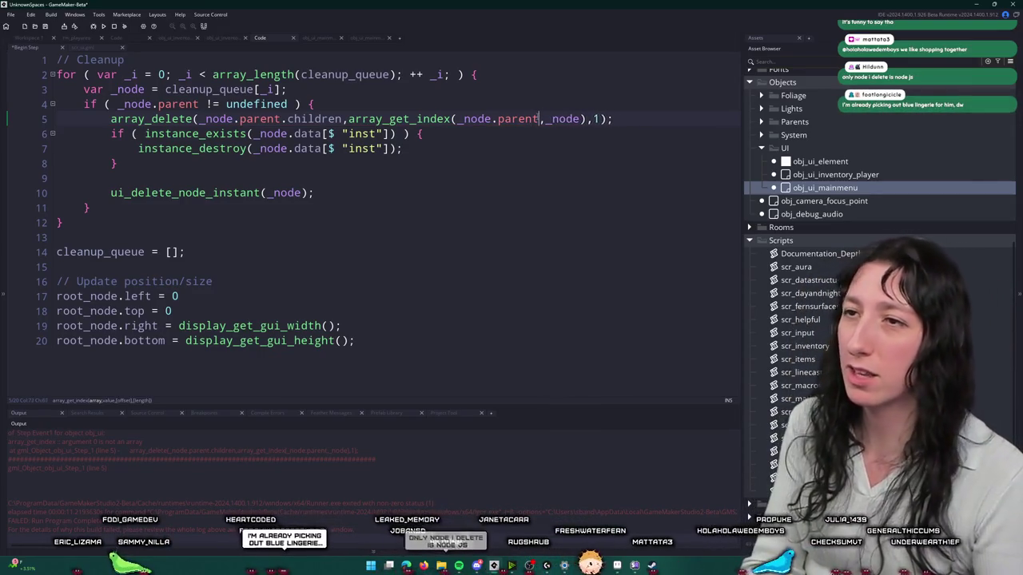
pyautogui.write('.children')
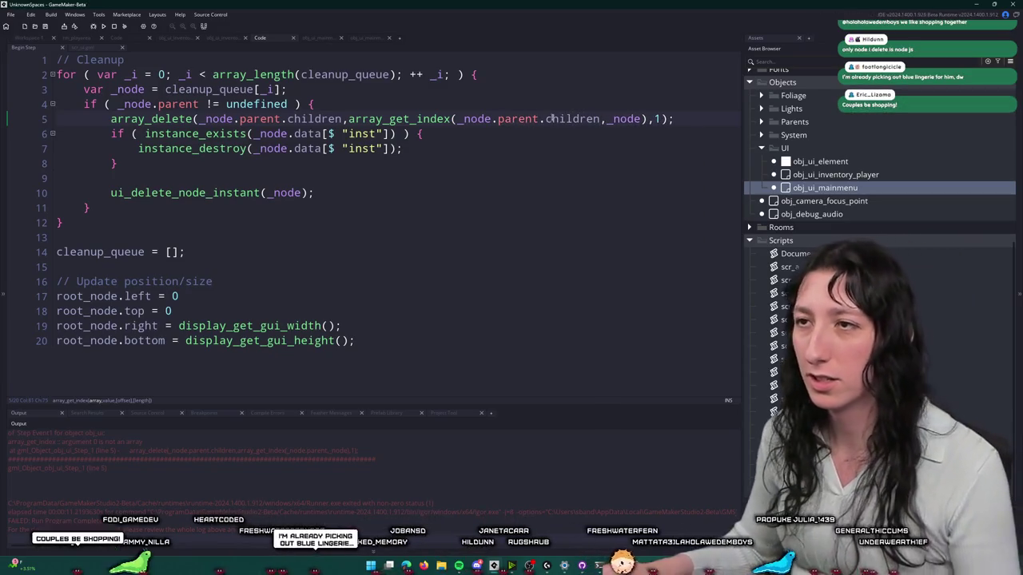
pyautogui.doubleClick(550, 118)
# Step: Check the ui_delete_node_instant definition in scr_ui, then run the game with F5
pyautogui.middleClick(231, 193)
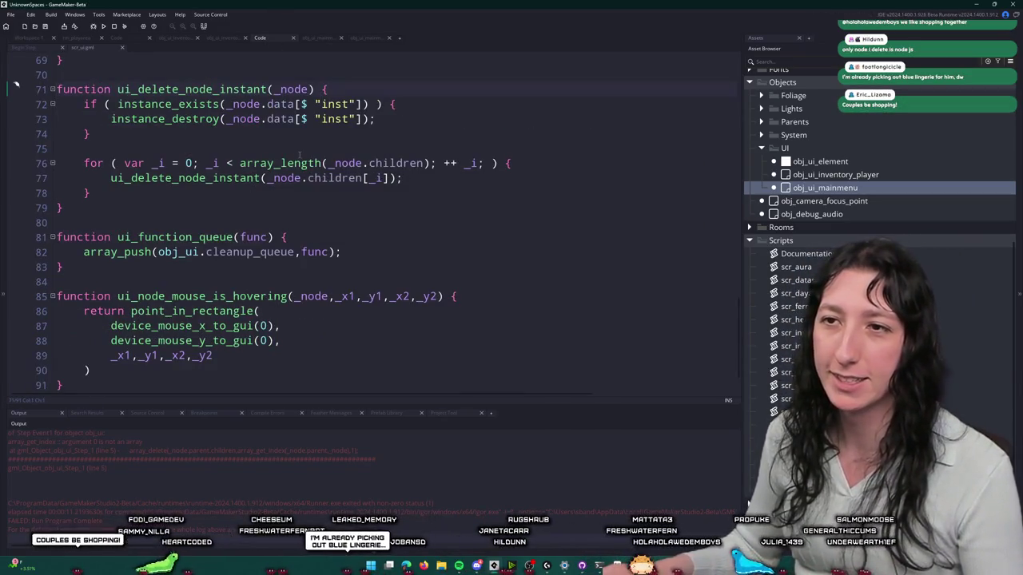
pyautogui.click(36, 48)
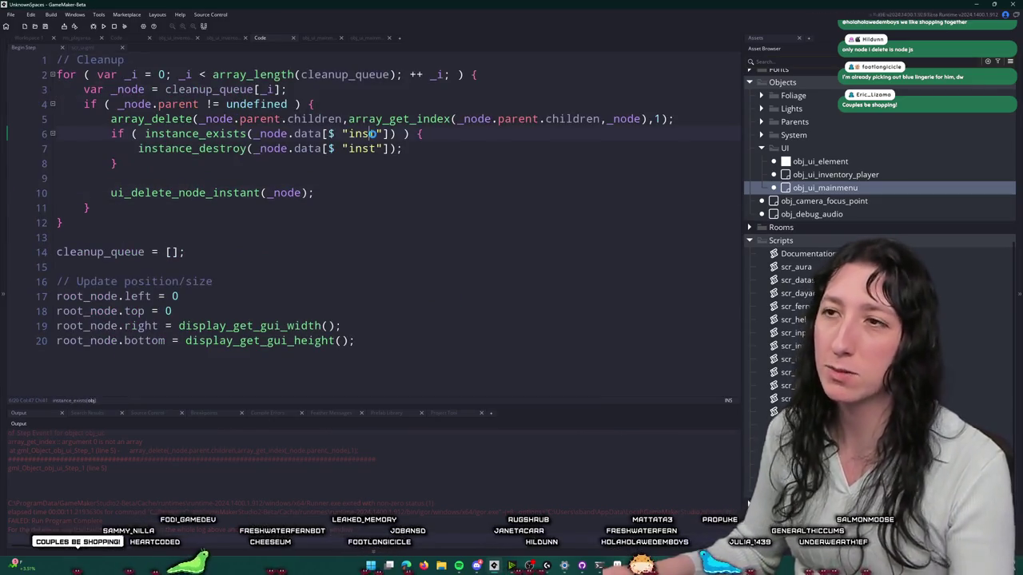
pyautogui.press('F5')
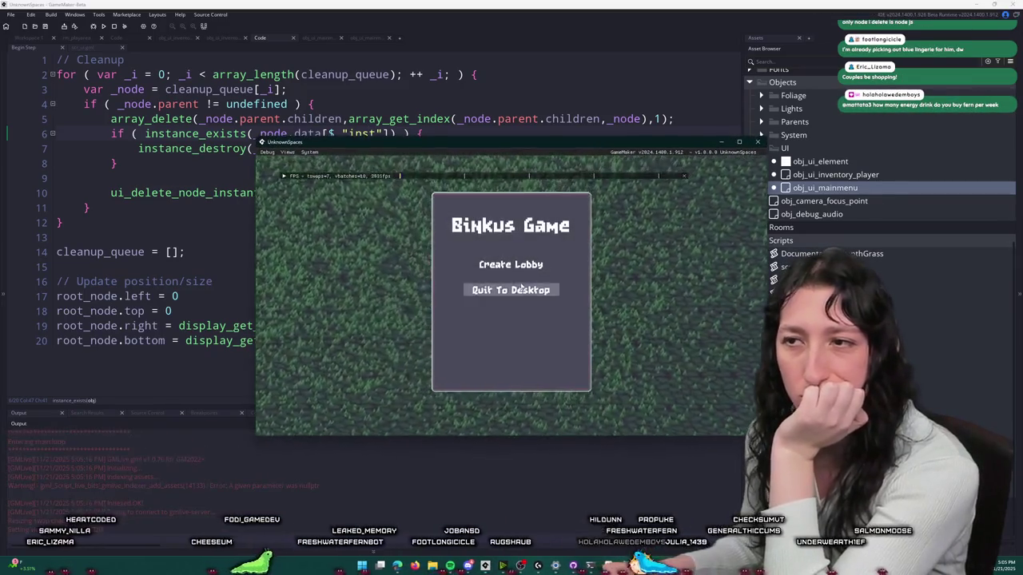
# Step: Choose Create Lobby, walk the player through the forest with A and W, then close the game
pyautogui.click(516, 264)
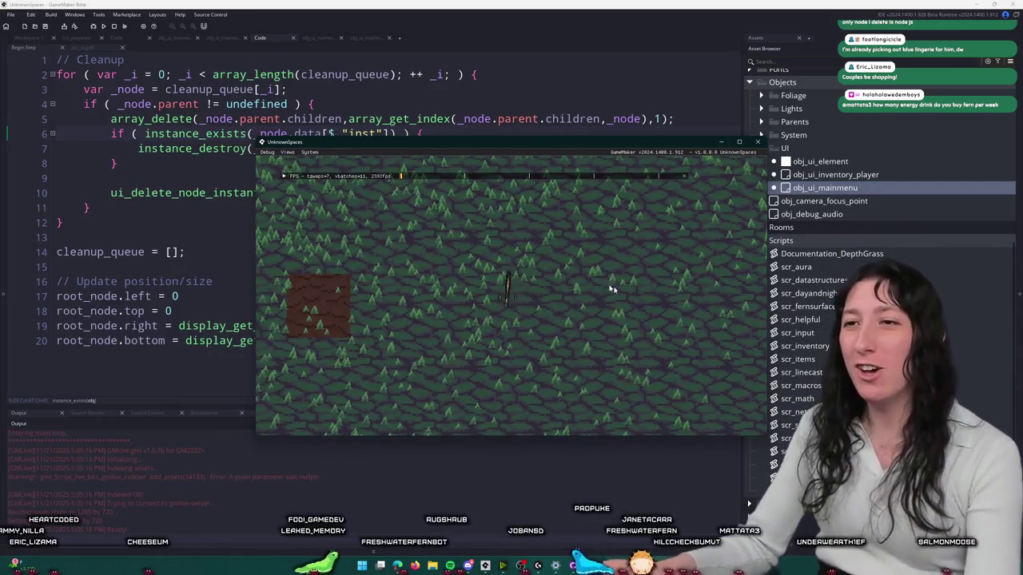
pyautogui.press('a')
pyautogui.press('w')
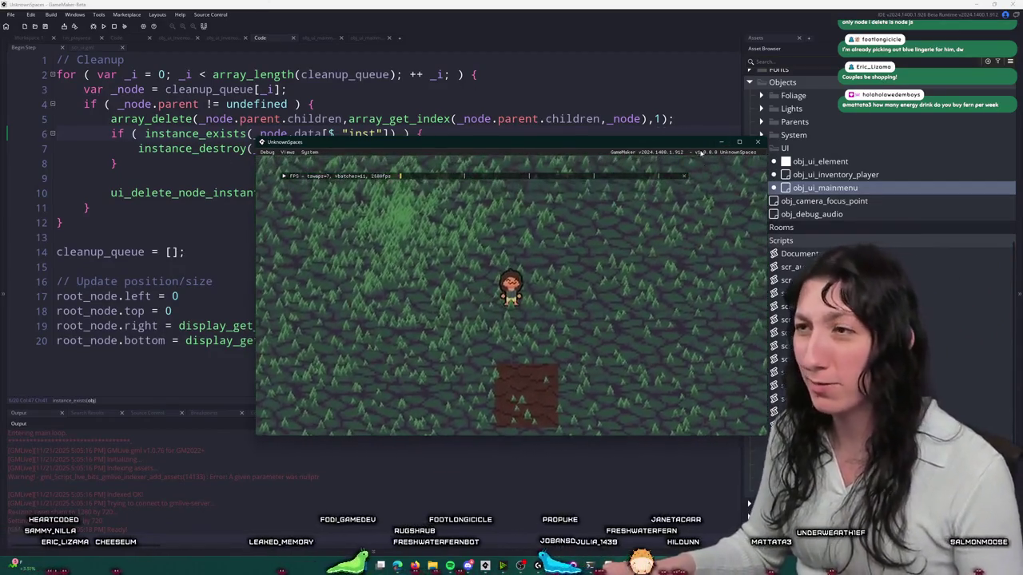
pyautogui.click(757, 142)
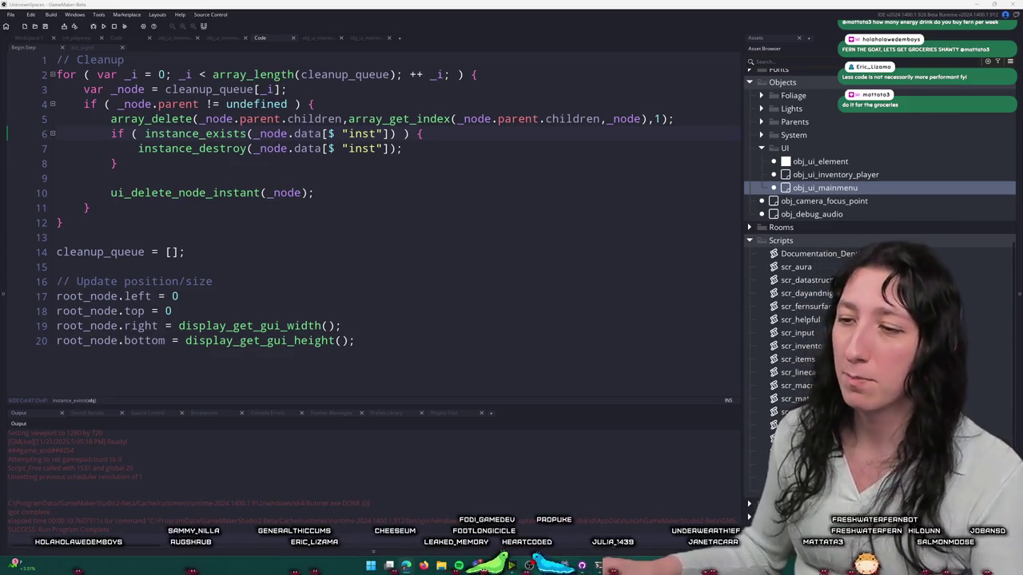
pyautogui.hotkey('alt', 'Tab')
pyautogui.hotkey('alt', 'Tab')
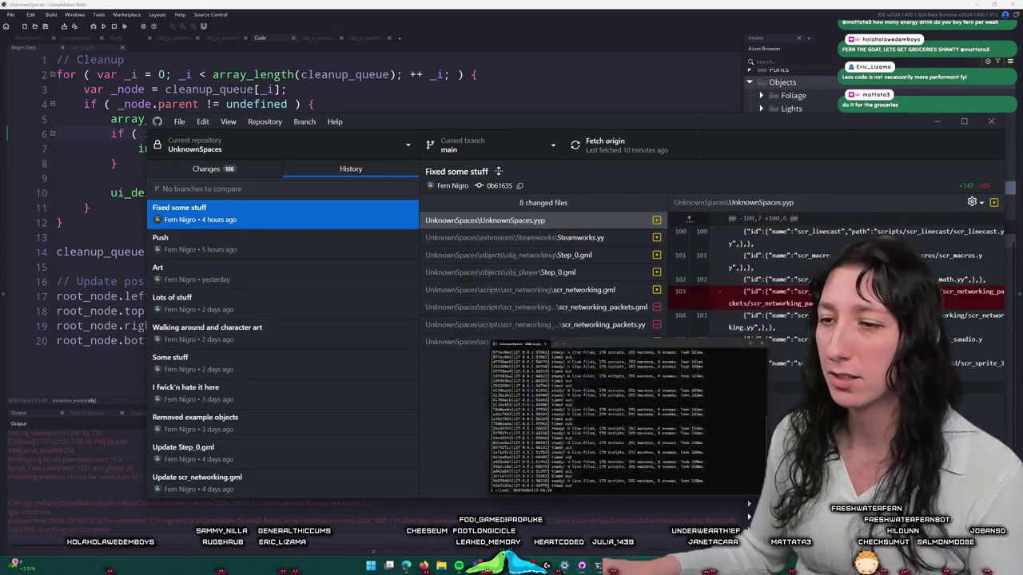
# Step: Commit the 108 changed files to main as 'UI is partially redone and new inventory art'
pyautogui.click(272, 168)
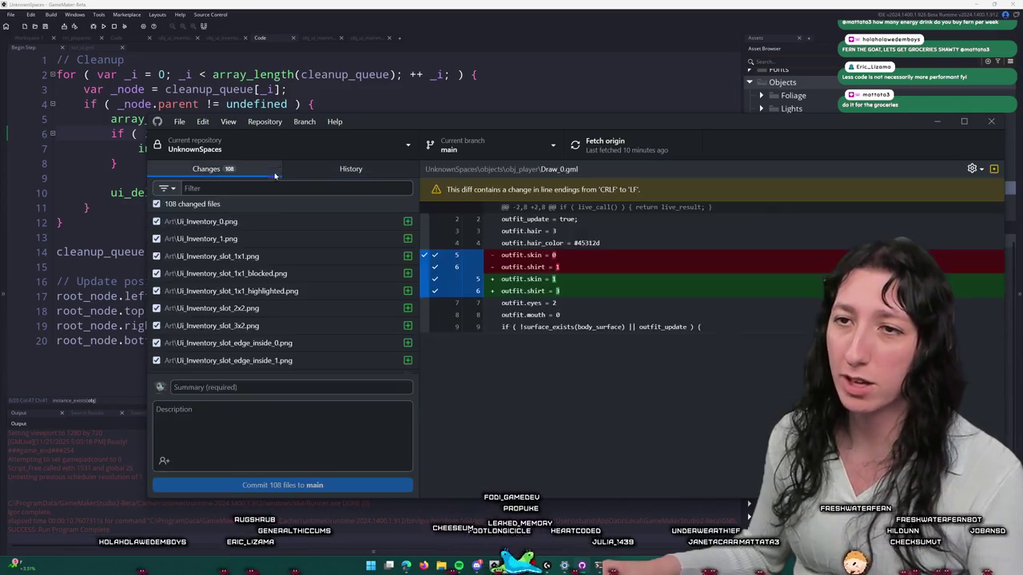
pyautogui.scroll(-10, 242, 298)
pyautogui.write('UI')
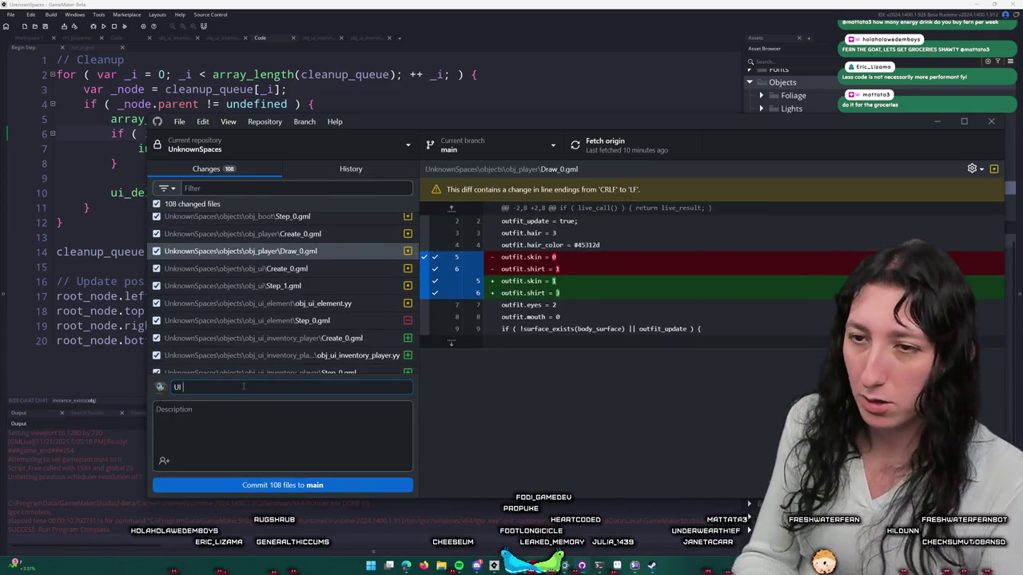
pyautogui.write(' is partially redone and new inventory art')
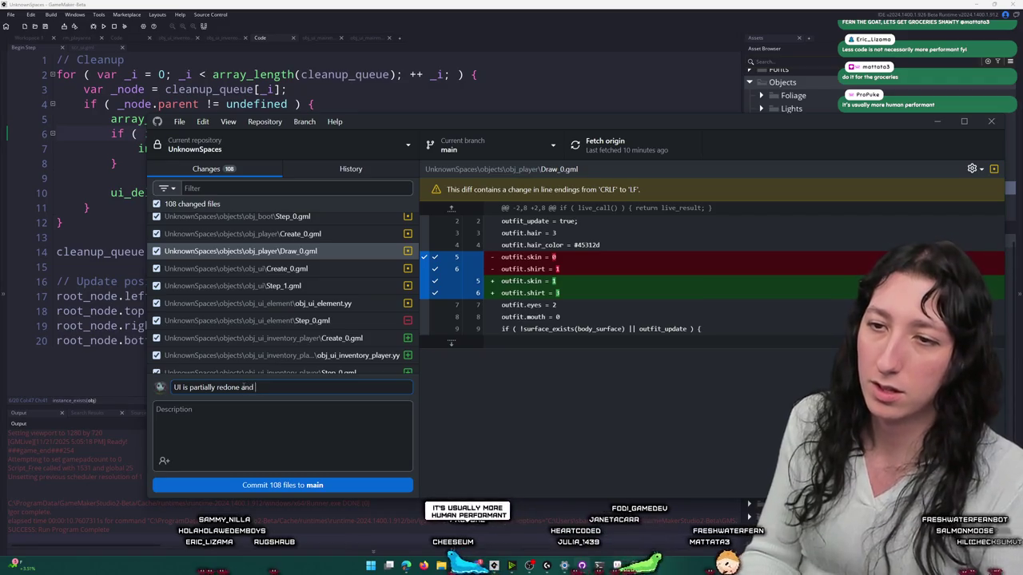
pyautogui.click(272, 487)
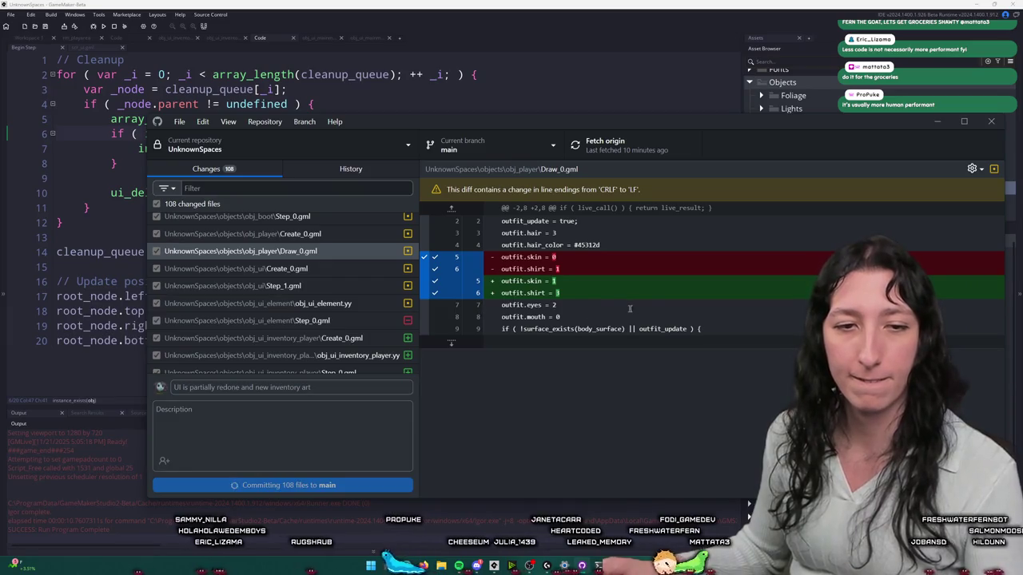
pyautogui.hotkey('alt', 'Tab')
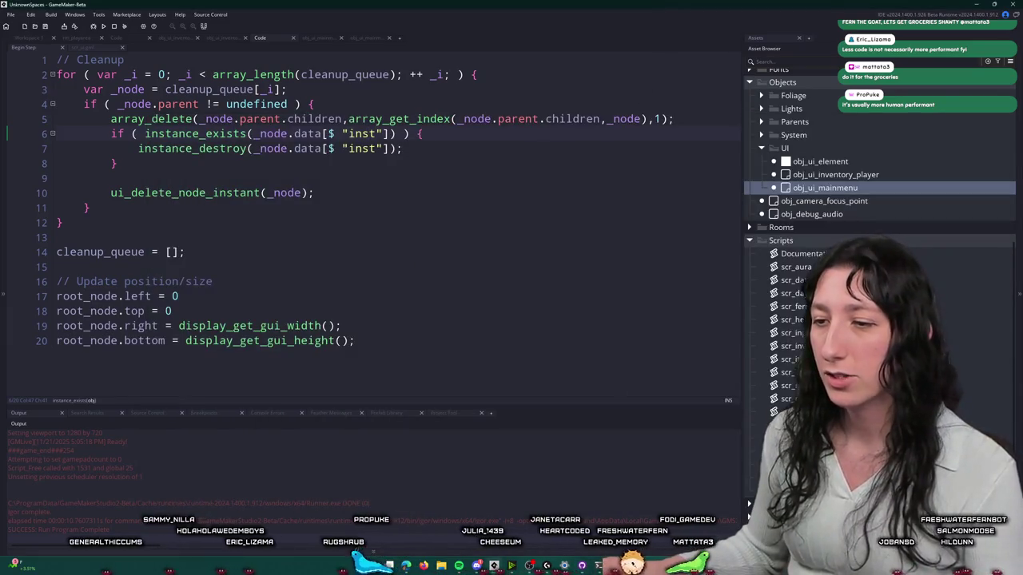
pyautogui.hotkey('alt', 'Tab')
# Step: Look over the UiConcept inventory mock-up canvas in Aseprite
pyautogui.scroll(-3, 572, 228)
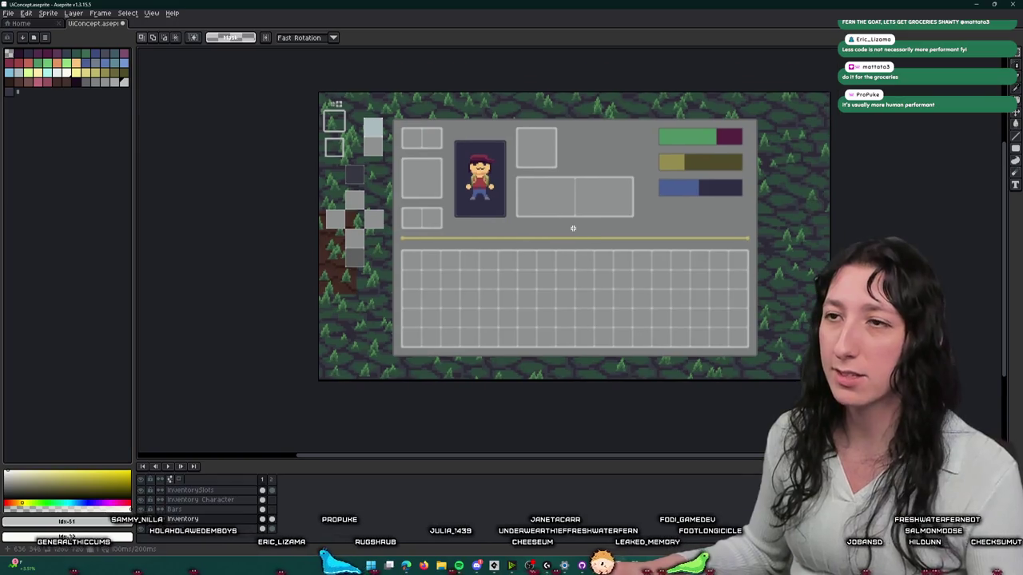
pyautogui.press('Right')
pyautogui.press('Left')
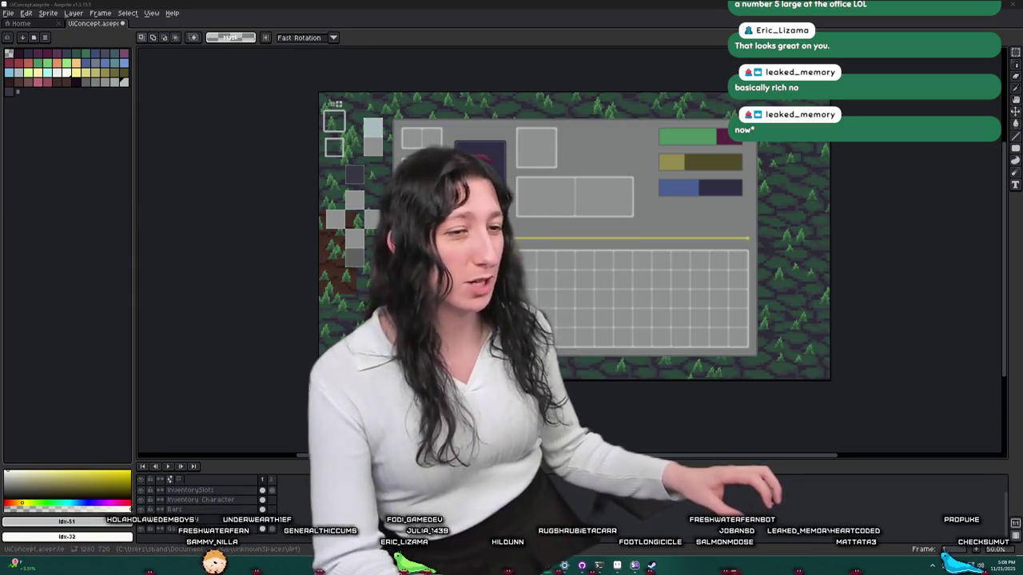
# Step: Launch Calculator from Windows search, dismiss it, then switch to Twitch in the browser
pyautogui.press('super')
pyautogui.write('calc')
pyautogui.press('Return')
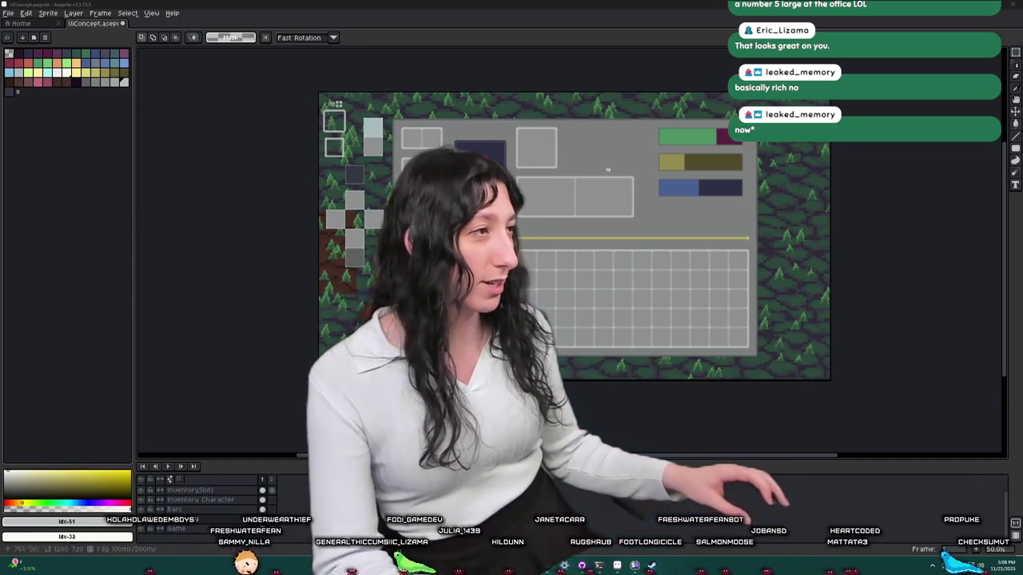
pyautogui.press('super+shift+Right')
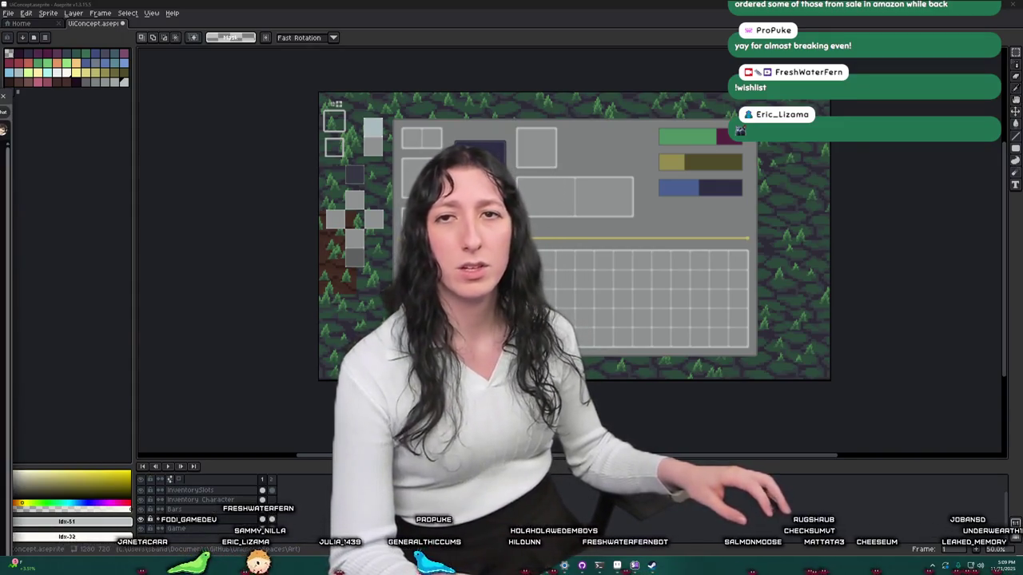
pyautogui.hotkey('alt', 'Tab')
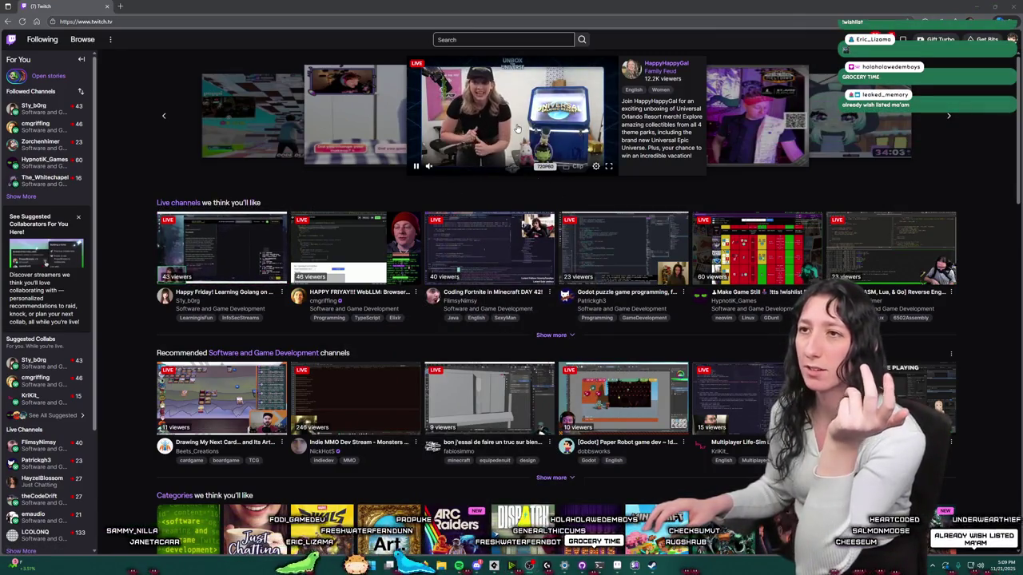
# Step: Open and browse the Software and Game Development category's live channels
pyautogui.click(457, 309)
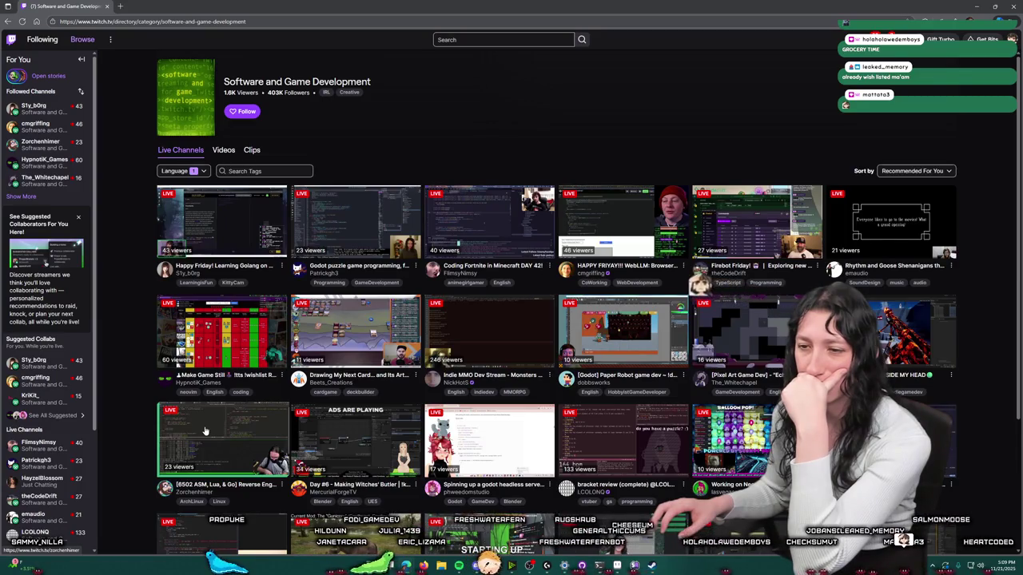
pyautogui.scroll(-3, 205, 431)
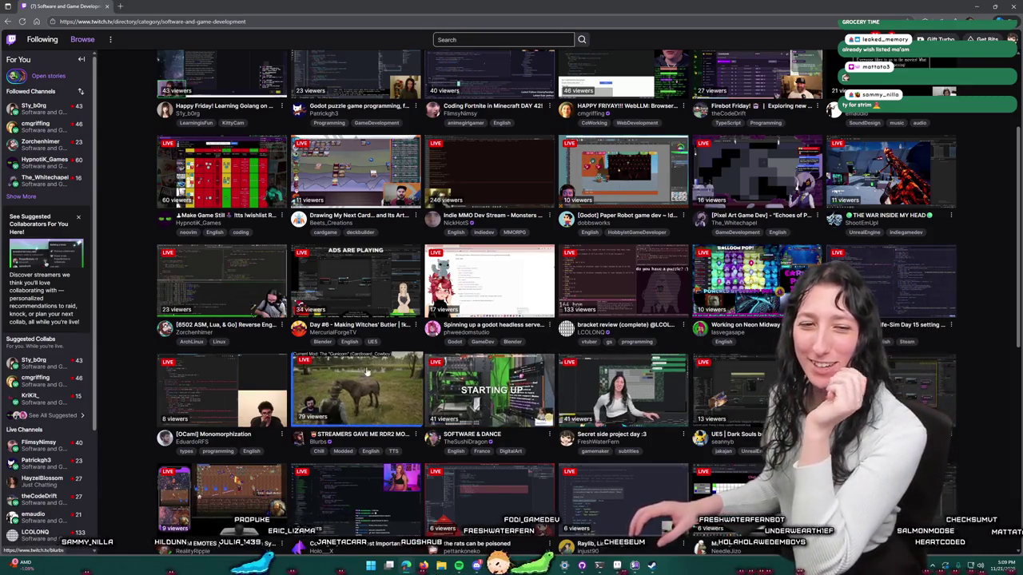
pyautogui.scroll(3, 226, 237)
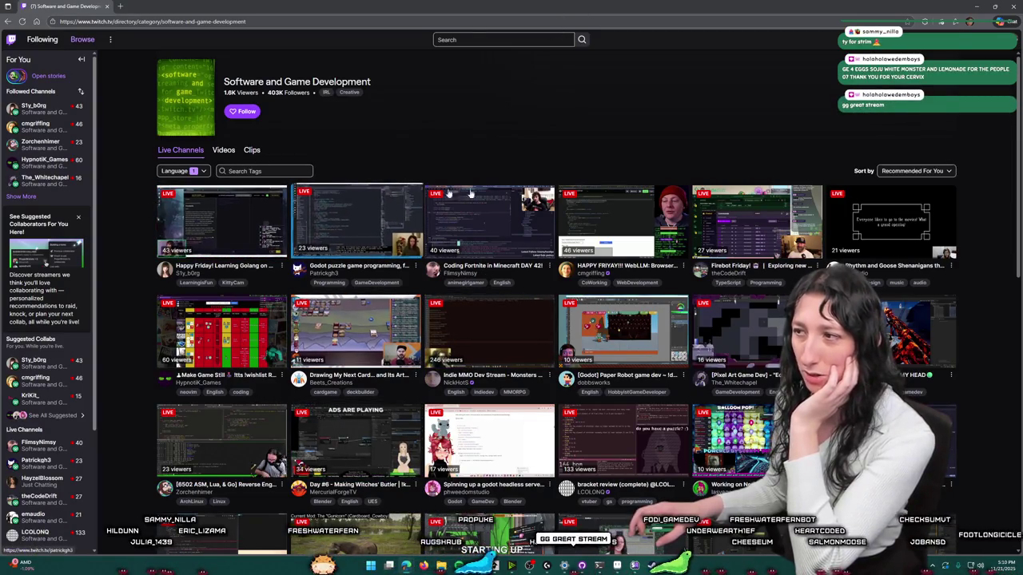
# Step: Preview one channel in a new tab, close it, then open the category's first live stream
pyautogui.click(878, 210)
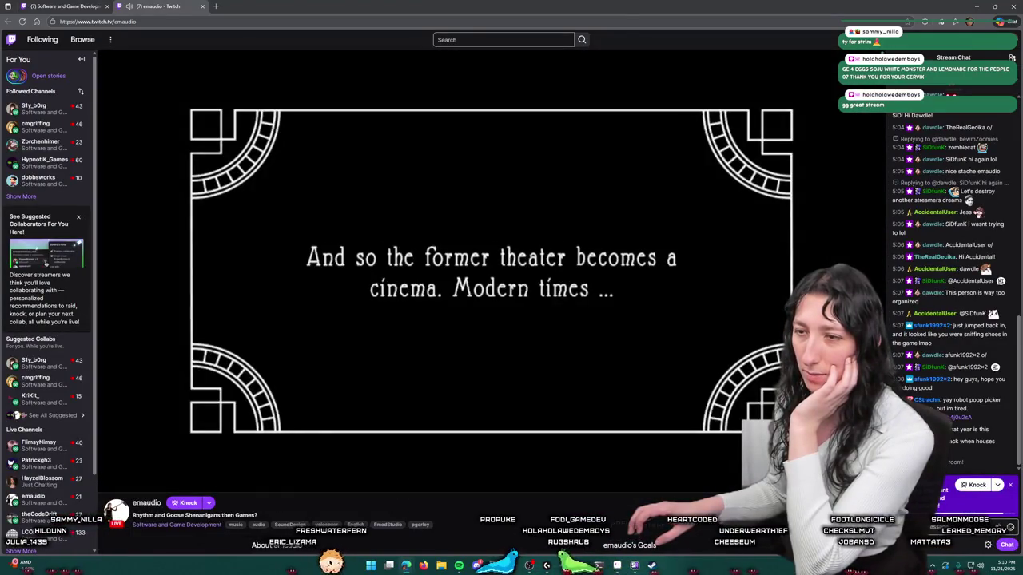
pyautogui.scroll(-3, 457, 225)
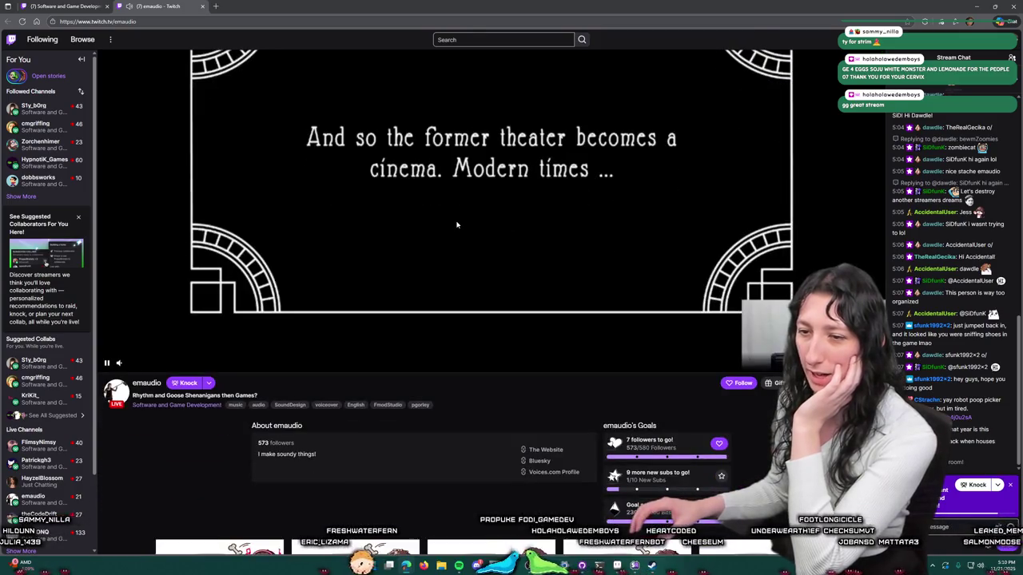
pyautogui.scroll(3, 369, 74)
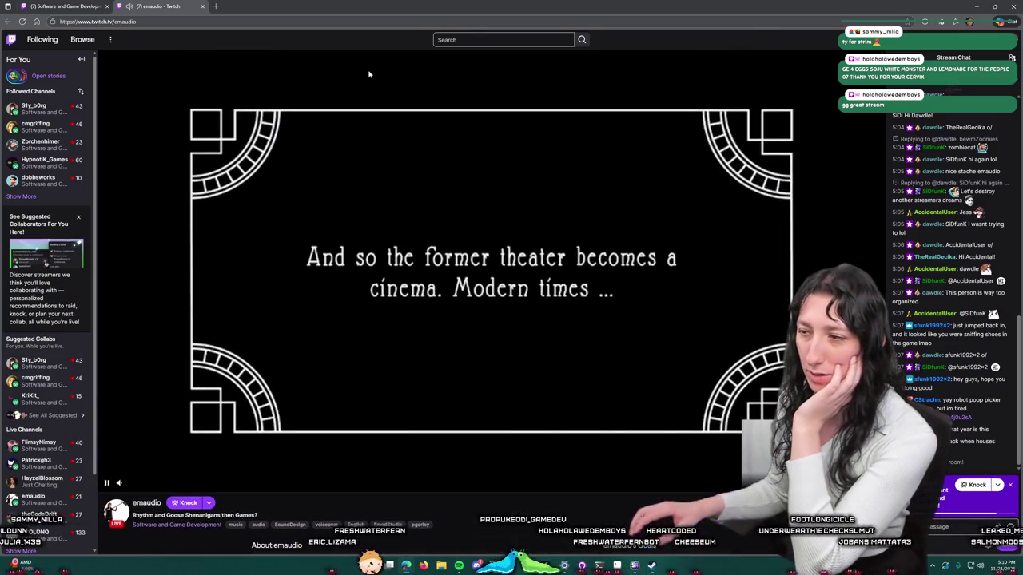
pyautogui.click(202, 6)
pyautogui.click(221, 222)
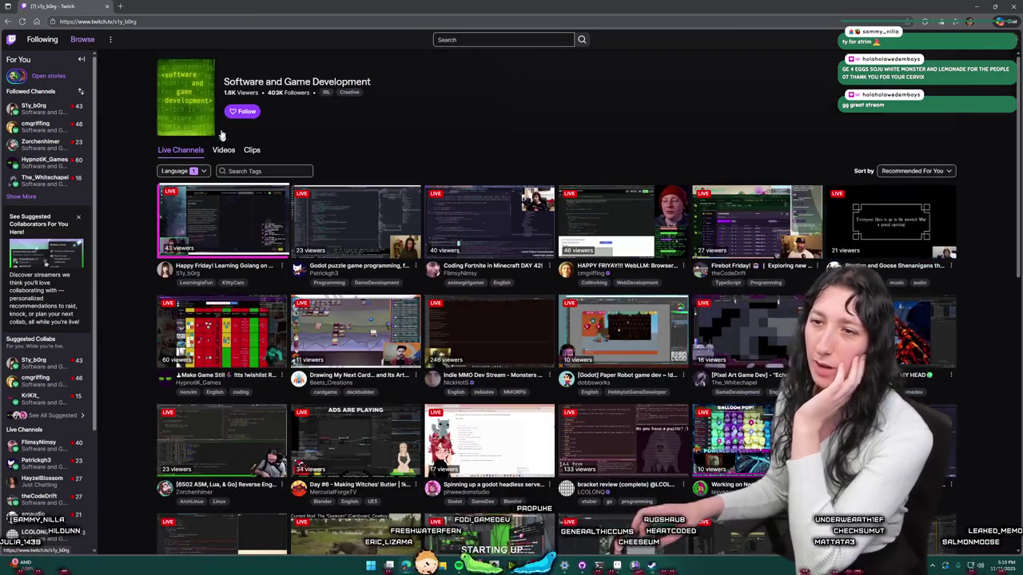